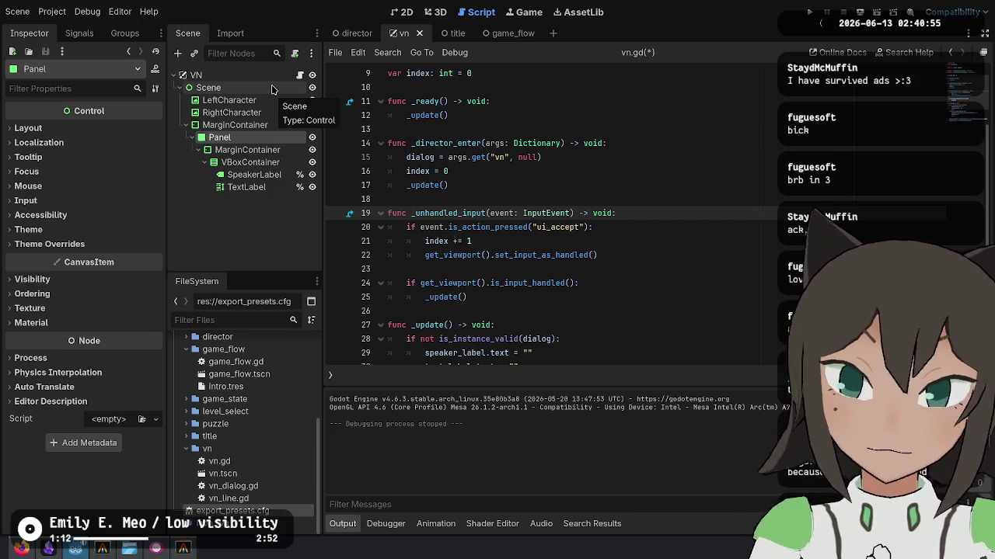
Move the caret between lines 15–19 of vn.gd.
left_click(633, 186)
left_click(587, 324)
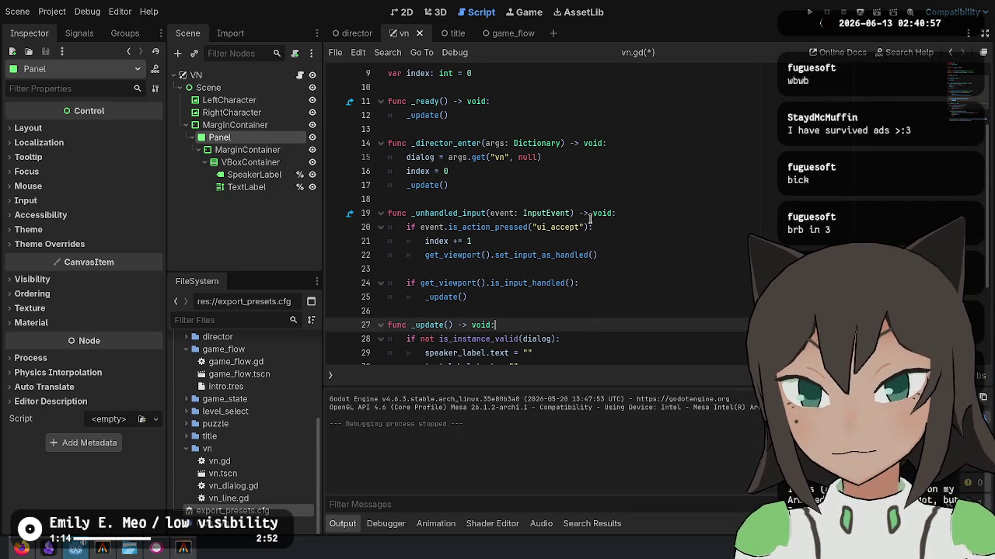
left_click(593, 212)
left_click(690, 297)
left_click(698, 213)
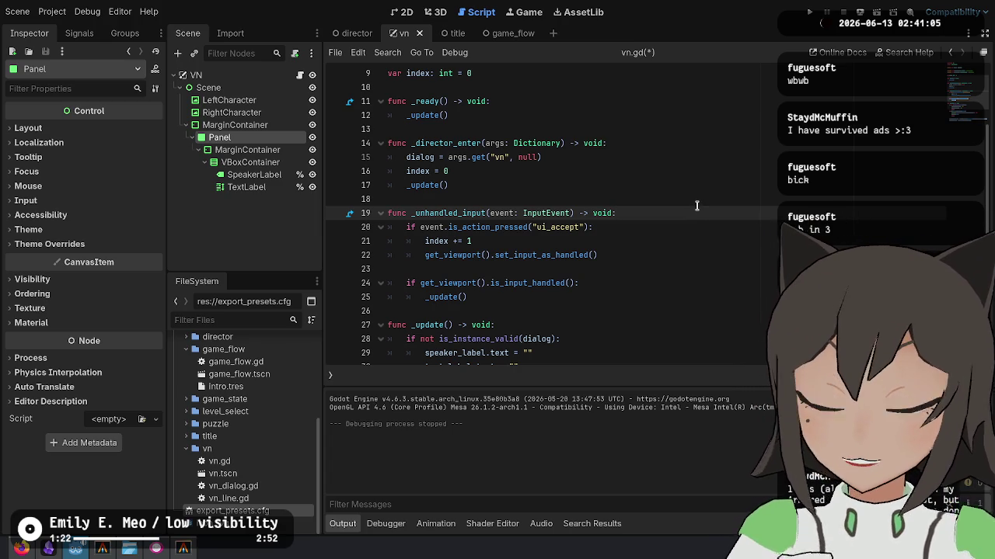
left_click(629, 157)
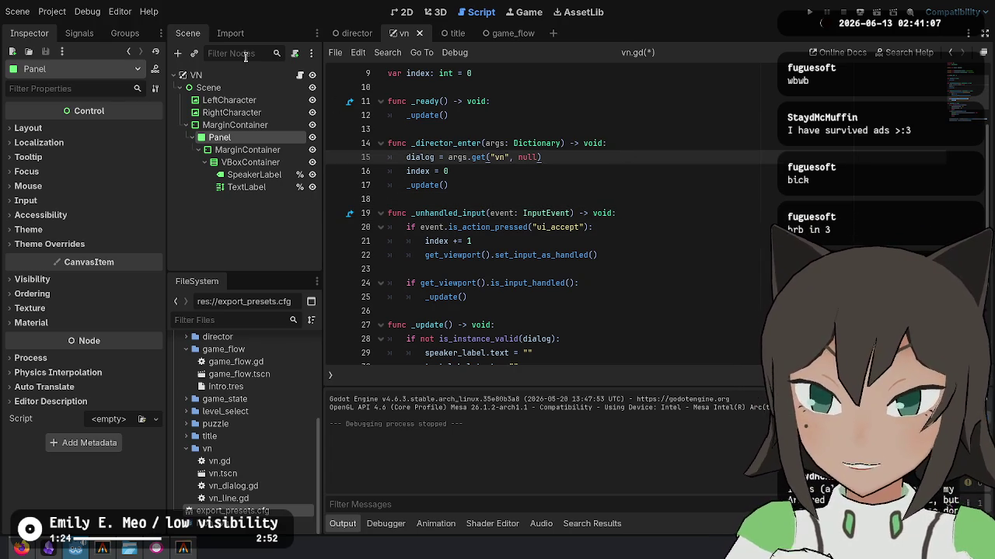
Open game_flow.gd from the game_flow folder and load intro.tres into the Inspector.
left_click(223, 473)
left_click(219, 461)
left_click(268, 362)
left_click(266, 375)
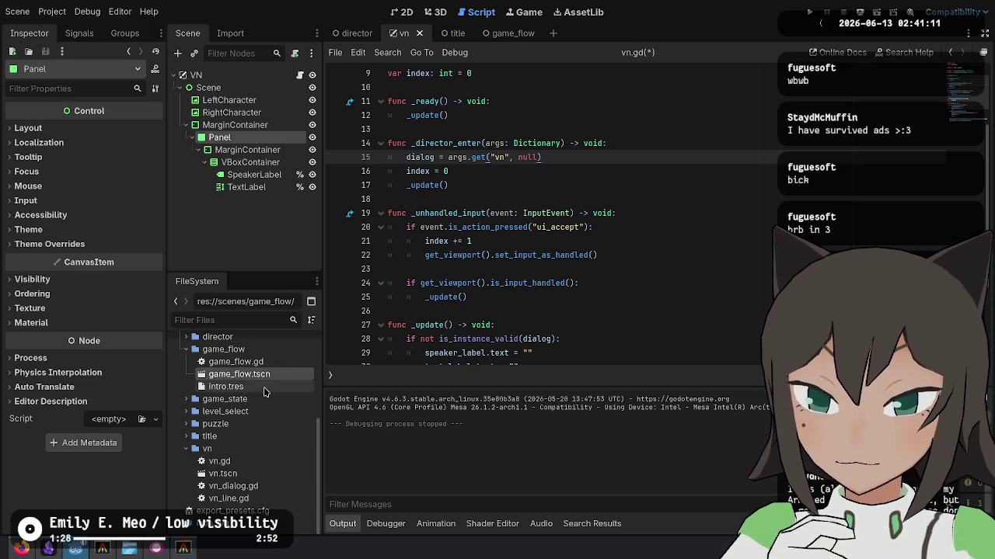
left_click(270, 365)
double_click(270, 365)
scroll(256, 404, "up", 2)
left_click(261, 435)
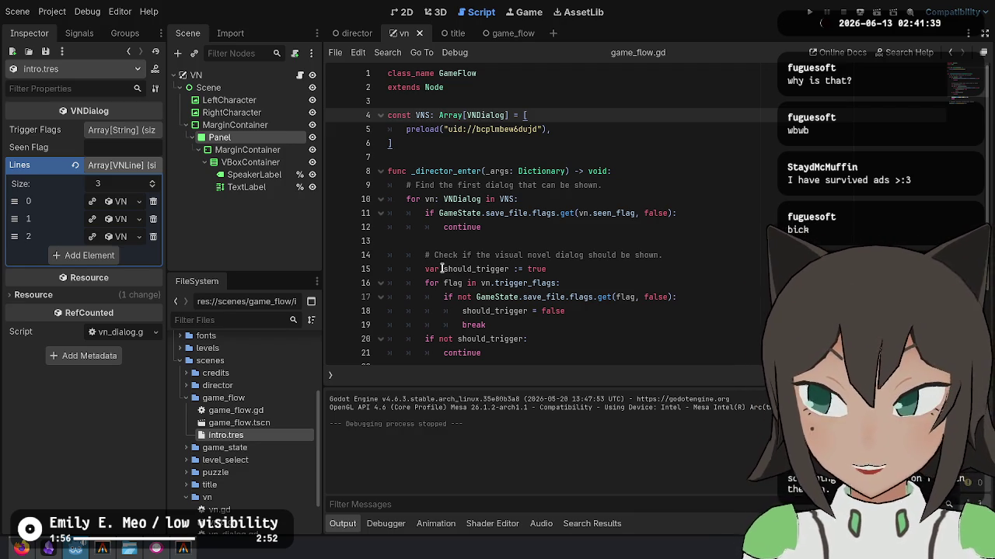
mouse_move(456, 218)
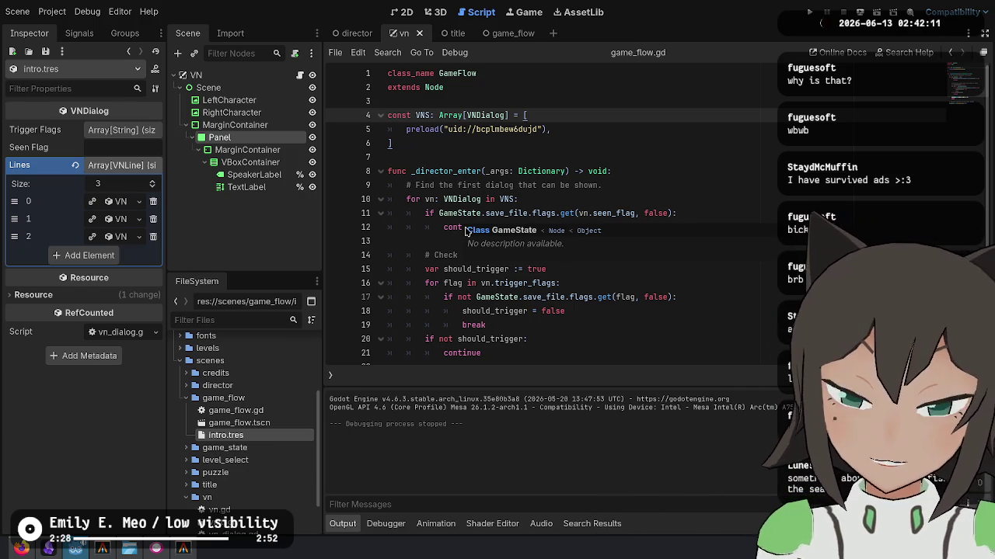
right_click(460, 211)
key("Escape")
left_click(603, 185)
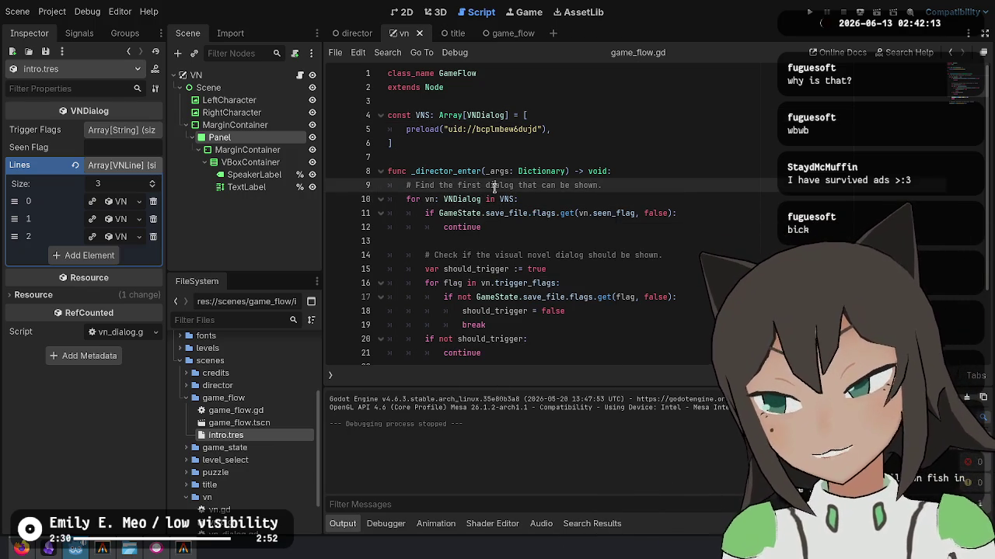
left_click(606, 272)
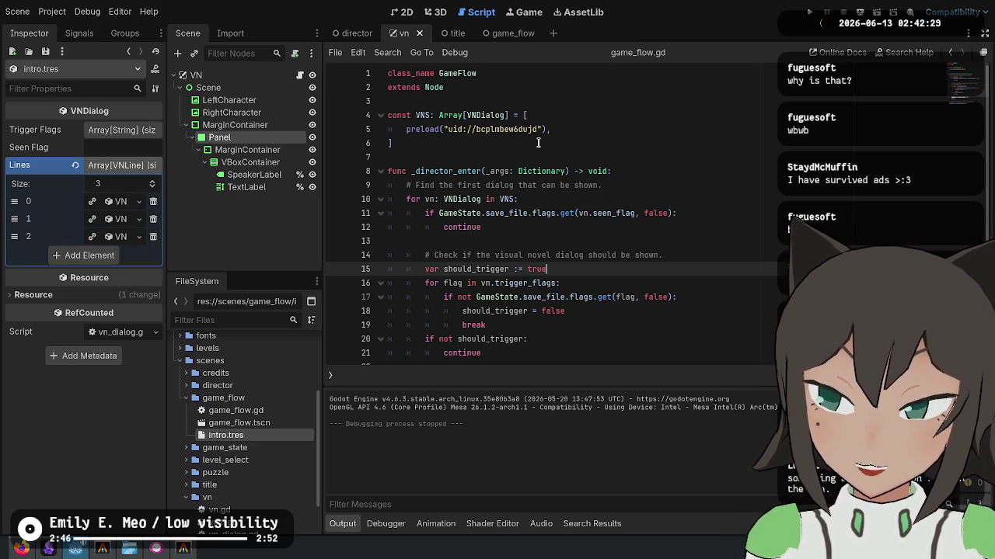
mouse_move(539, 132)
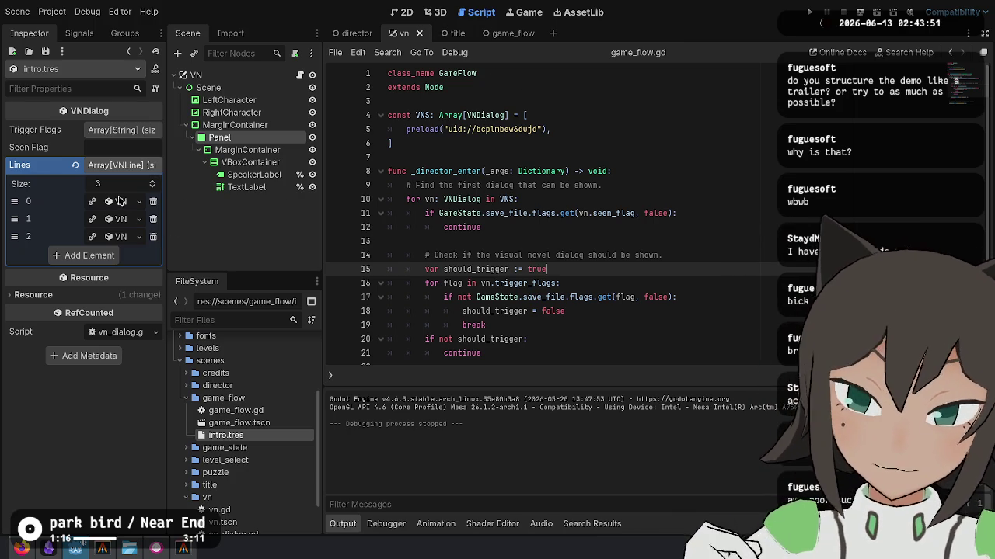
Make Marine Biologist line 0's speaker, with text 'Ooo! Look at that, look at that! It's the touchpool!'.
left_click_drag(166, 206, 201, 204)
left_click(152, 202)
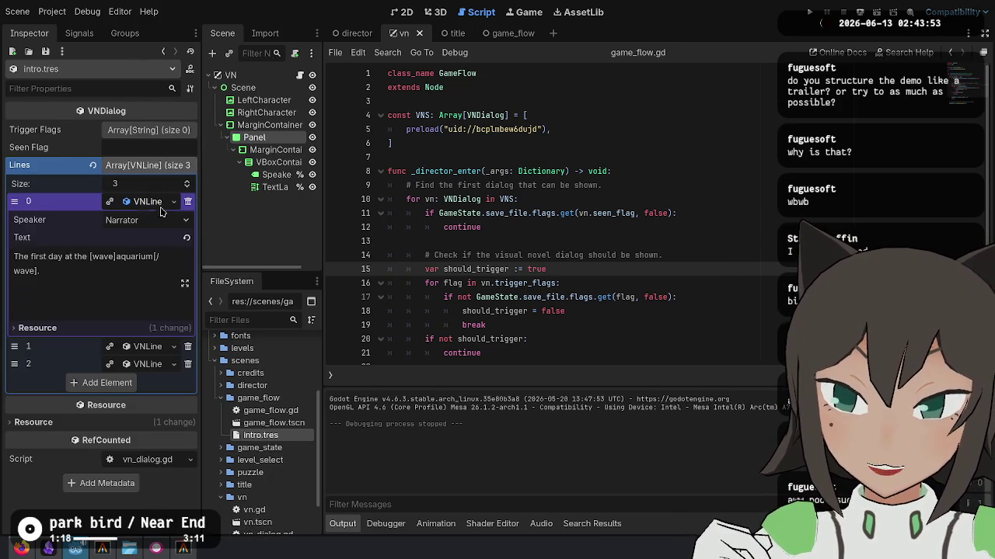
left_click(108, 281)
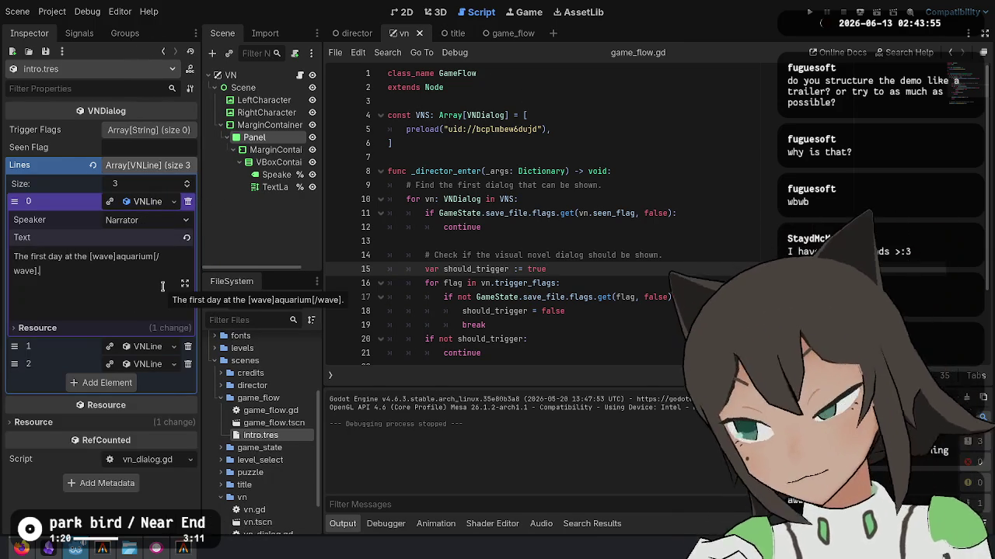
left_click(148, 220)
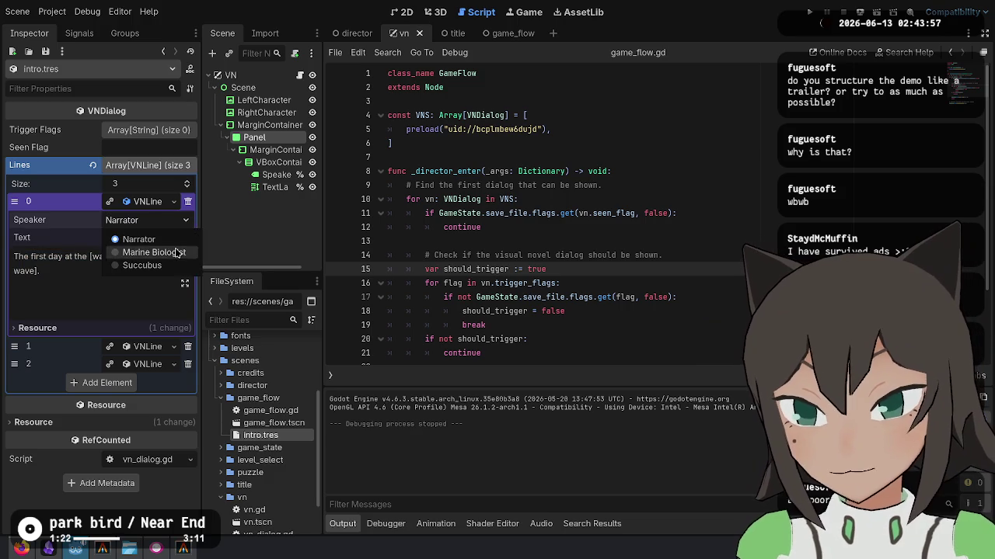
left_click(144, 253)
key("ctrl+a")
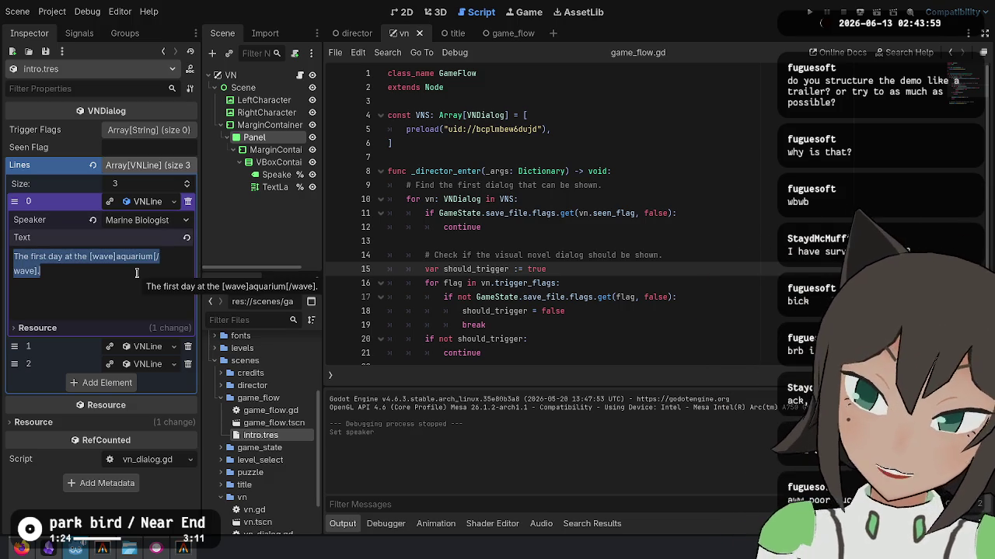
type("Ooo! Look at that, loo")
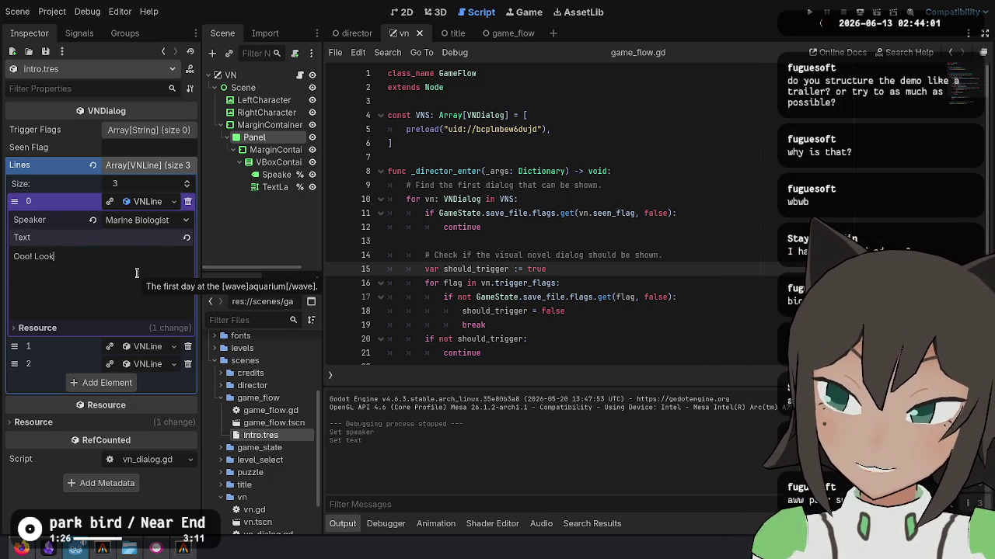
type("k at that! It's the")
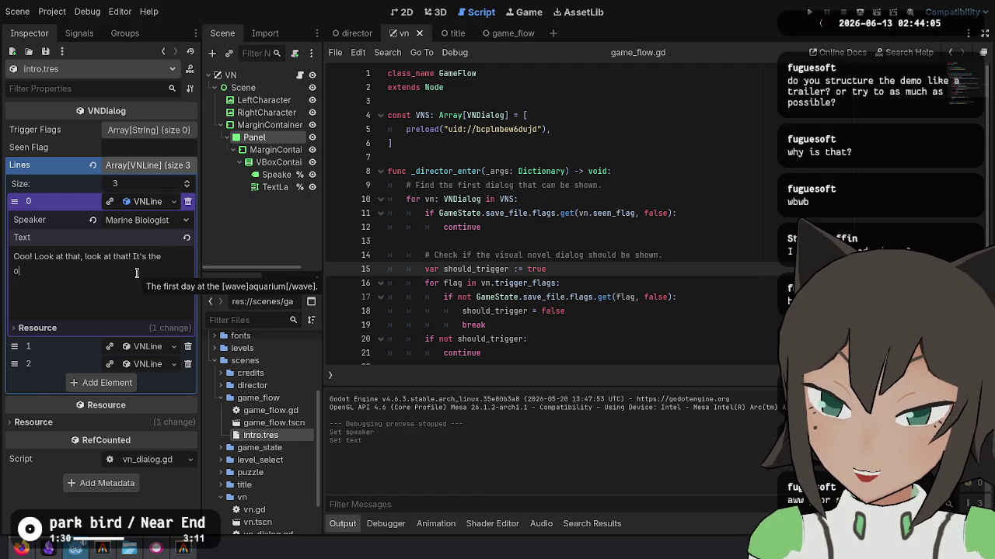
key("BackSpace")
type("touchpool!")
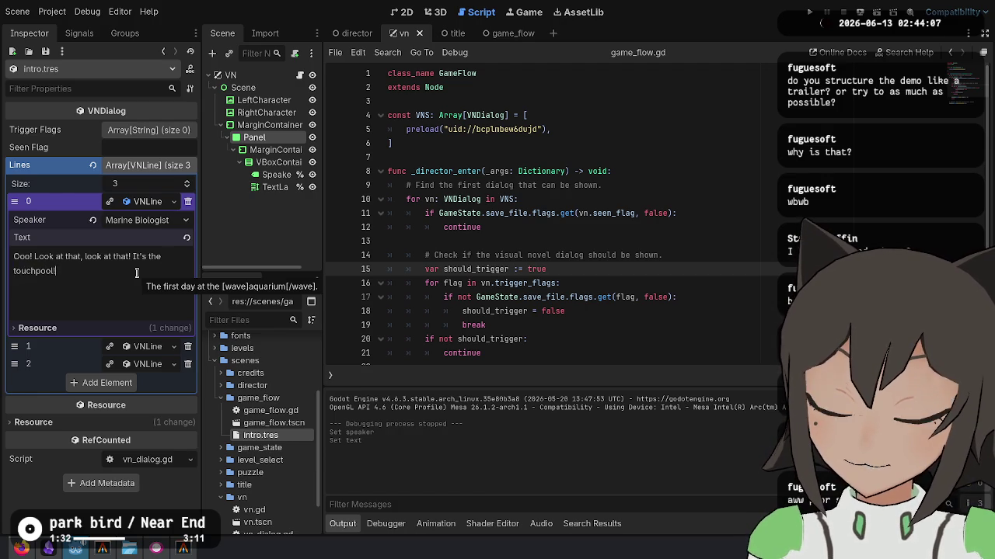
Set line 1's speaker to Succubus and select its 'Hello!' text.
left_click(144, 348)
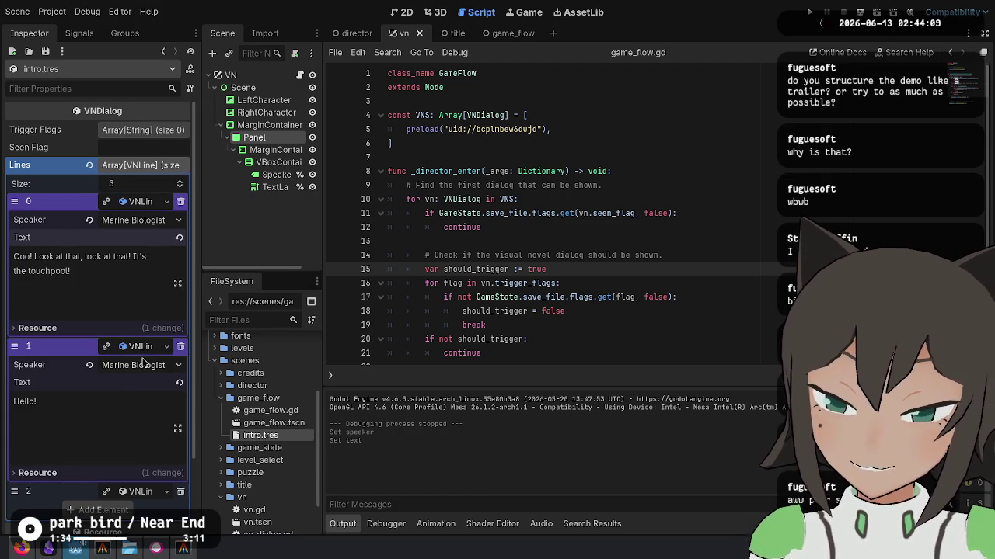
left_click(143, 365)
left_click(128, 415)
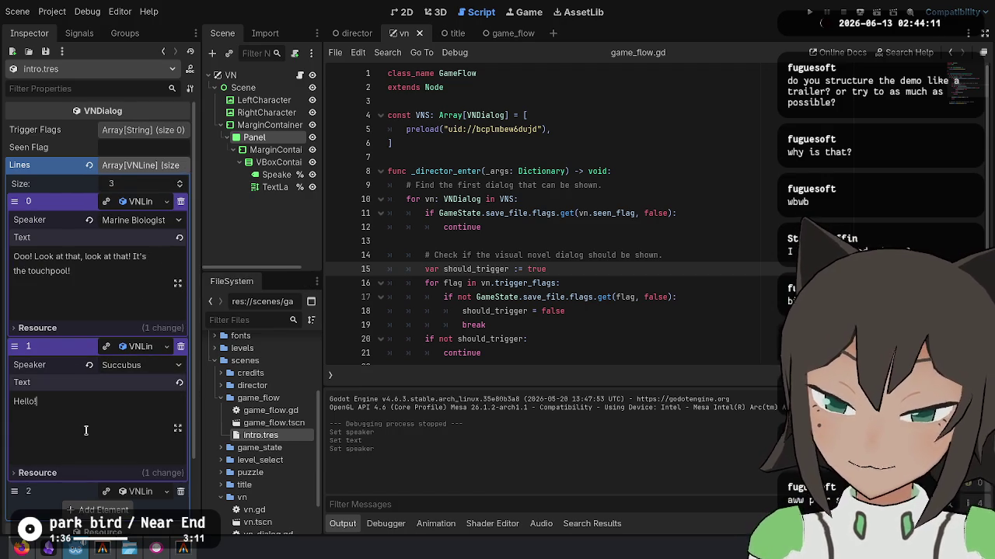
triple_click(84, 429)
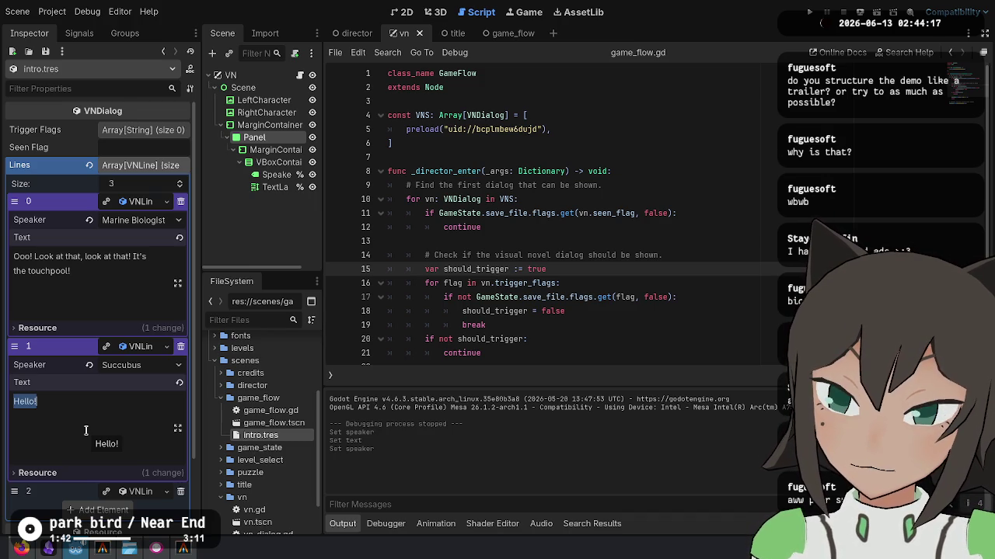
scroll(85, 431, "down", 3)
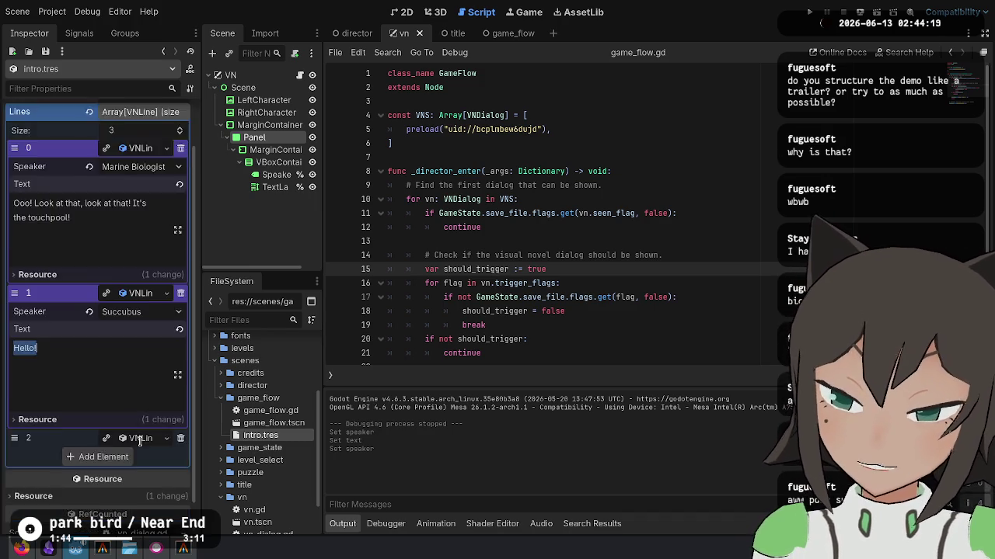
left_click(151, 321)
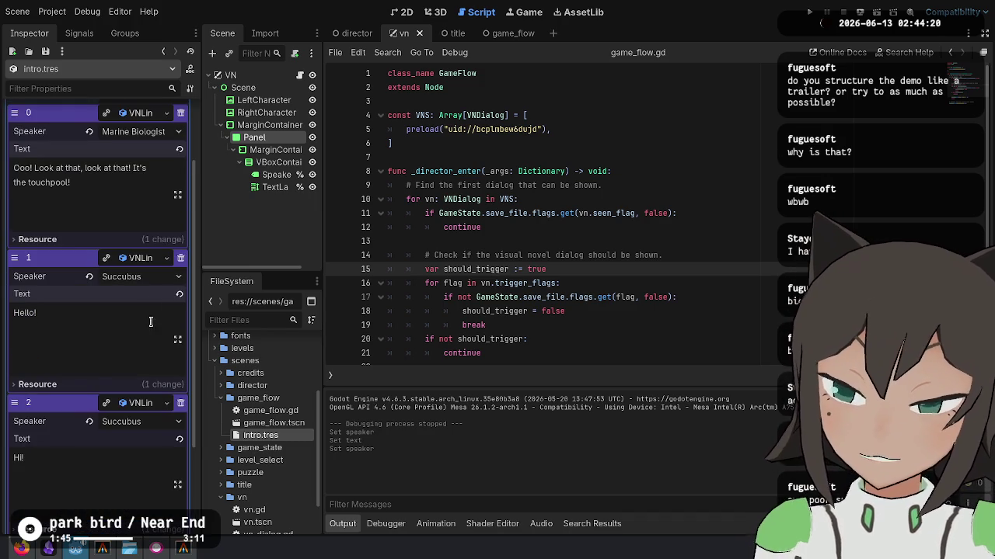
triple_click(110, 328)
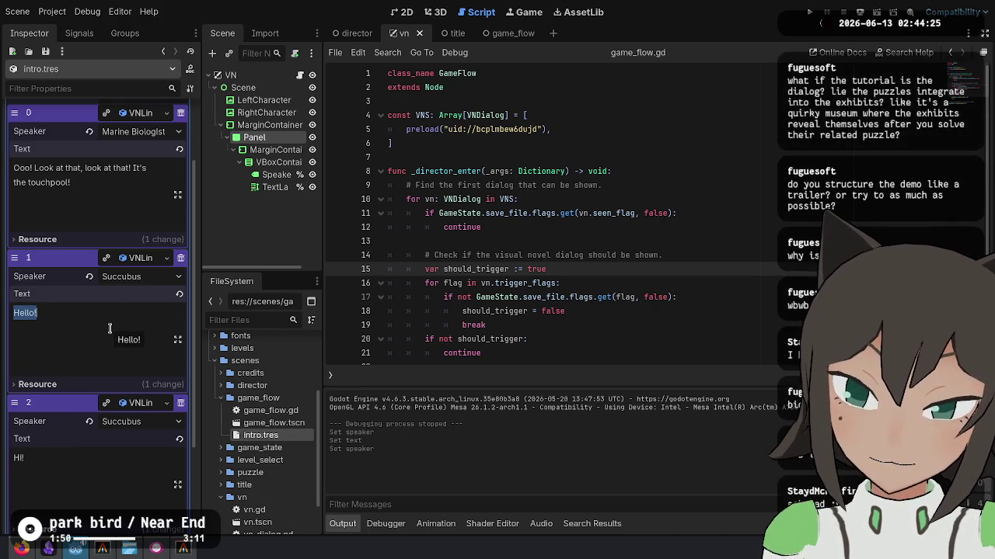
left_click(109, 328)
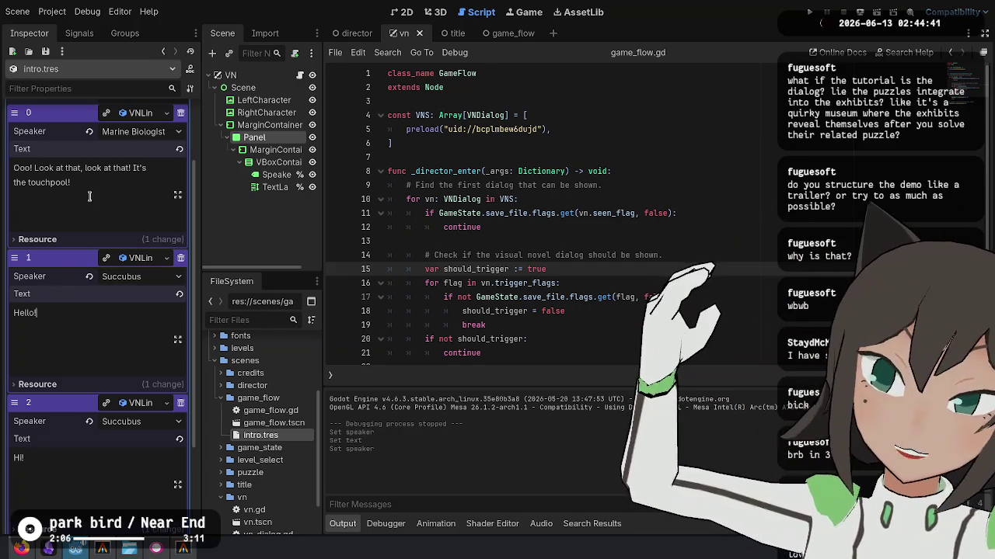
left_click_drag(78, 189, 19, 150)
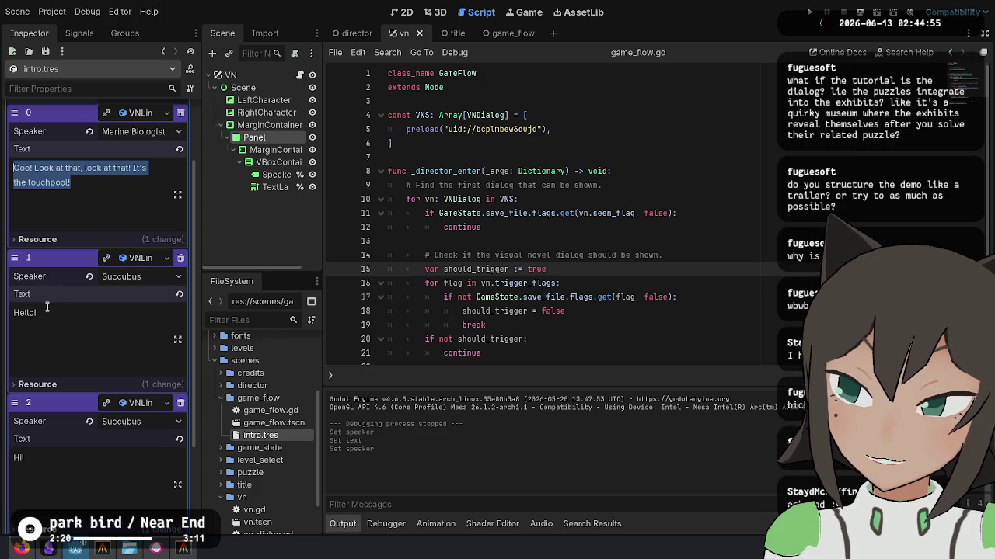
Delete the 'Hello!' text from dialogue line 1.
left_click(109, 352)
scroll(110, 352, "down", 4)
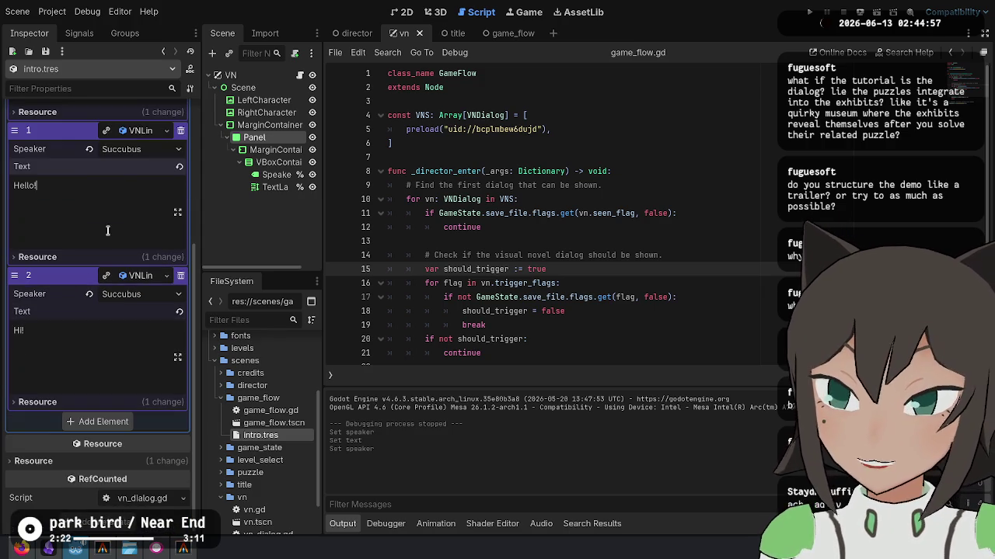
scroll(115, 328, "up", 3)
key("ctrl+a")
key("BackSpace")
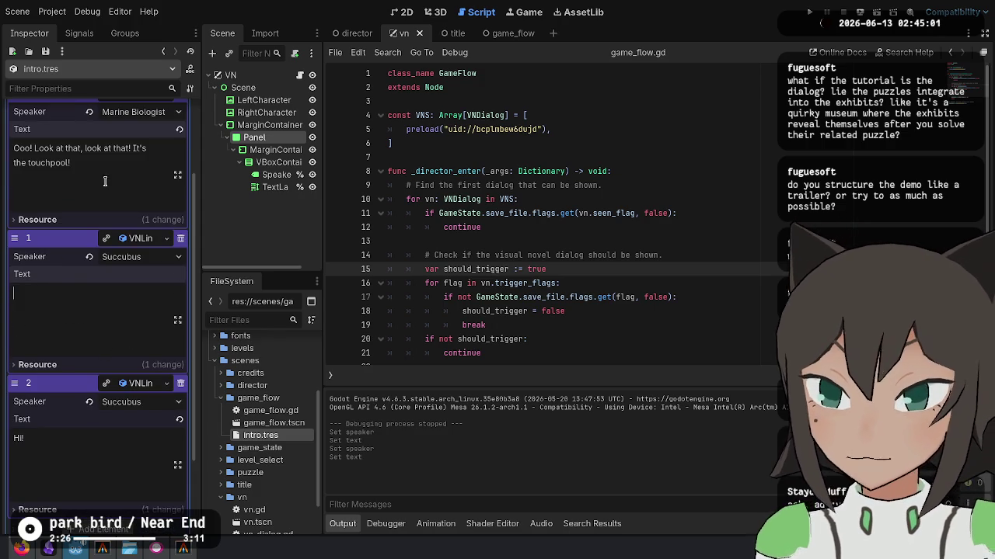
scroll(104, 179, "up", 3)
scroll(109, 185, "down", 2)
Enter 'Don't you want to go see the Whale' as line 1's text.
left_click(87, 205)
left_click(87, 220)
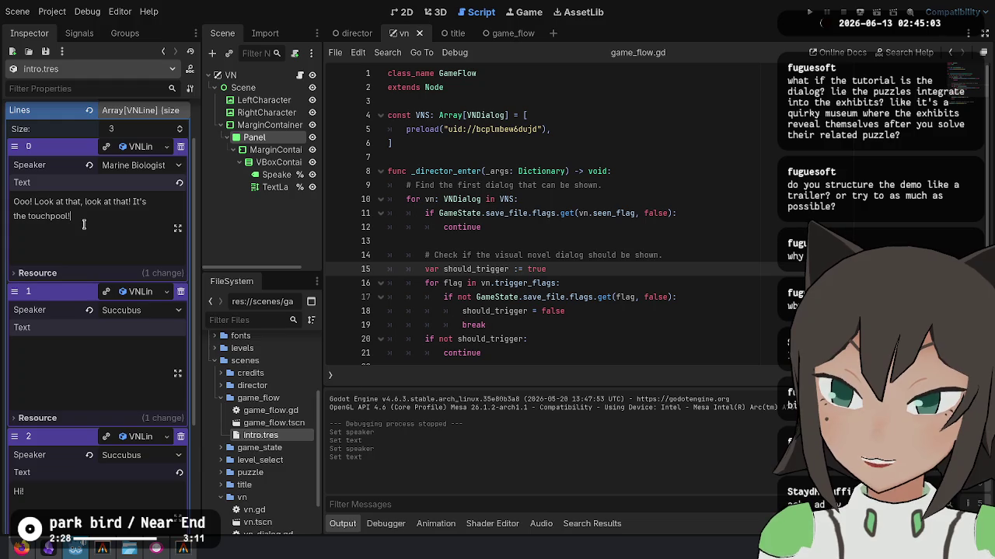
left_click(32, 347)
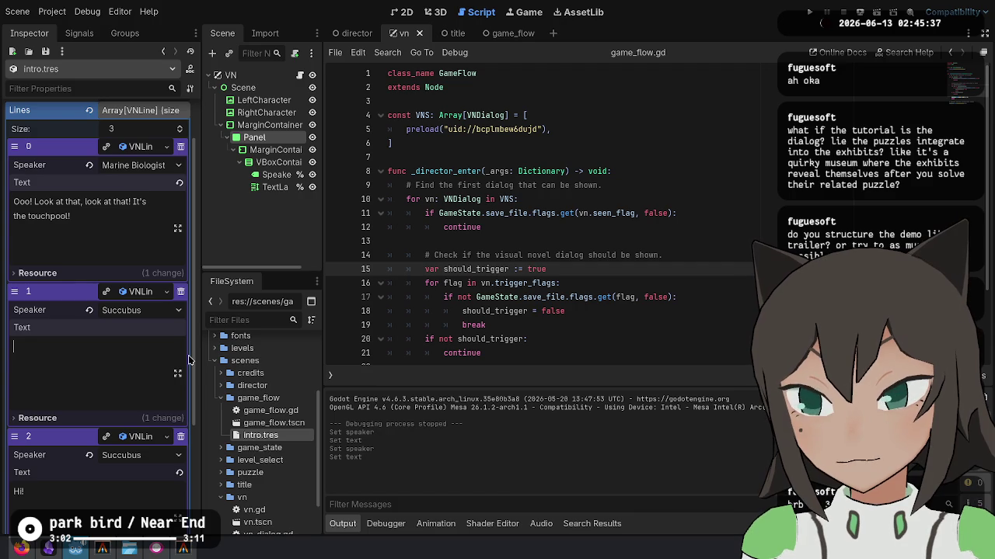
type("Don't y")
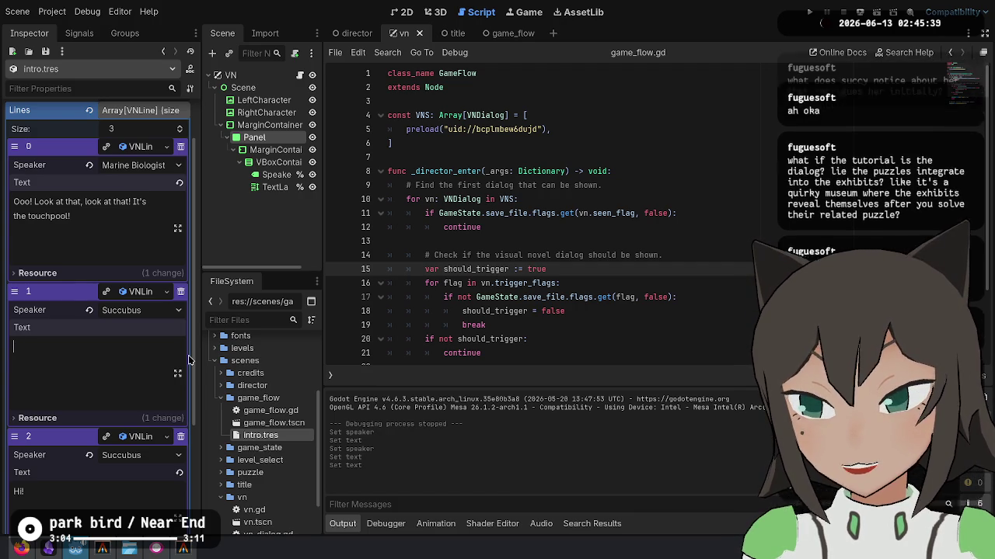
type("ou want t")
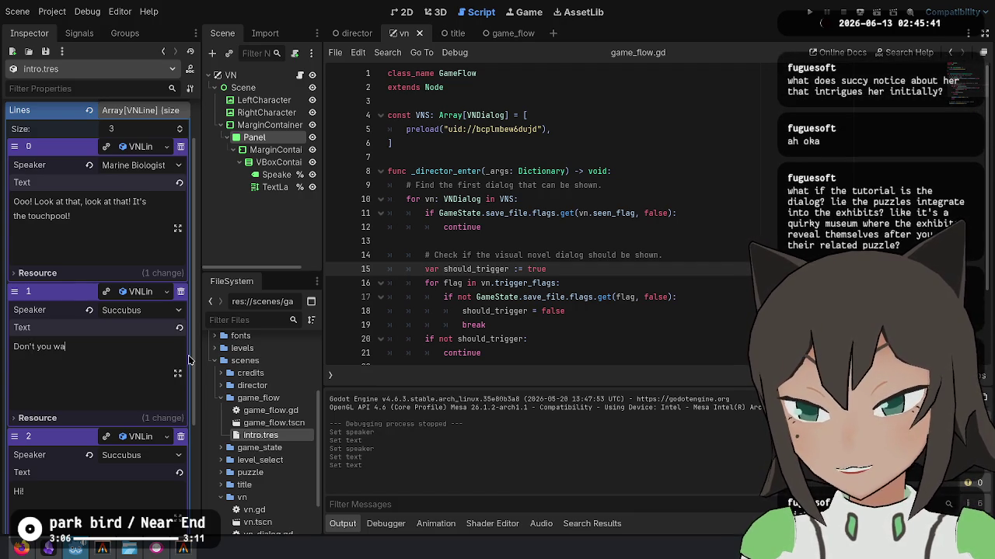
type("o go see the ")
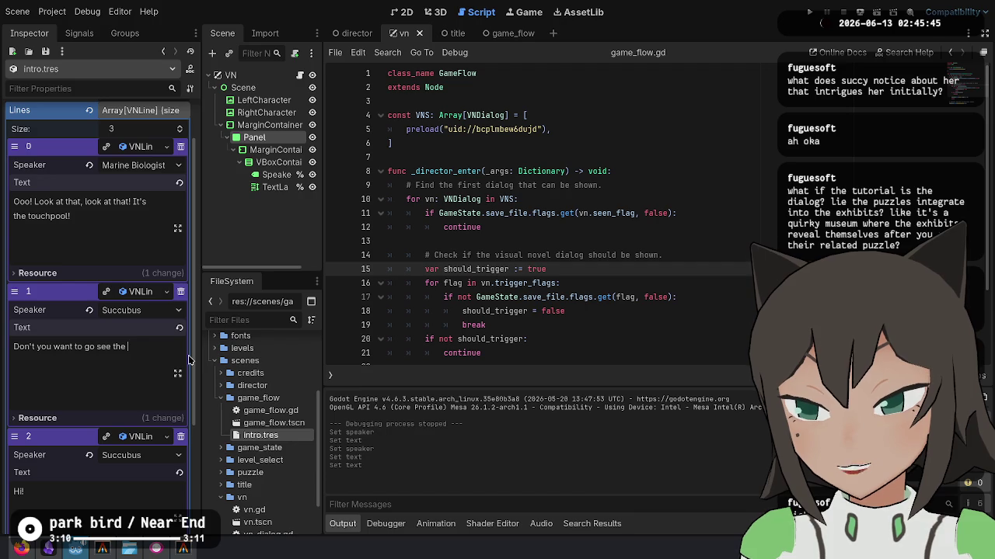
type("Whale")
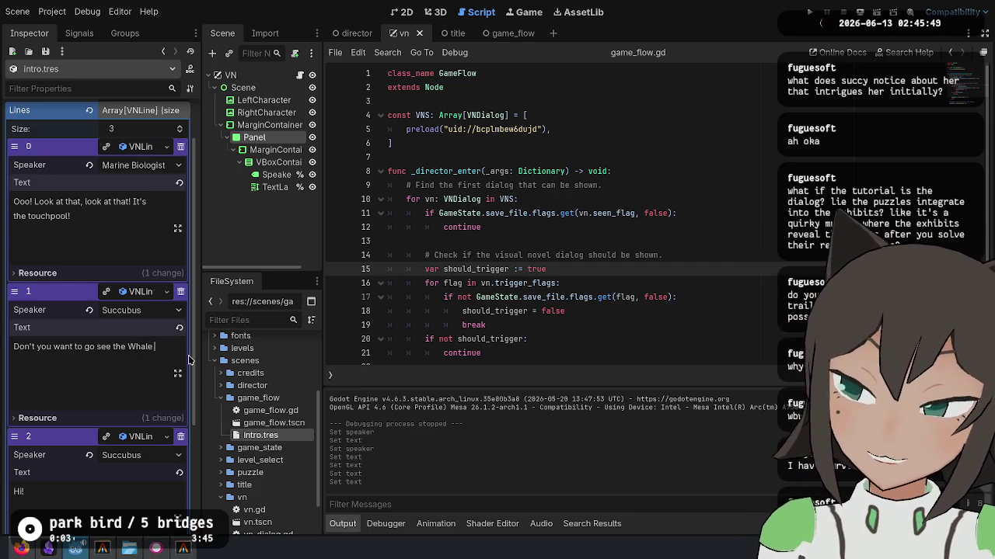
left_click(21, 549)
scroll(642, 171, "up", 5)
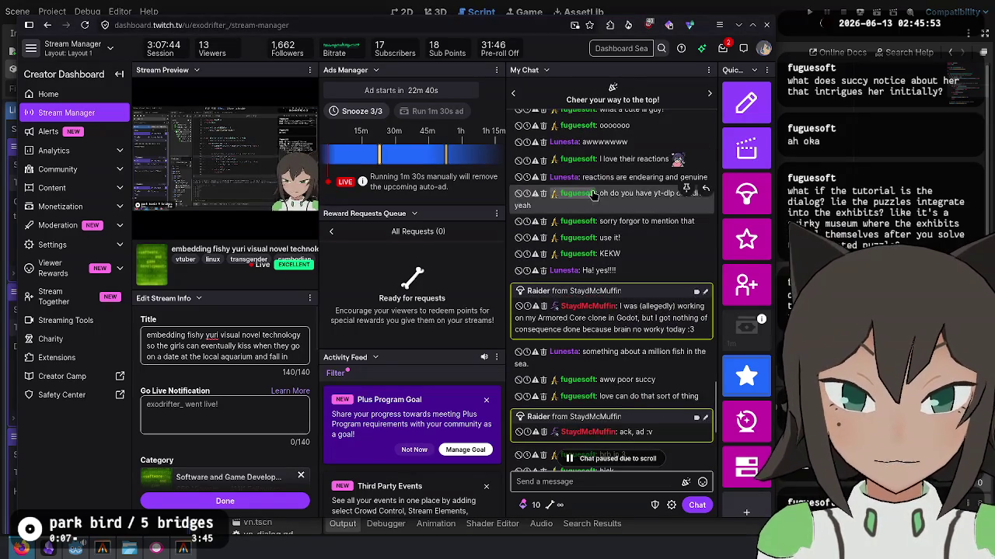
scroll(643, 171, "up", 5)
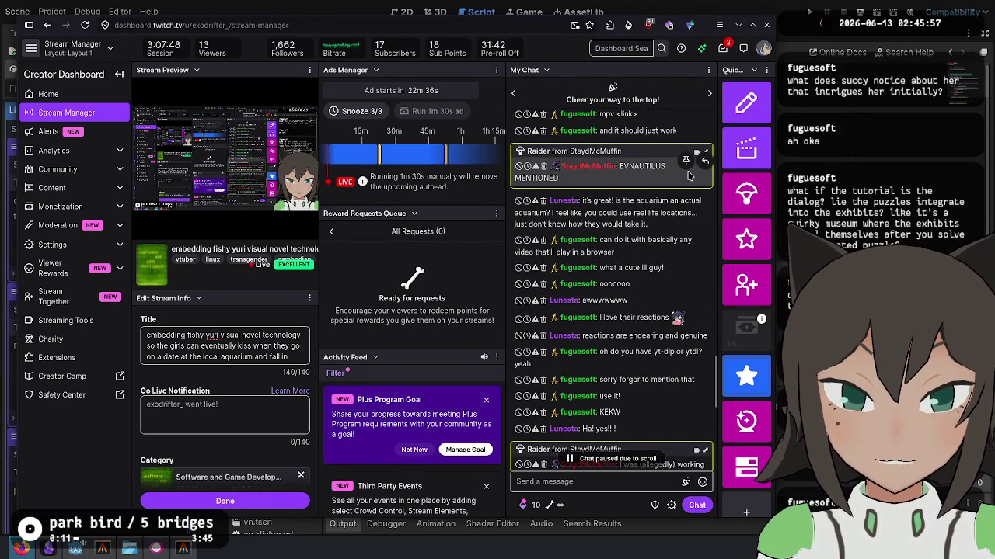
mouse_move(649, 199)
left_mouse_down()
mouse_move(653, 226)
mouse_move(648, 213)
mouse_move(654, 224)
mouse_move(660, 213)
mouse_move(648, 225)
mouse_move(676, 213)
mouse_move(696, 223)
mouse_move(657, 213)
mouse_move(684, 210)
left_mouse_up()
left_click(643, 216)
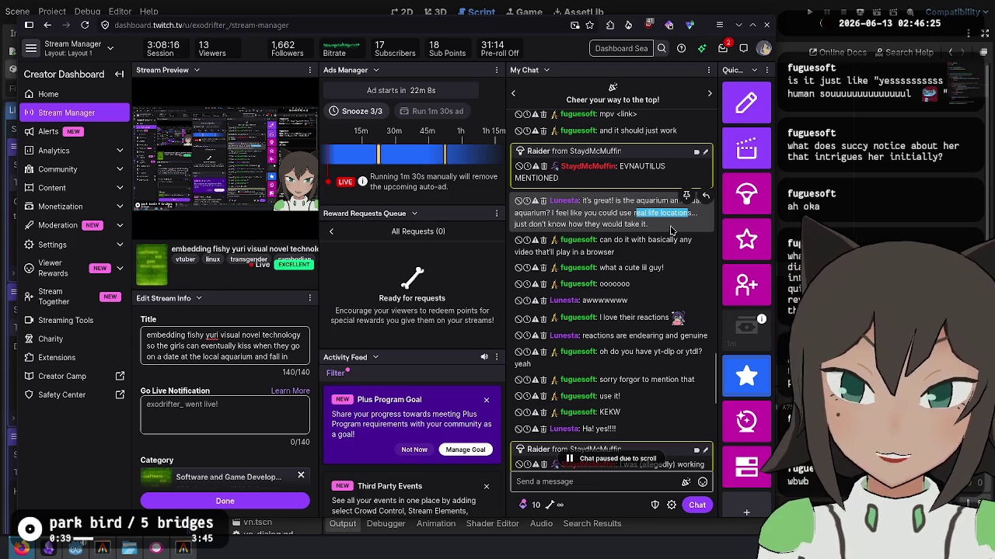
left_click(672, 231)
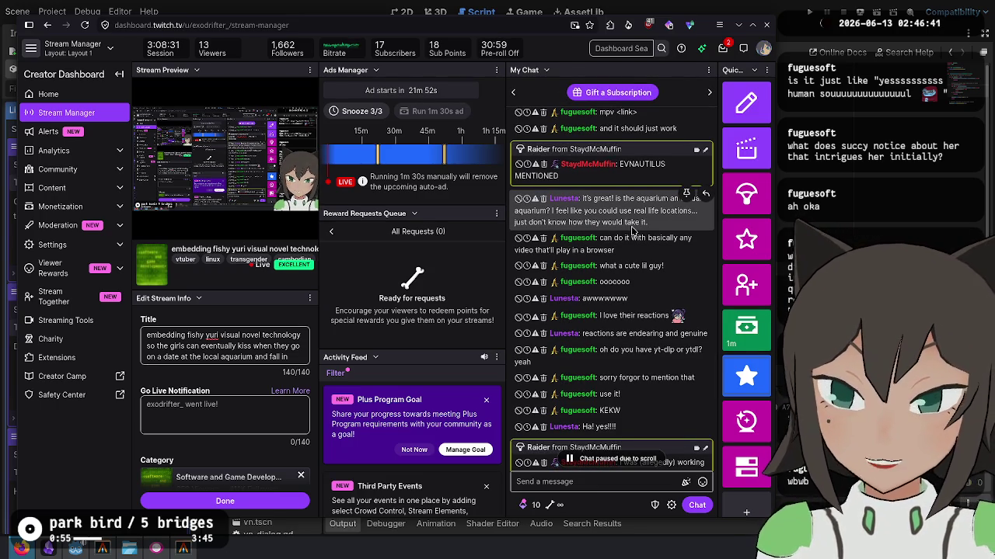
left_click_drag(639, 213, 631, 200)
left_click(631, 211)
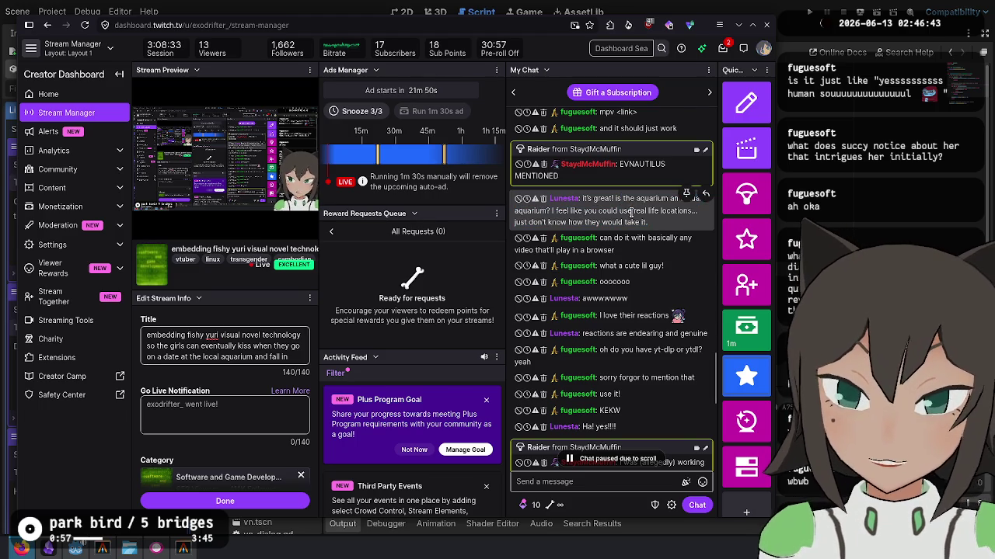
scroll(621, 350, "down", 10)
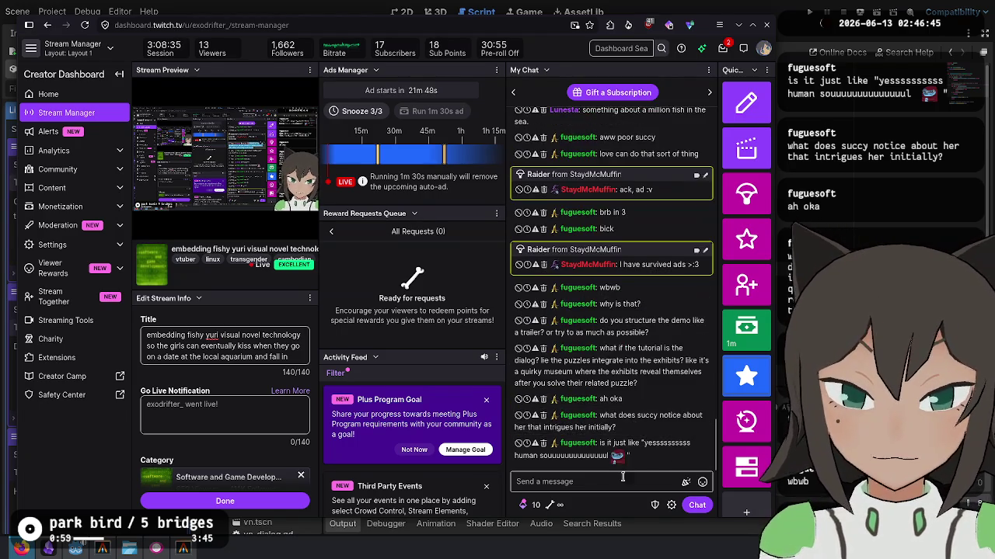
left_click(614, 489)
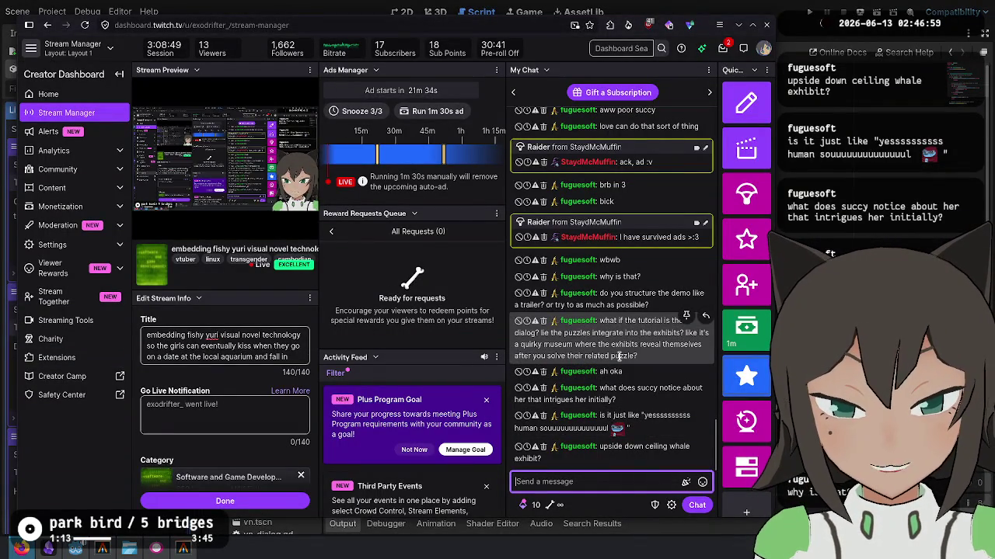
key("alt+Tab")
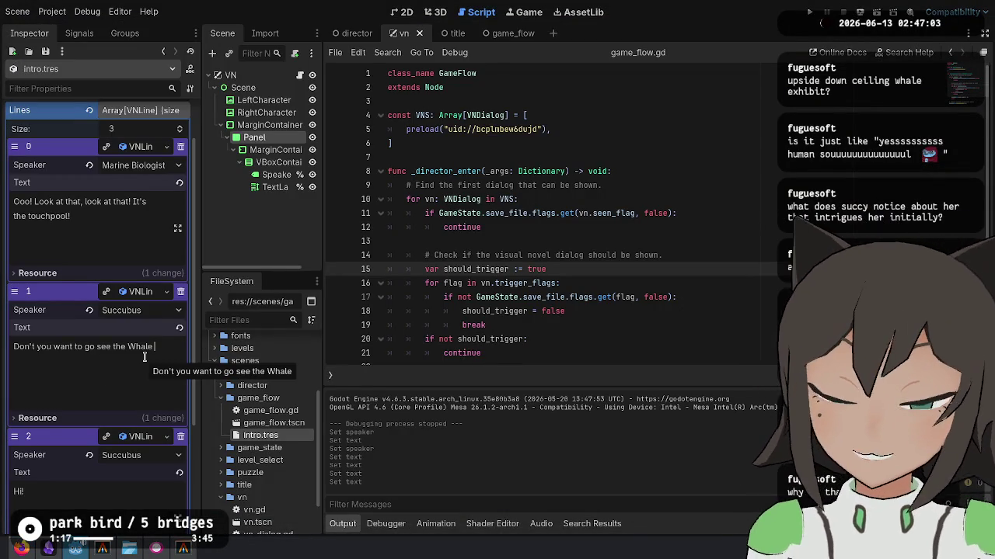
Make line 2 a Narrator line: 'She doesn't know it yet, but I've got her, hook, line, and sinker...'.
scroll(175, 348, "down", 3)
left_click(145, 351)
left_click(135, 368)
left_click(133, 411)
key("ctrl+a")
type("Sh")
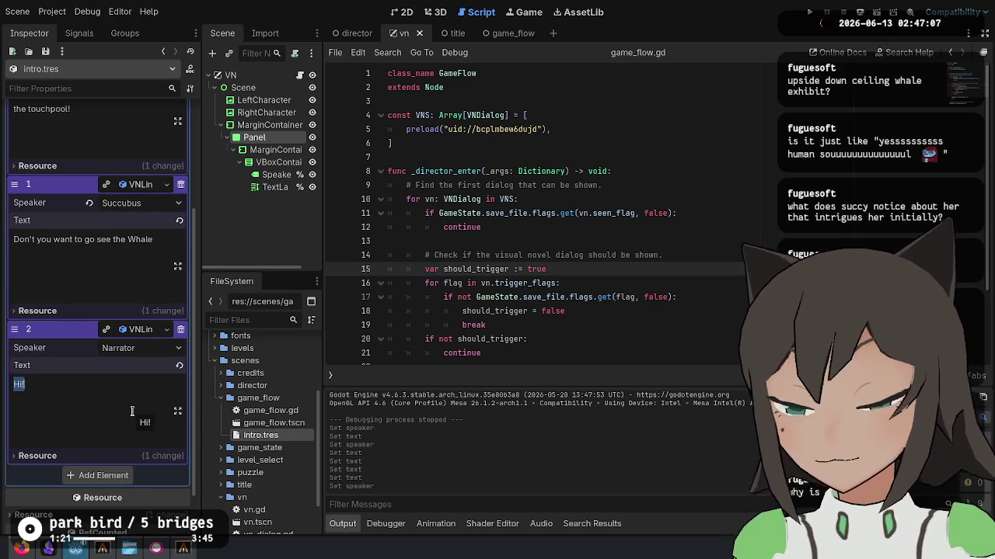
type("e doesn't know it y")
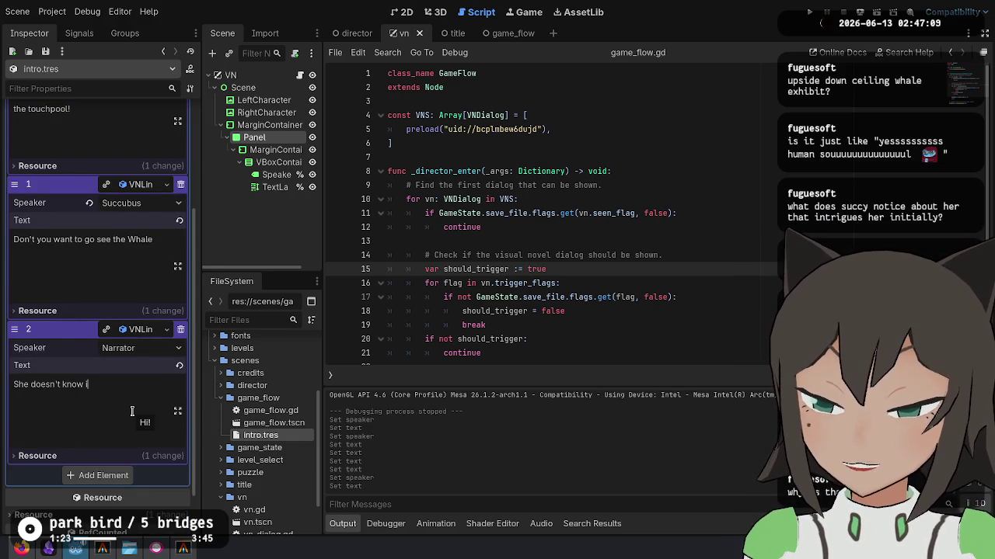
type("et, ")
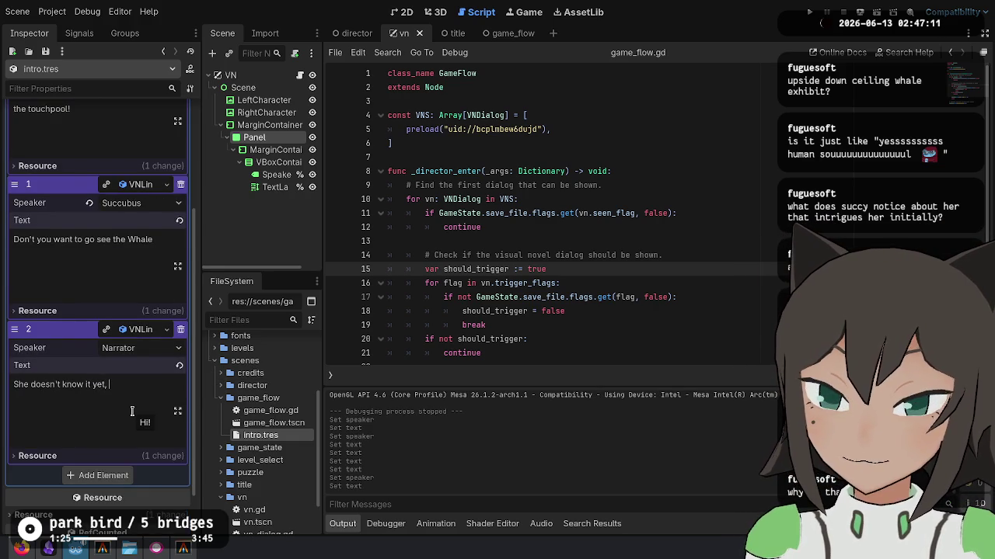
type("but I've got ")
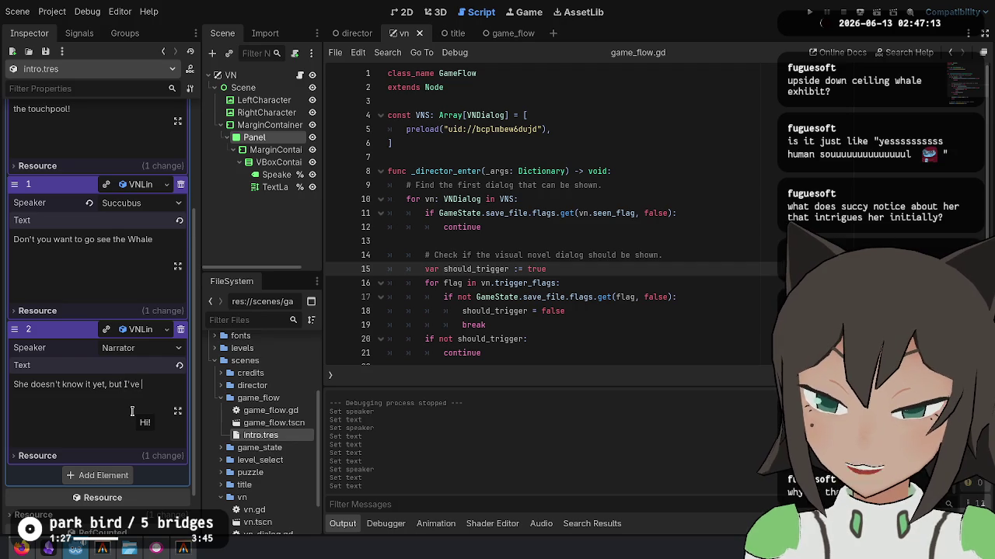
type("her, hook, l")
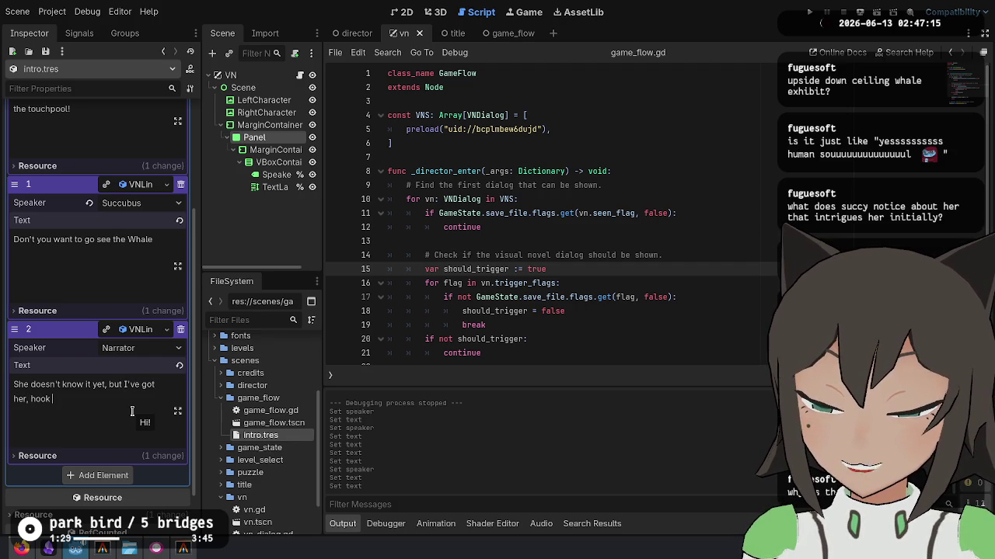
type("ine, and sinker...")
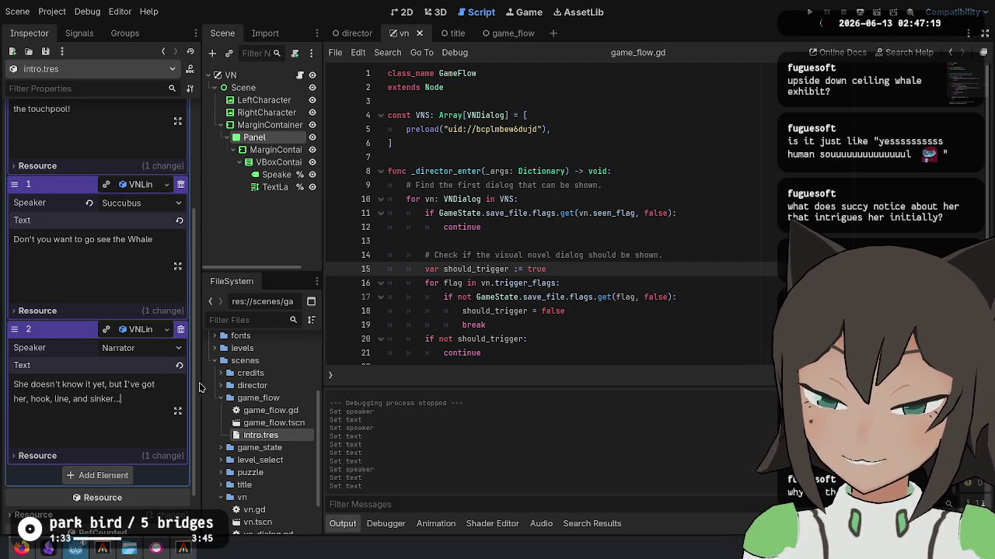
left_click(93, 481)
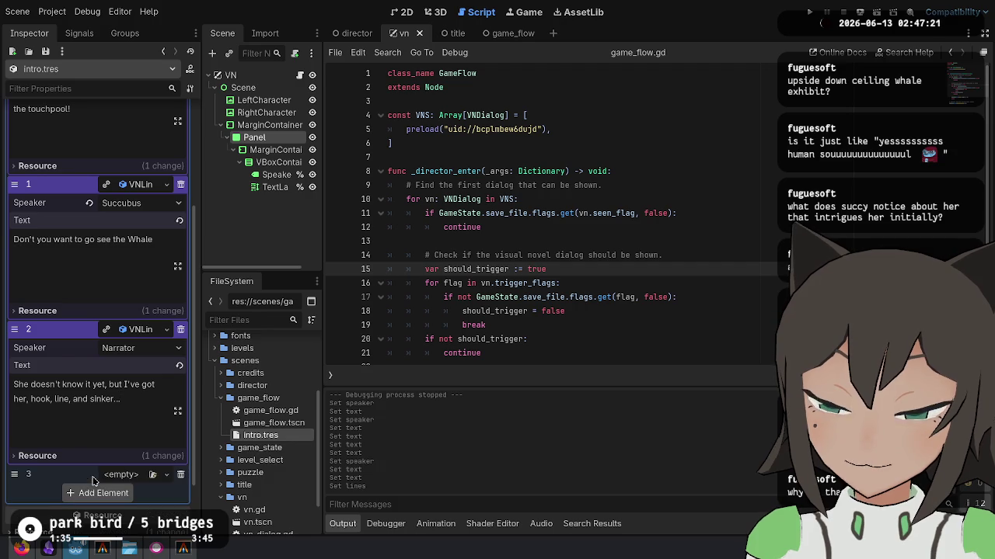
Add a new VNLine element and move the sinker text into line 3.
left_click(166, 476)
left_click(119, 494)
left_click_drag(136, 475, 135, 342)
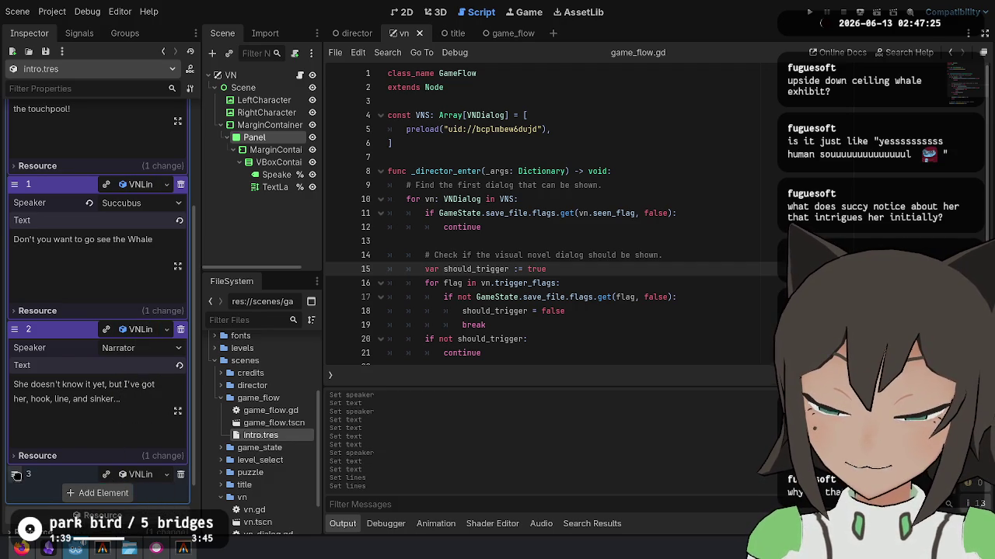
key("ctrl+z")
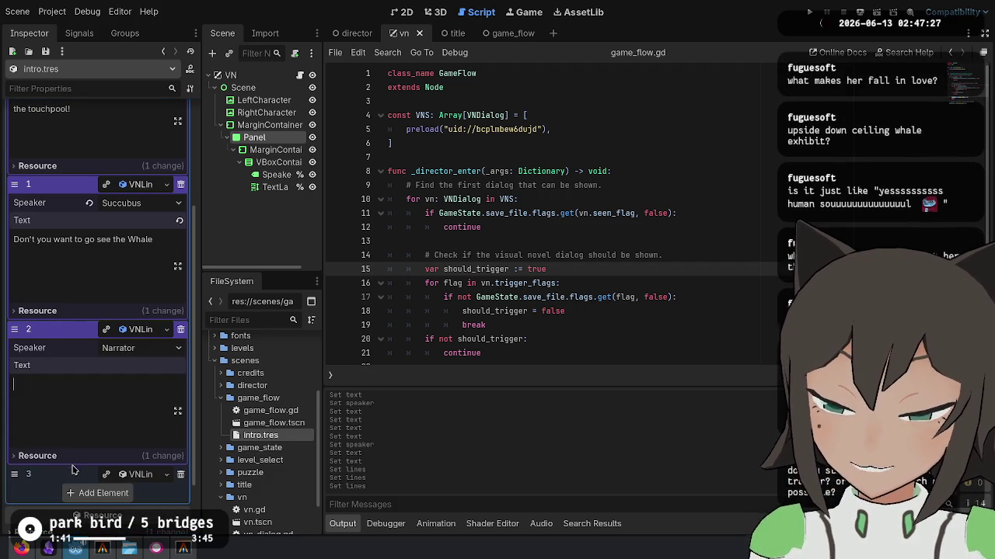
left_click(72, 472)
Write line 2: 'It's taken months of dating to get to this point, but I'm almost there!'.
left_click(112, 388)
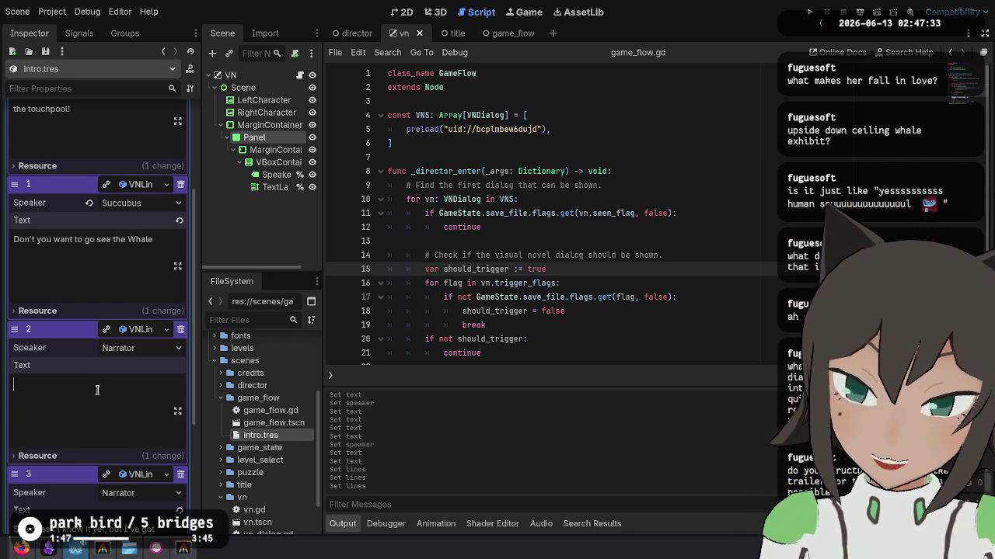
scroll(264, 389, "up", 1)
scroll(73, 417, "up", 3)
scroll(129, 376, "down", 5)
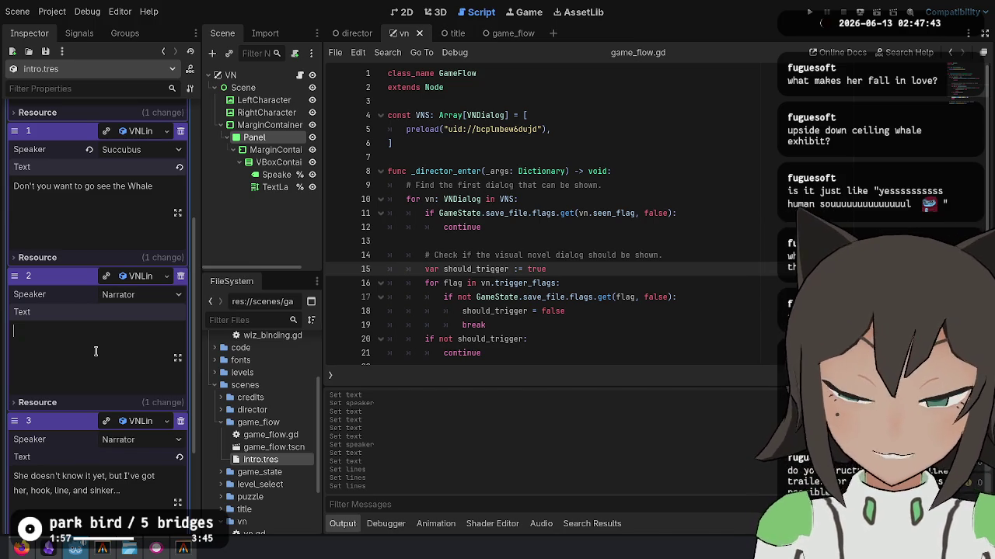
type("Y")
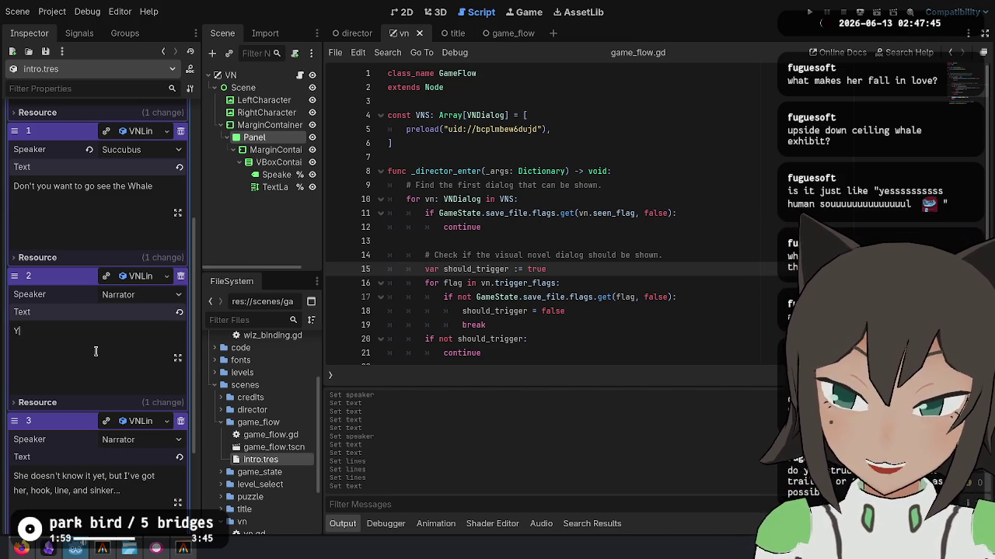
type("I")
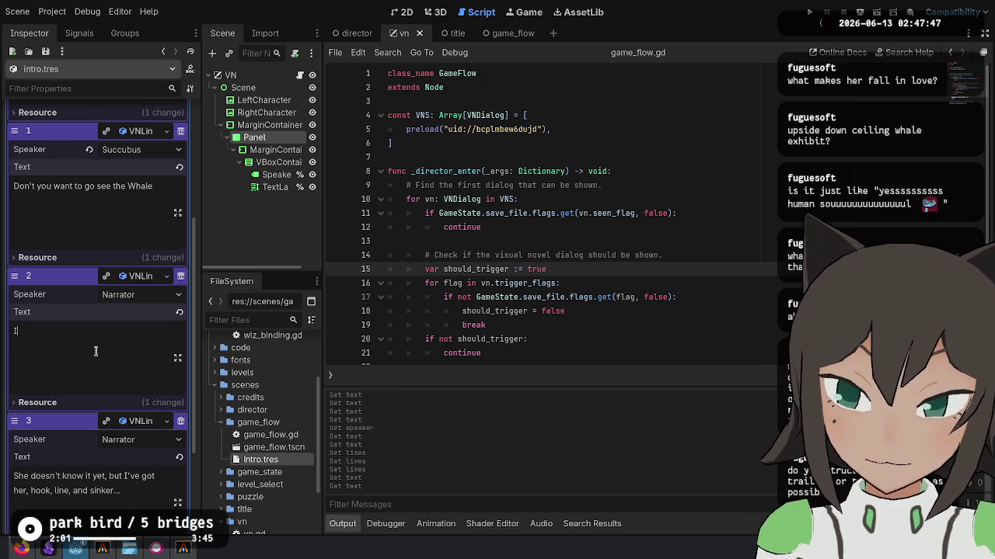
key("BackSpace")
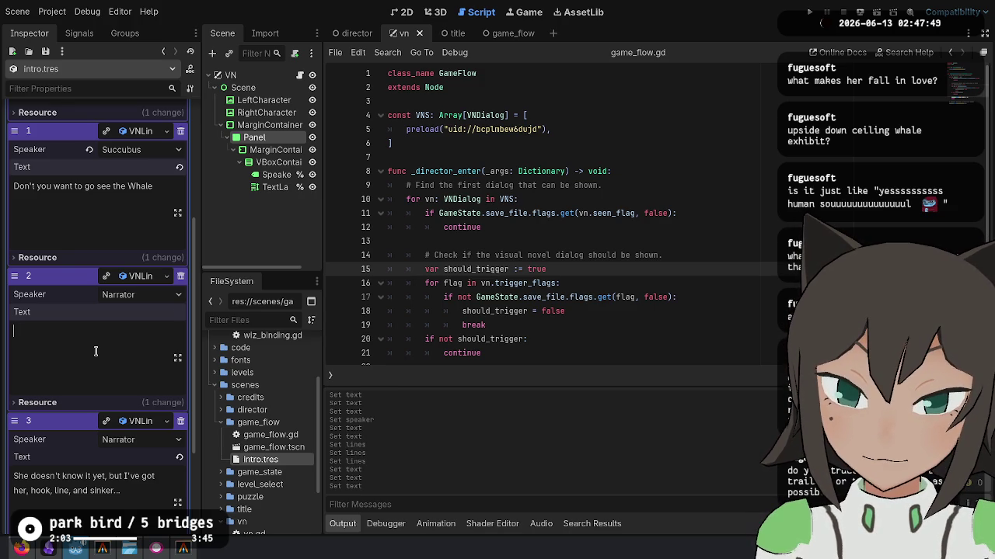
type("It's tak")
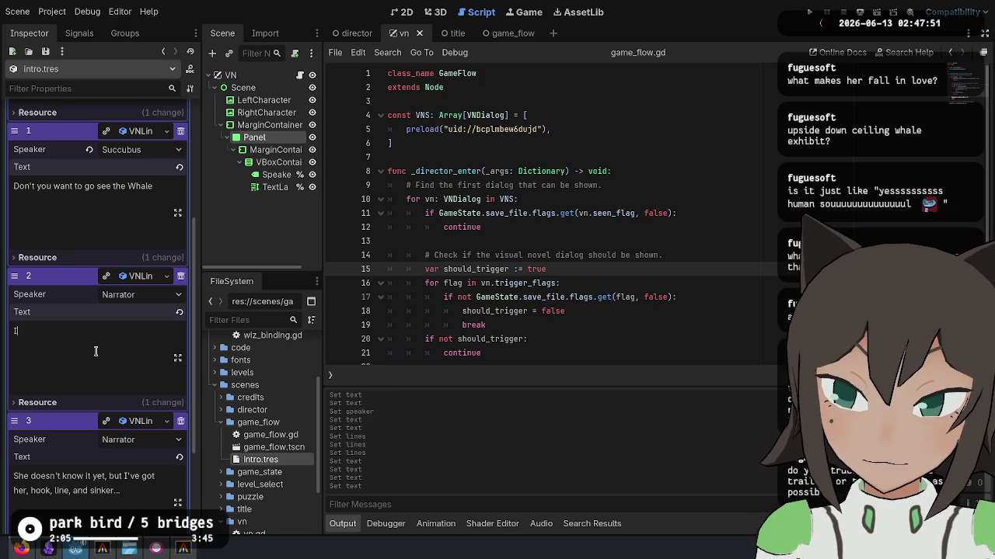
type("en mon")
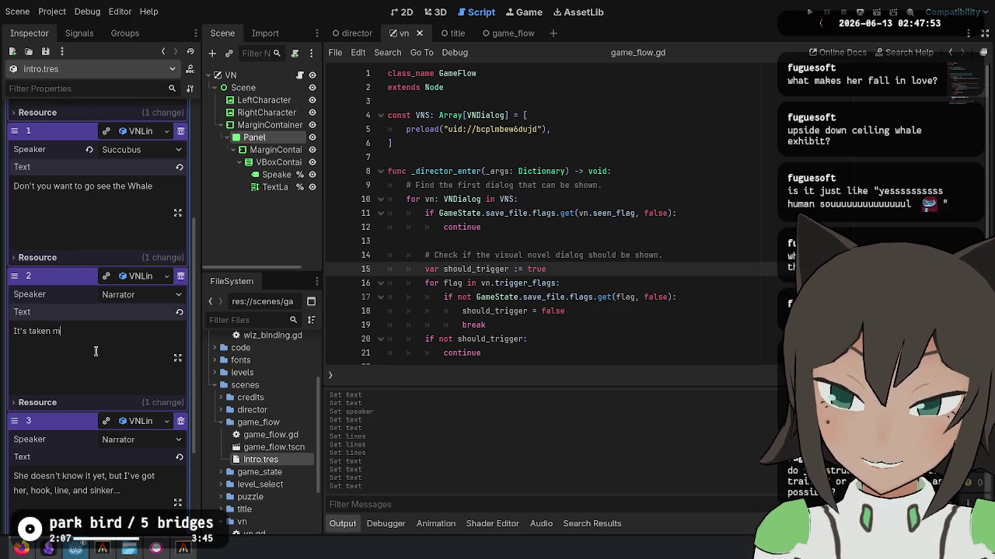
type("ths of dating to get to this poi")
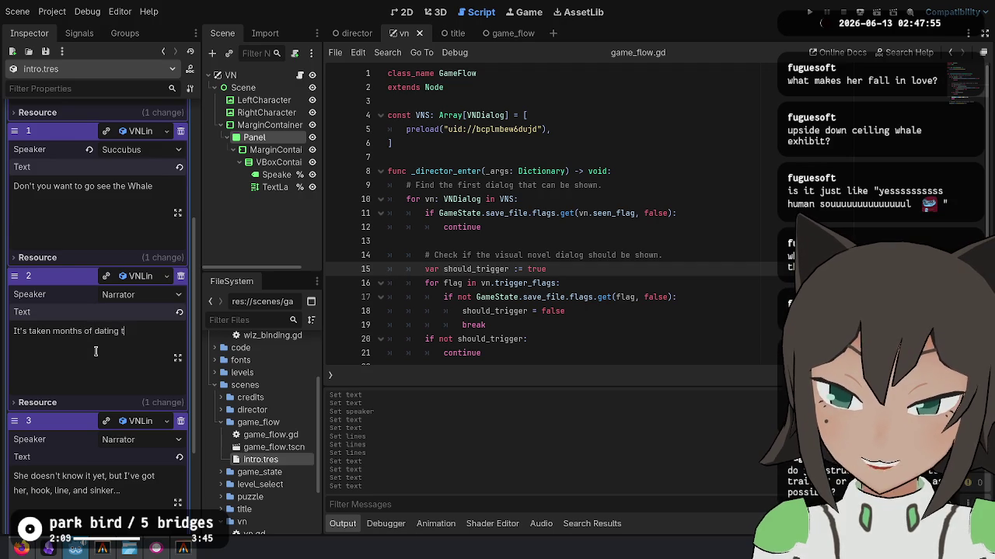
type("nt,")
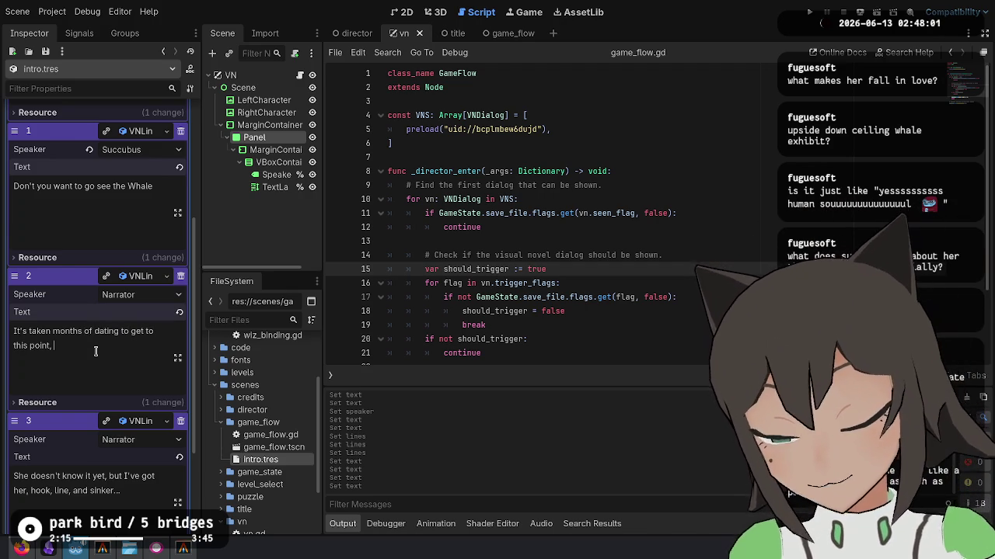
type("but I'm almost there! I")
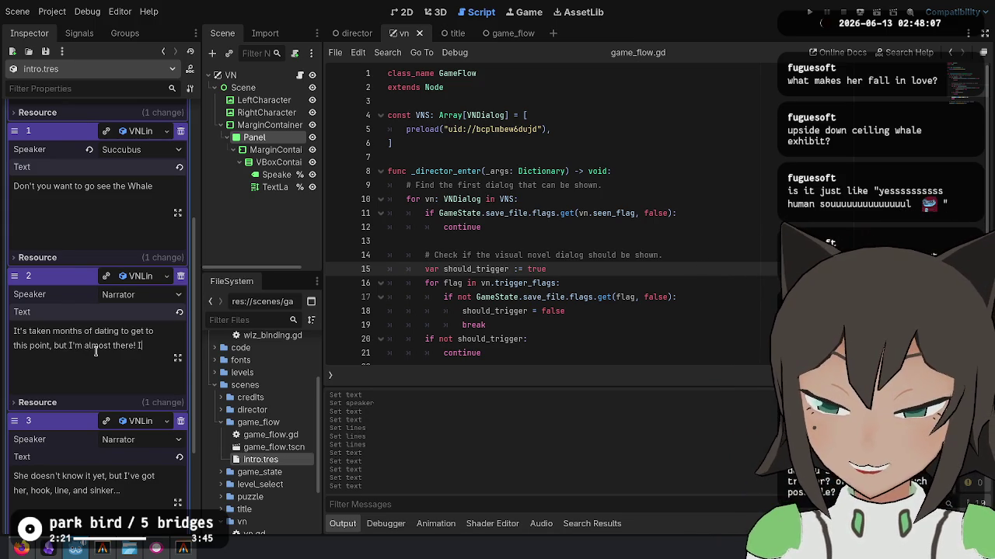
scroll(144, 389, "down", 3)
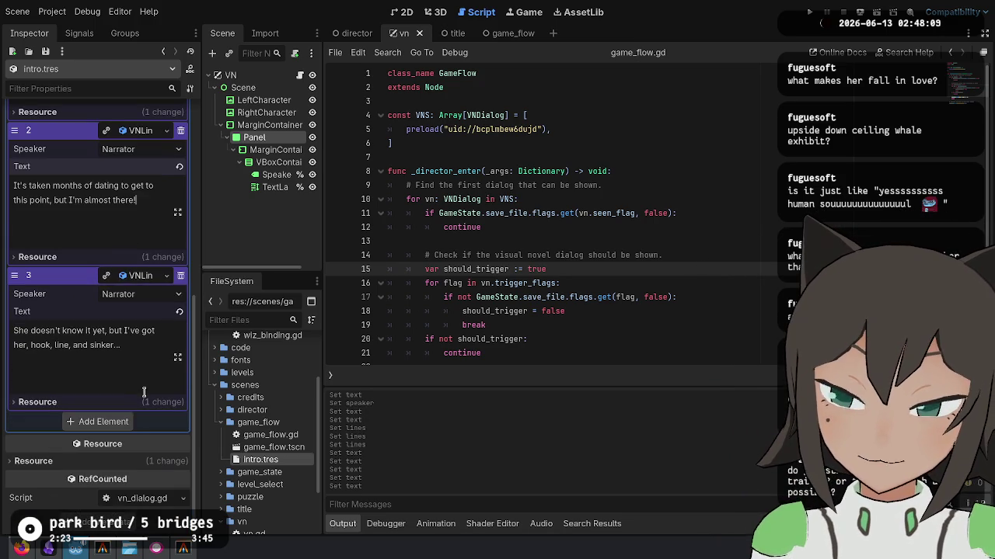
Add a VNLine as element 4, start its text, then remove it.
left_click(104, 421)
left_click(128, 421)
left_click(116, 451)
left_click(139, 427)
left_click(116, 466)
type("I")
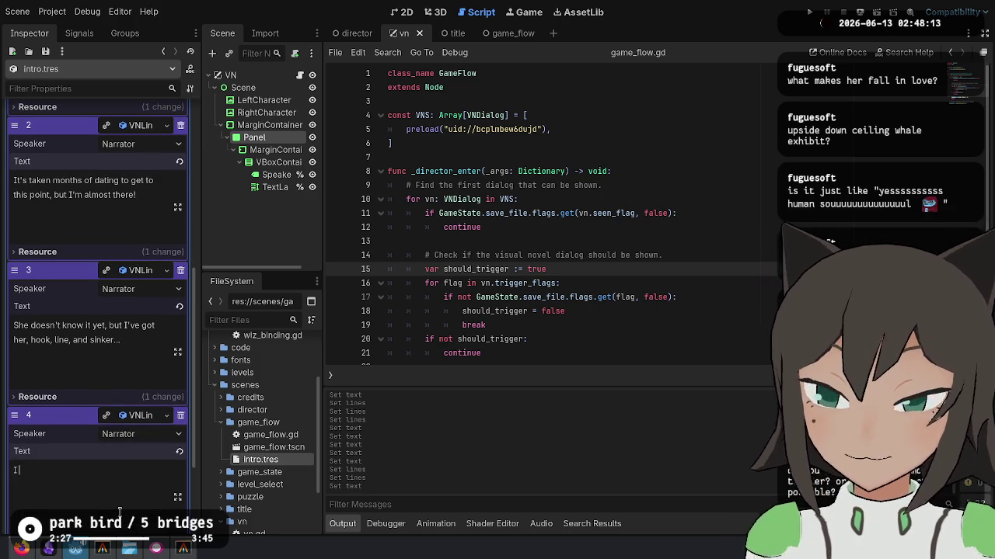
type(" wait to")
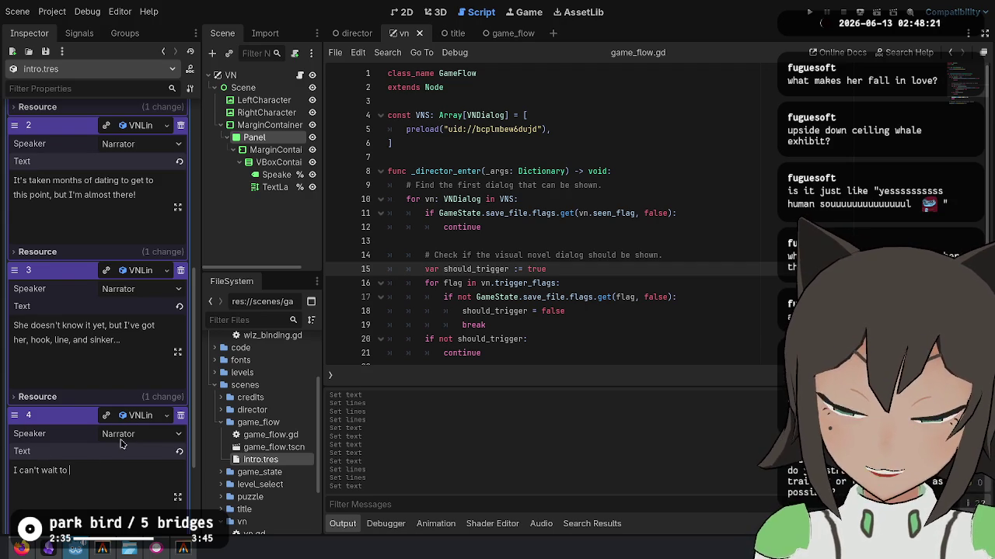
left_click(180, 415)
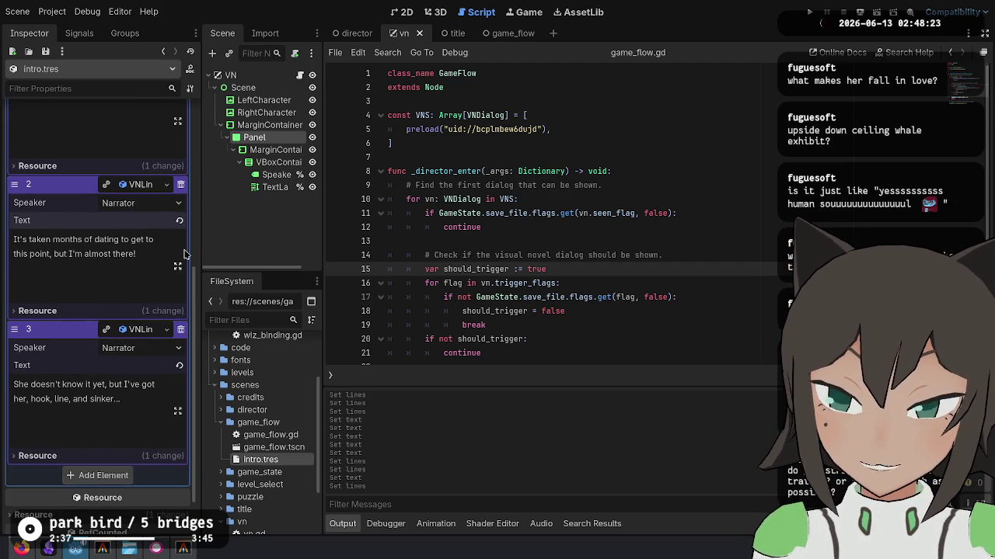
Fill slot 3 with a new VNLine: 'I'll have a new food source, without the help of my classmates...'.
left_click(102, 475)
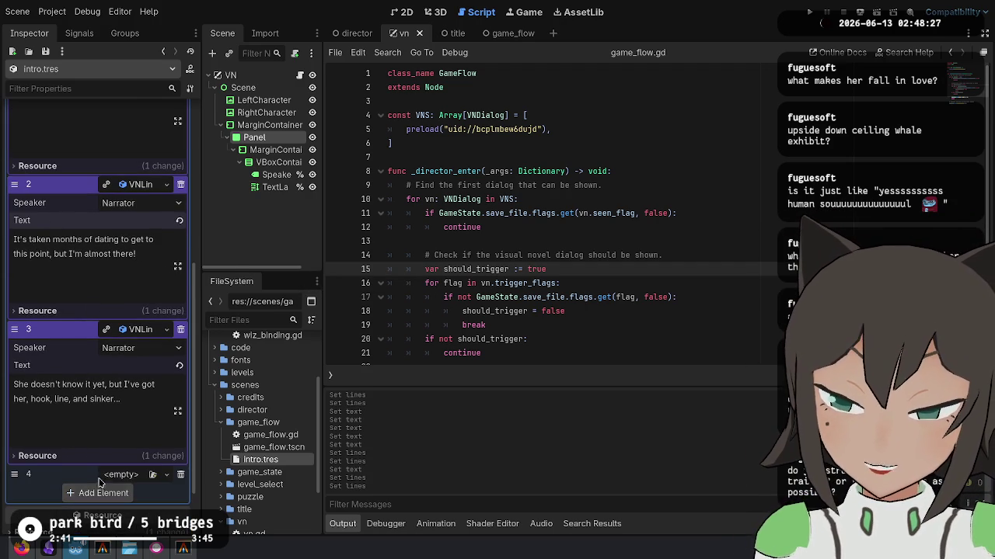
scroll(45, 483, "up", 5)
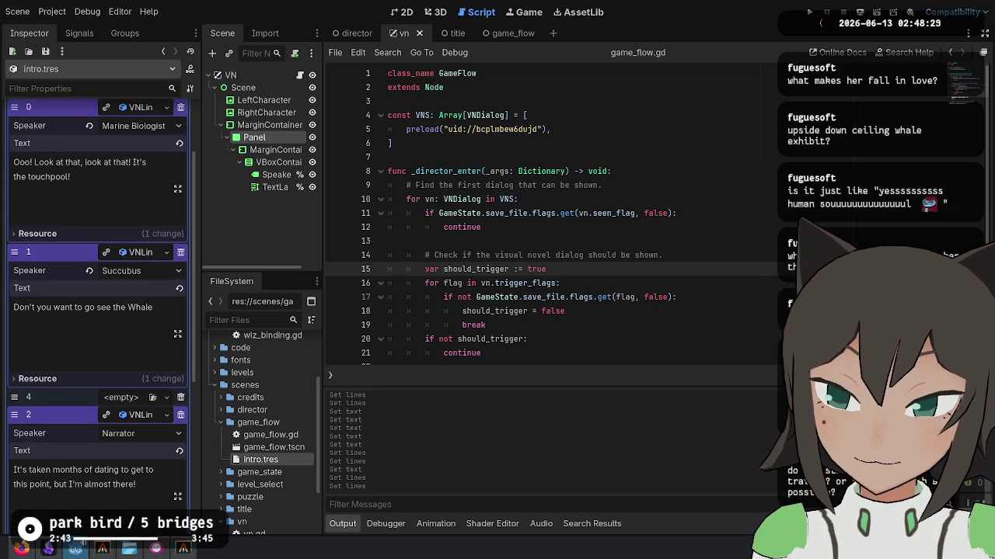
scroll(134, 346, "down", 6)
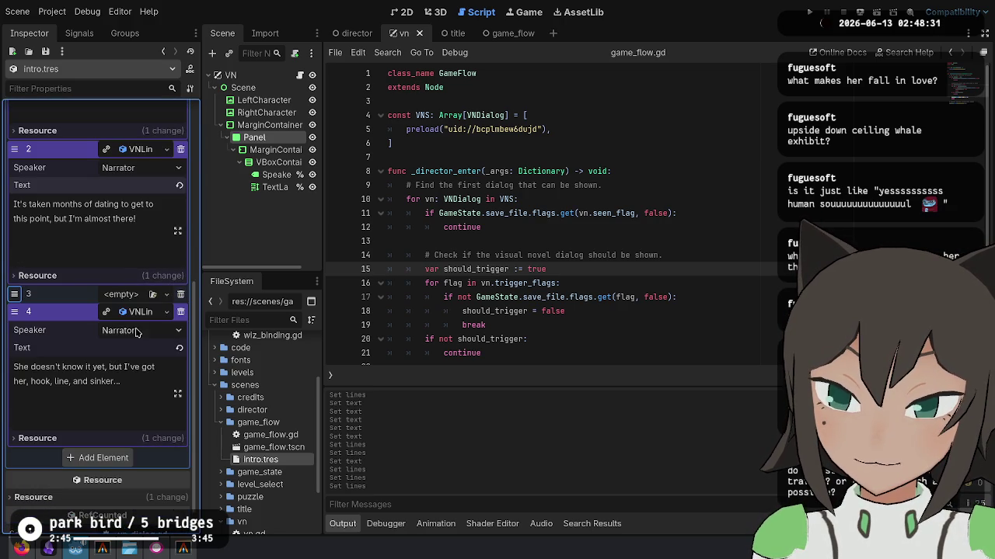
left_click(140, 295)
left_click(119, 327)
left_click(62, 388)
type("I'll have a new f")
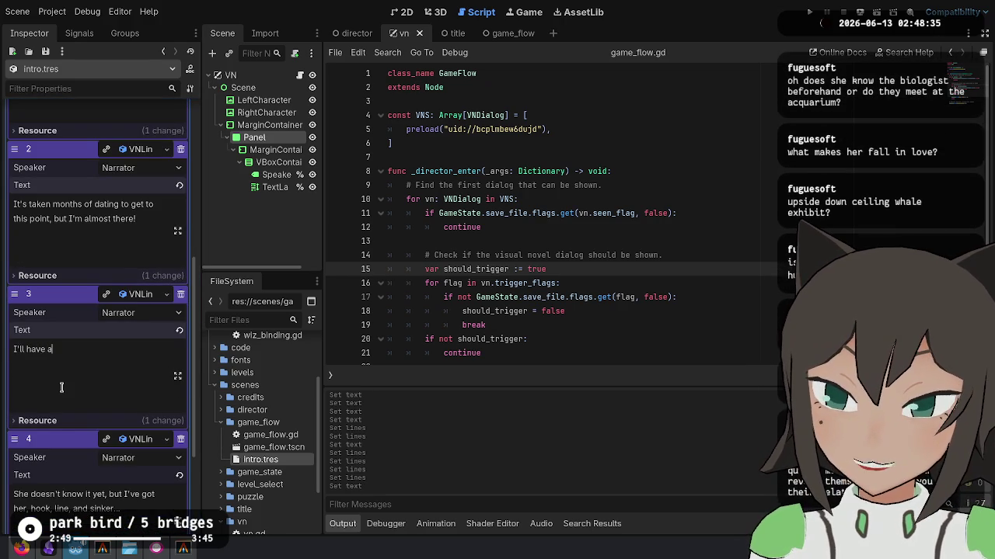
type("ood source")
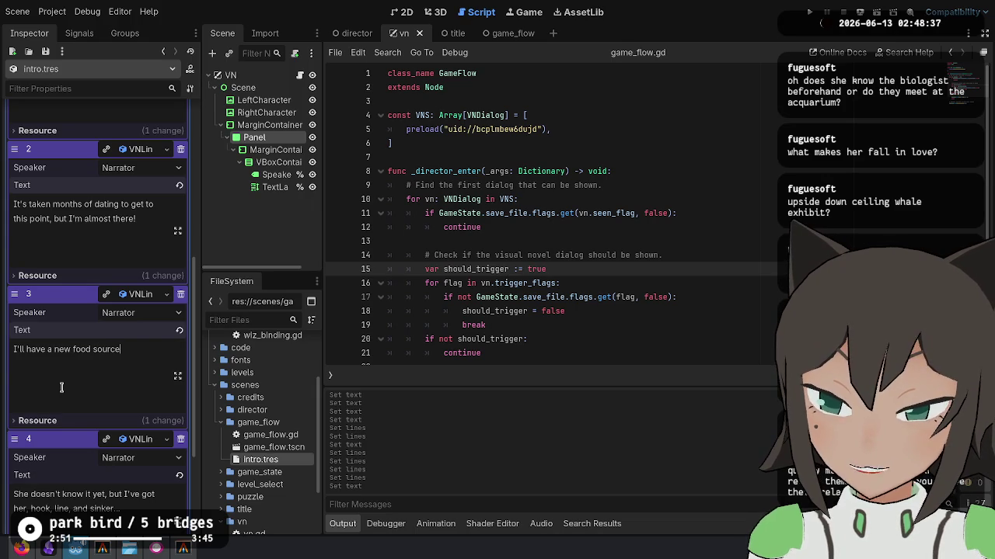
type(", ")
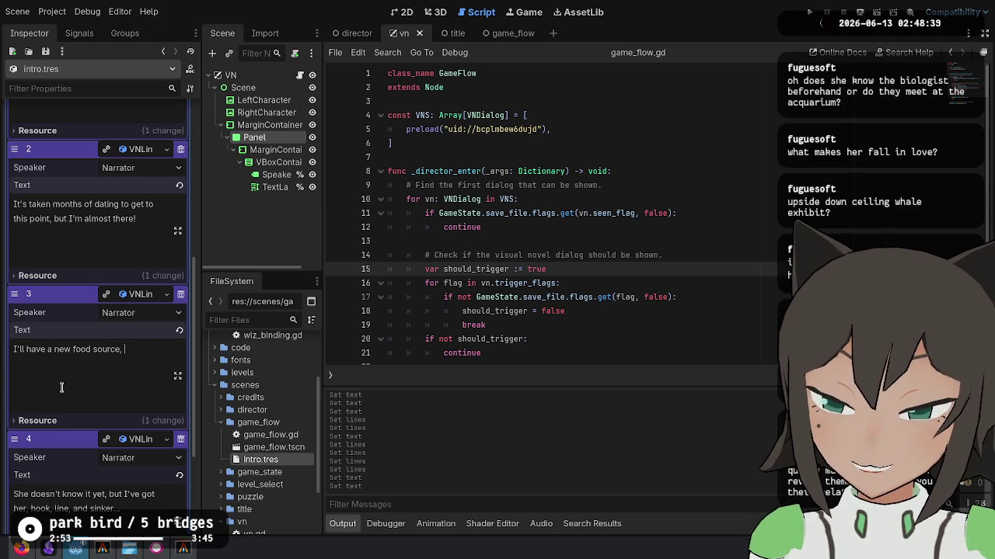
type("without the help o")
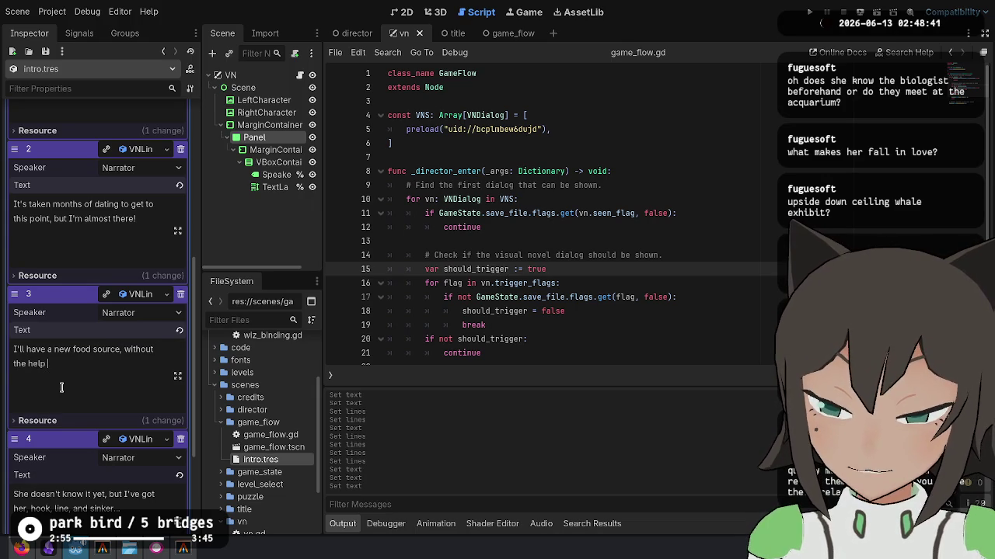
type("f my classmates who take pity me")
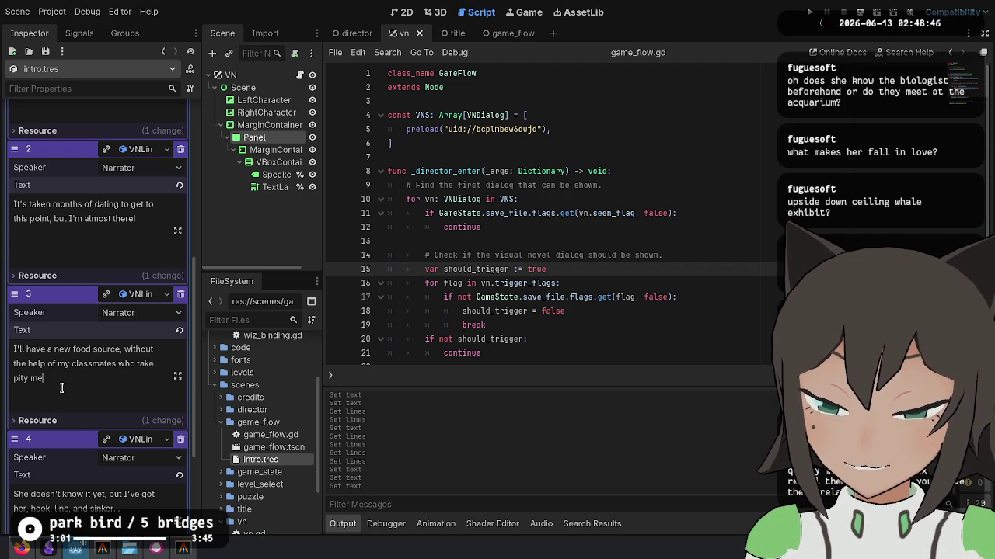
key("ctrl+Left")
type("on")
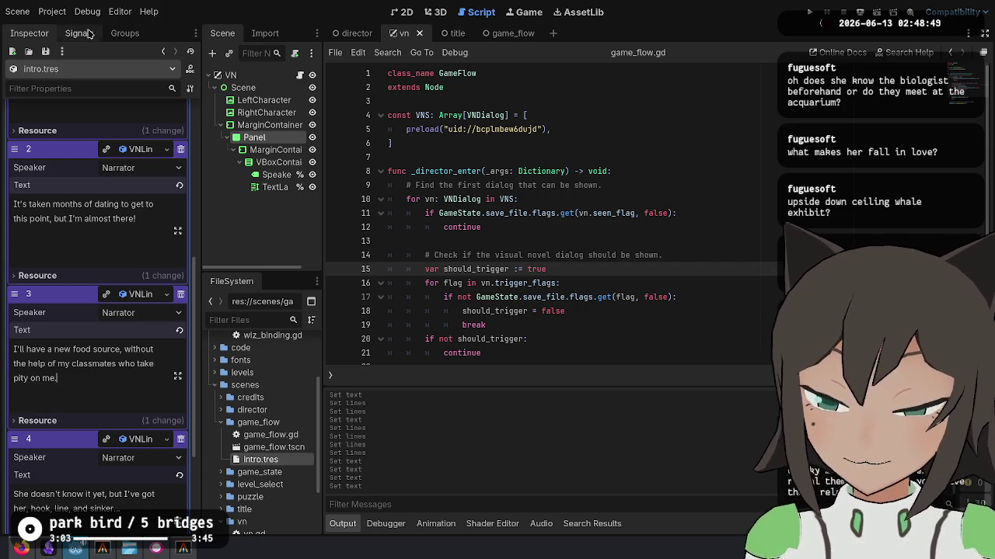
Append ' exh- whoa!' to line 1's text.
scroll(151, 243, "up", 3)
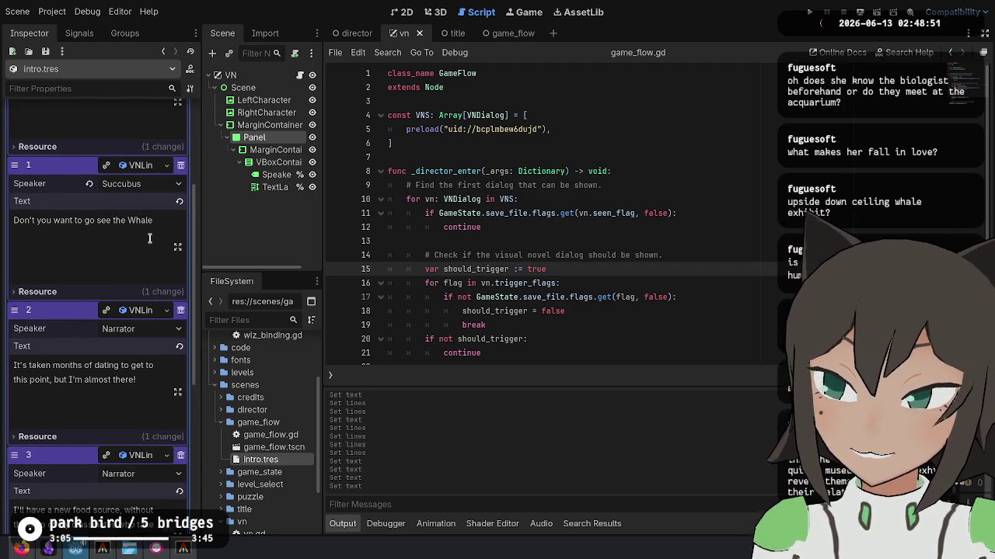
scroll(126, 256, "up", 2)
scroll(126, 256, "up", 2)
scroll(101, 342, "down", 3)
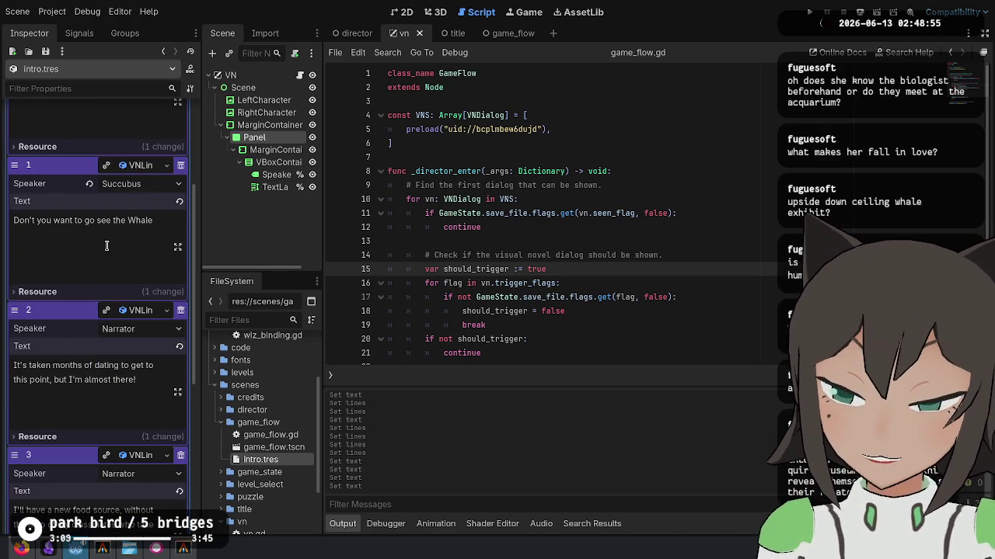
scroll(112, 263, "up", 2)
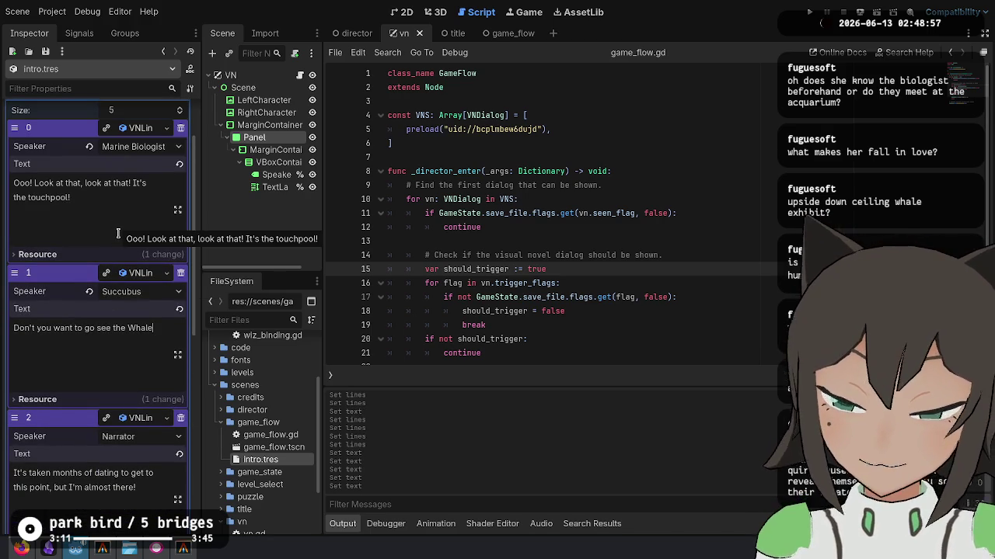
type("exh- ")
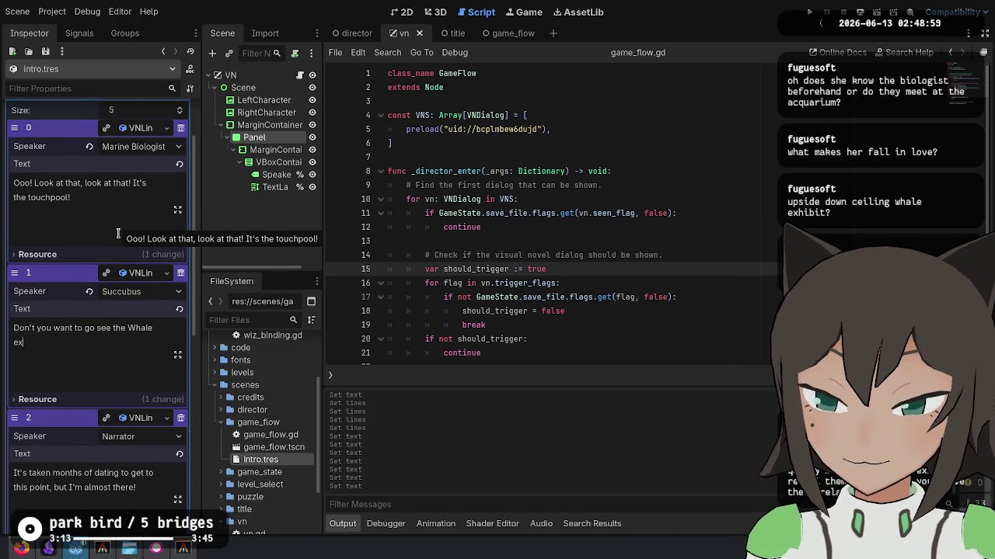
type("whoa!")
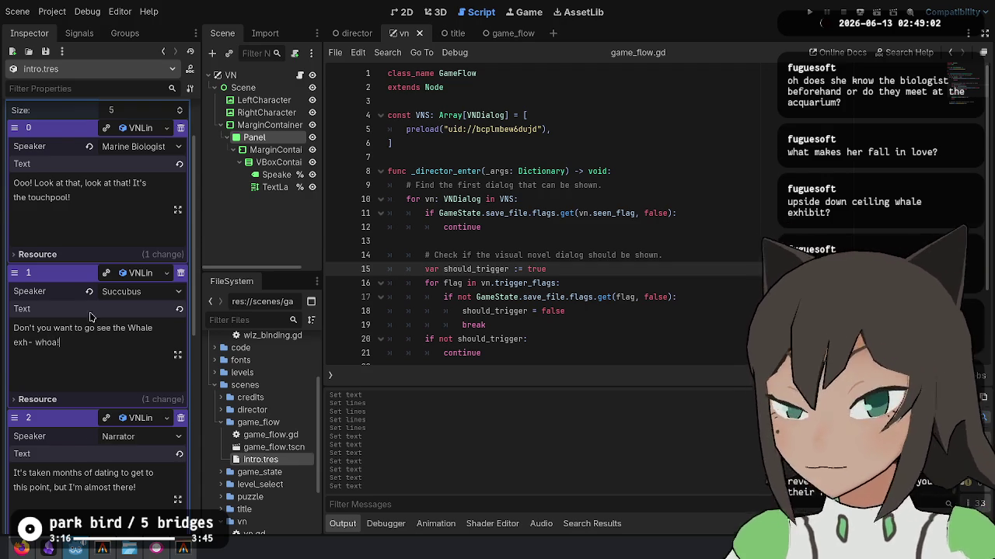
Prefix line 2's text with 'She practically drags me over there, and I let her.'.
scroll(84, 453, "down", 1)
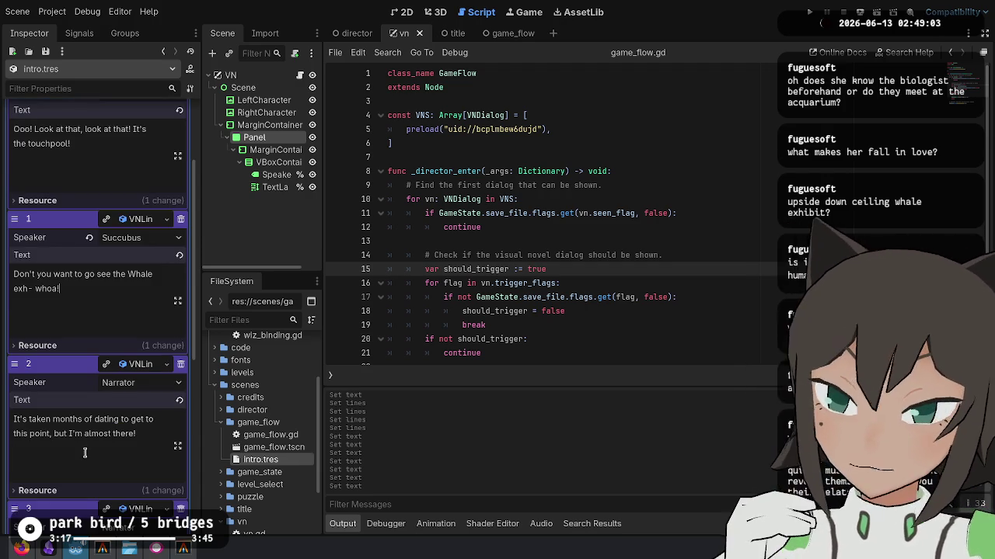
key("Up")
type("She ")
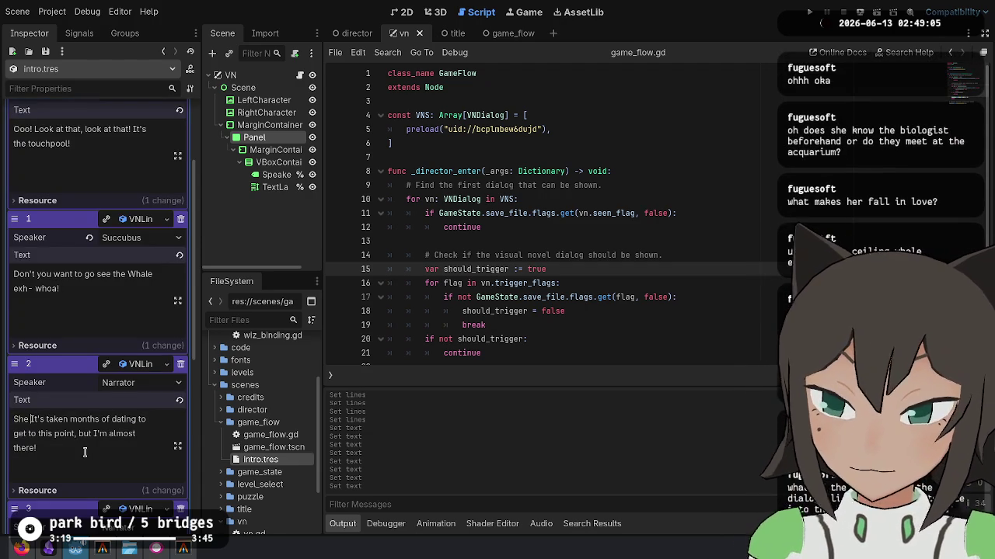
type("pract")
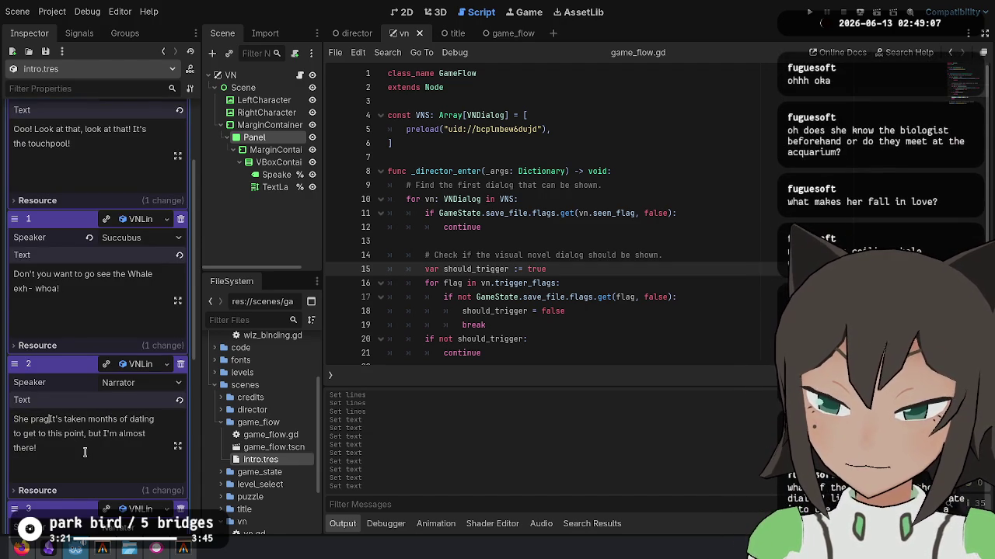
type("ically drag")
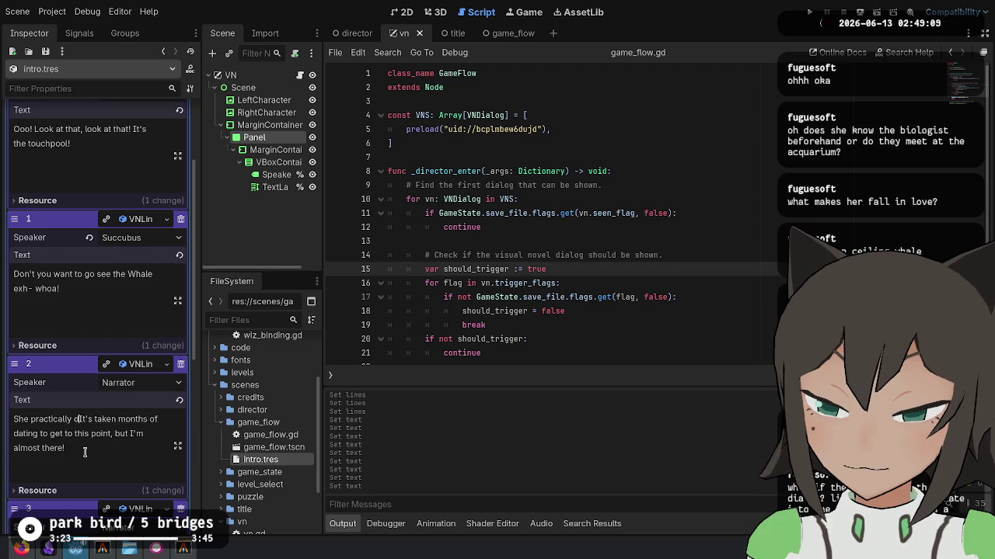
type("s me over the")
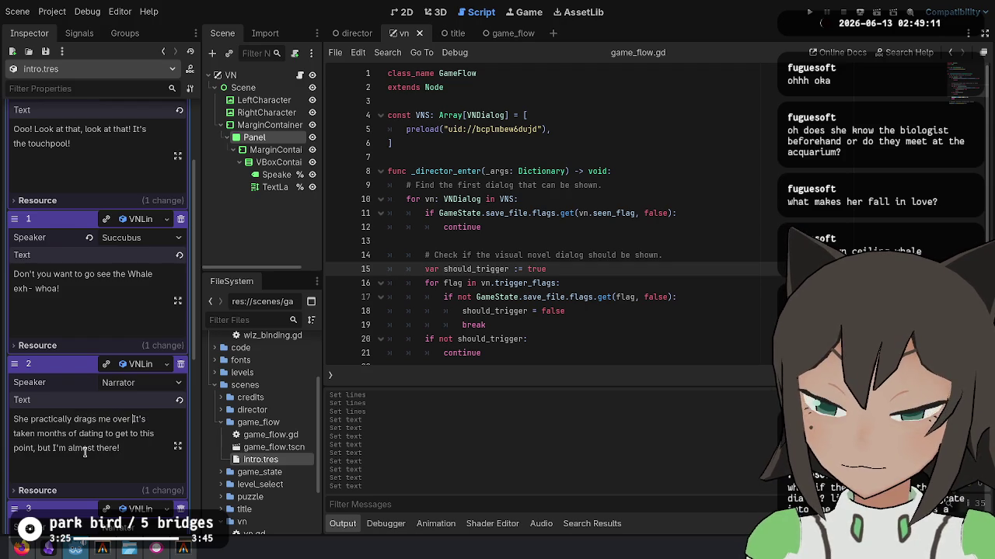
type("re, and I let m")
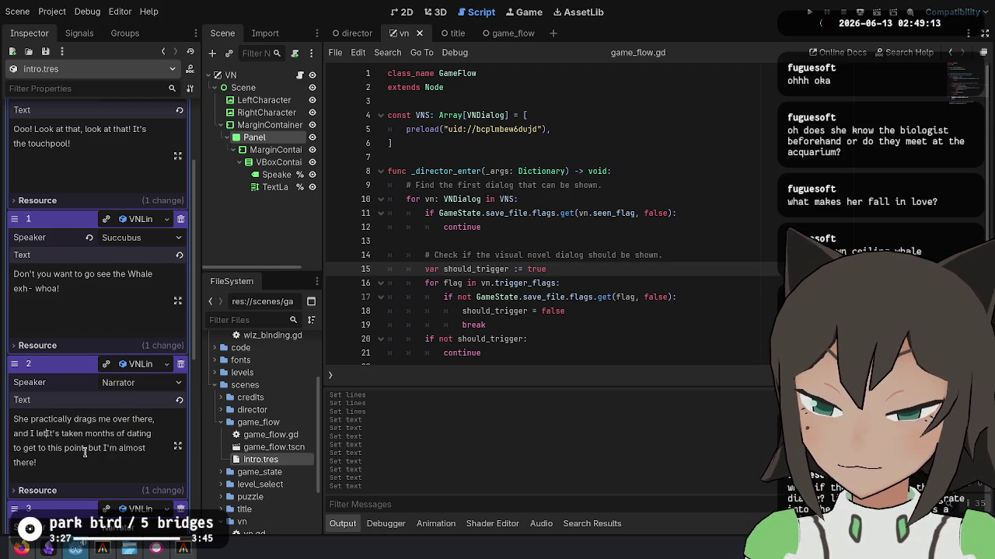
key("BackSpace")
type("her.")
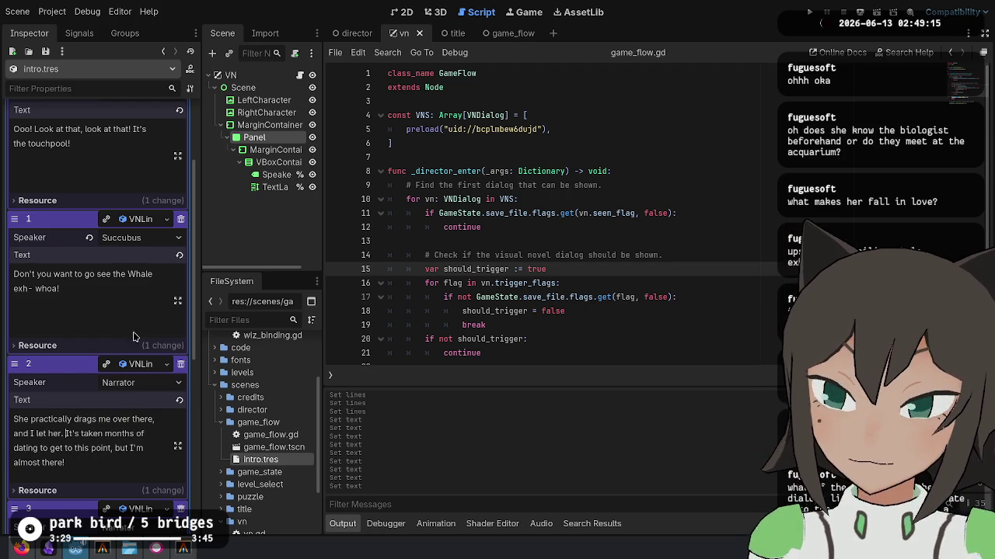
scroll(139, 162, "up", 3)
left_click(744, 199)
key("F5")
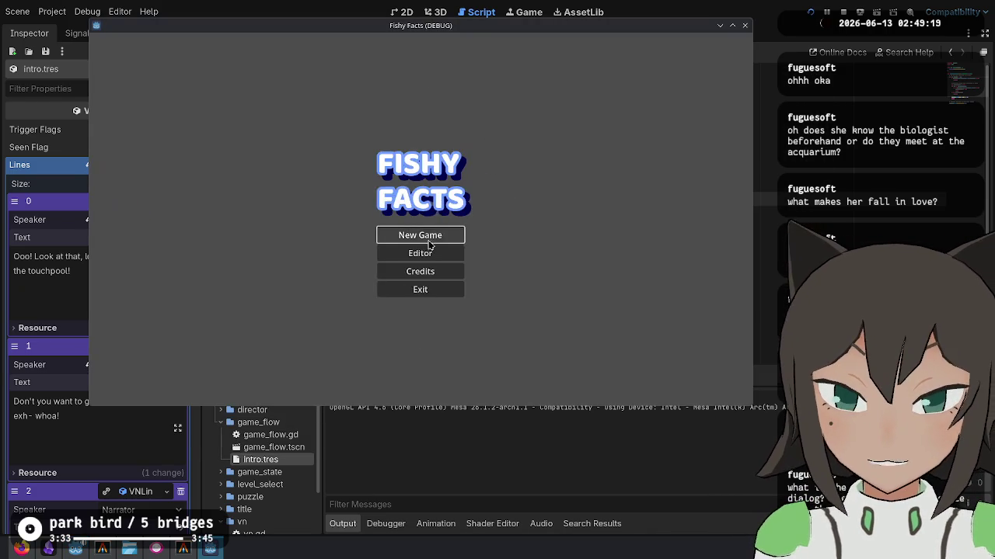
Start a New Game and click through all the intro dialog lines.
left_click(435, 233)
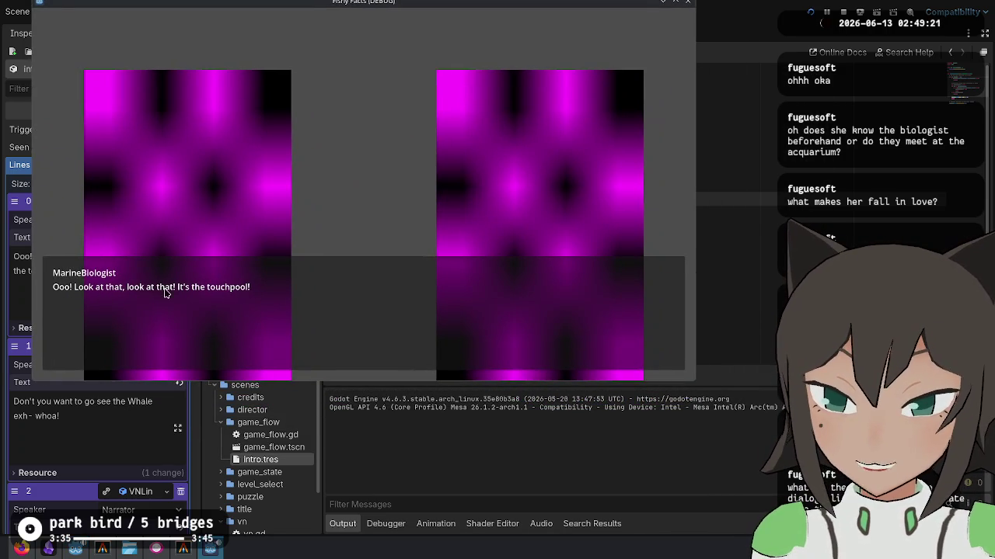
left_click(388, 286)
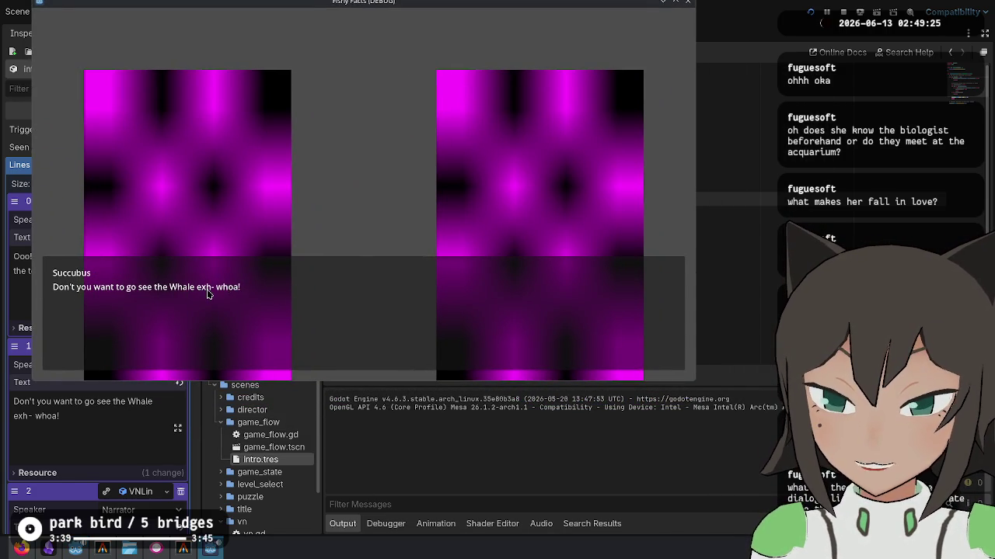
left_click(243, 290)
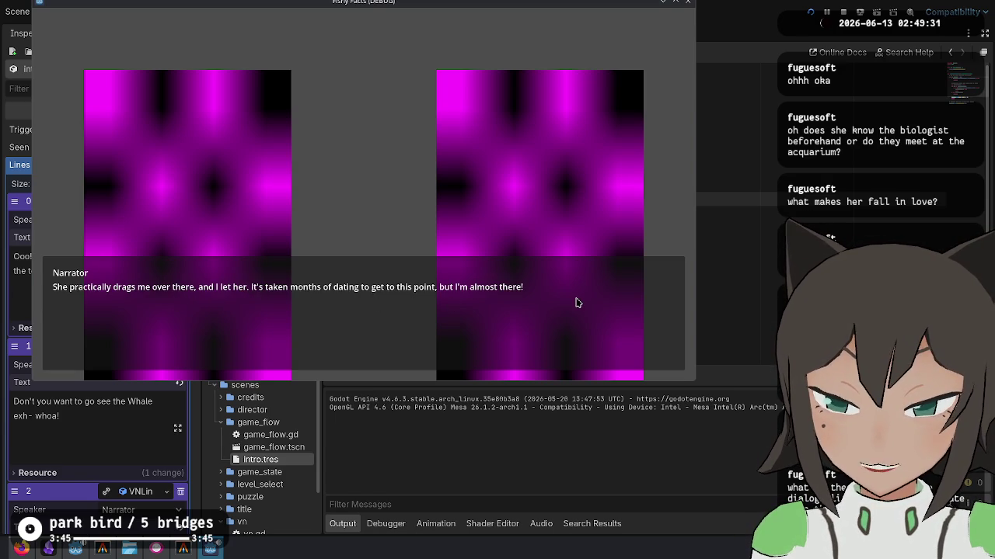
left_click(166, 289)
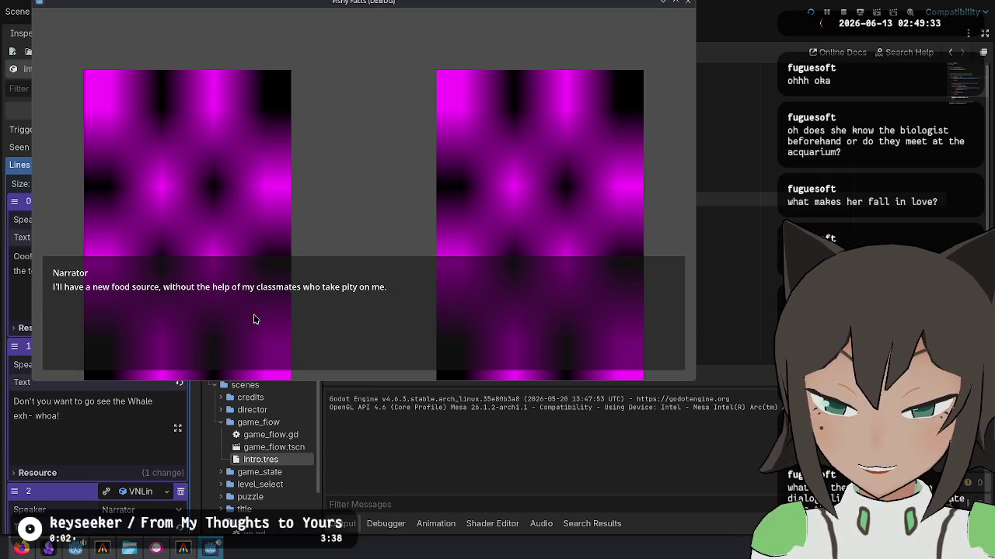
left_click(405, 313)
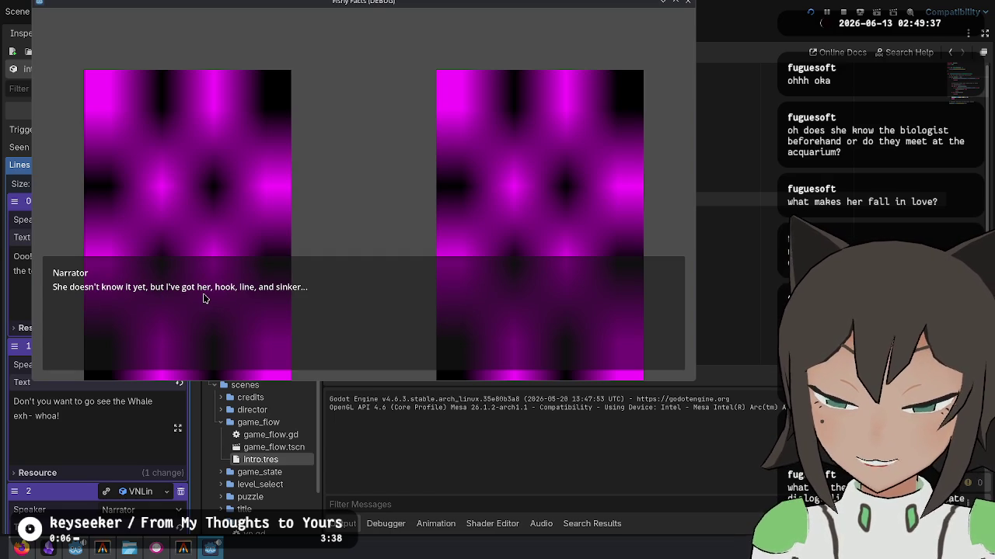
left_click(526, 274)
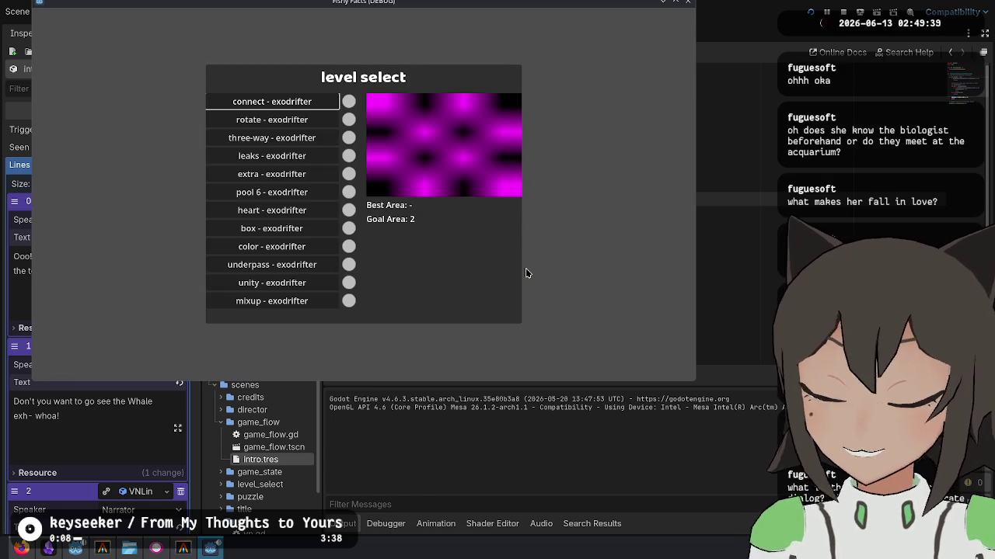
Browse the level select list, then return to the editor.
key("Up")
key("Up")
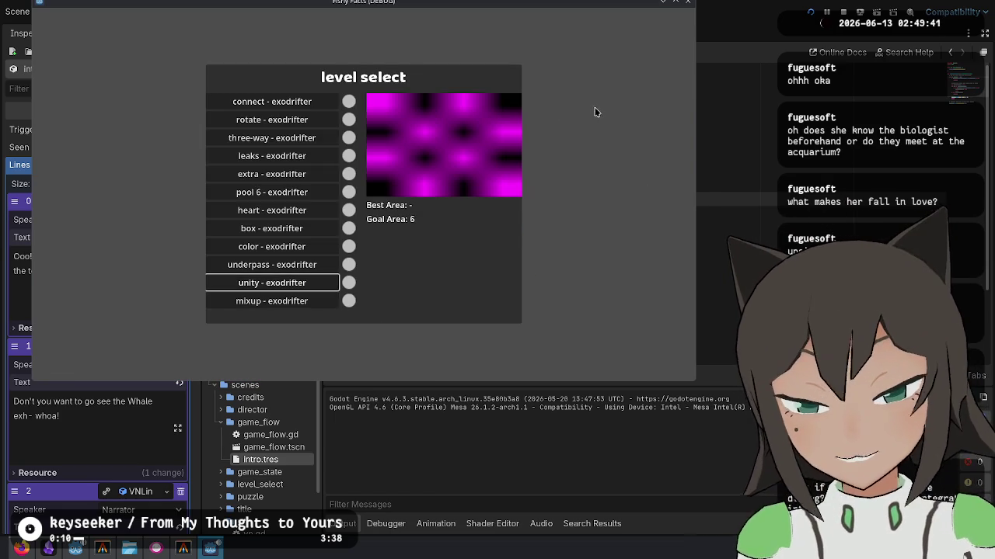
key("Down")
key("Down")
key("Down")
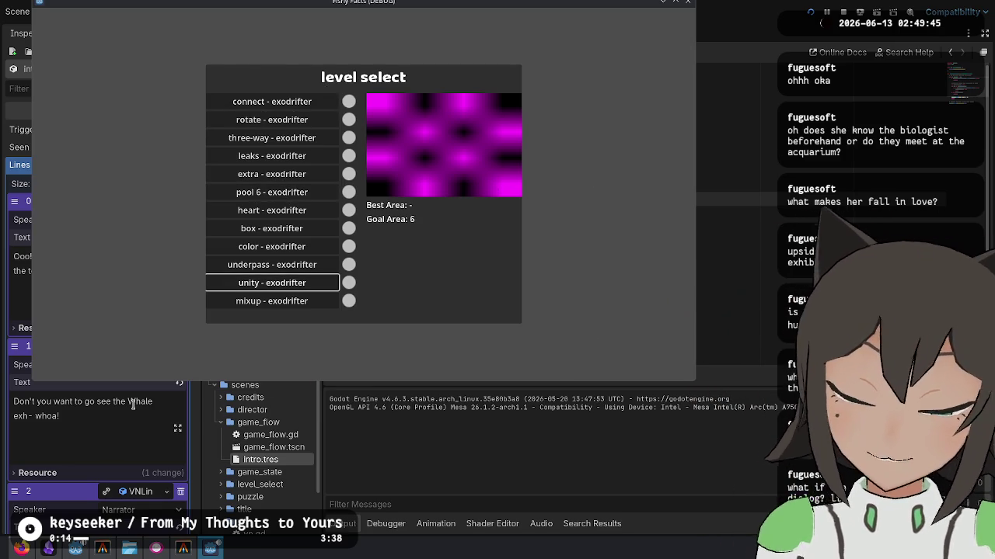
left_click(132, 401)
left_click_drag(241, 409, 230, 414)
Touch up the dialog text ('Shark', Don't to Didn't) and save with Ctrl+S.
type("Shark")
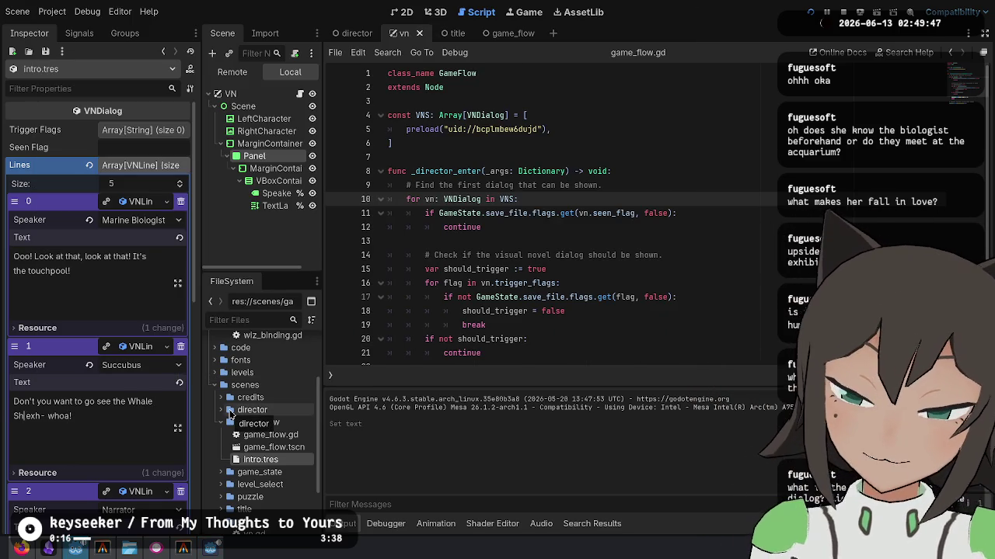
key("BackSpace")
type("id")
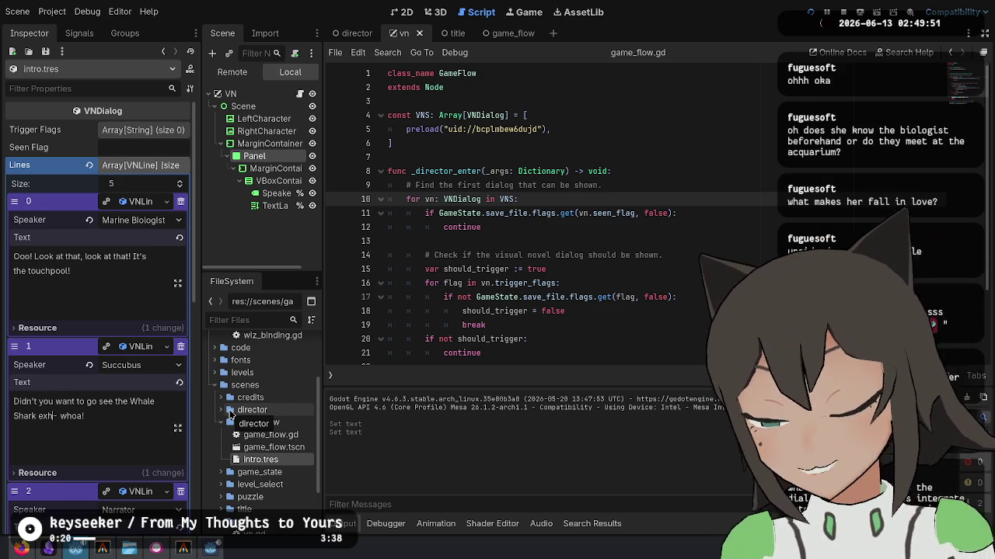
left_click_drag(230, 414, 230, 414)
scroll(143, 284, "down", 3)
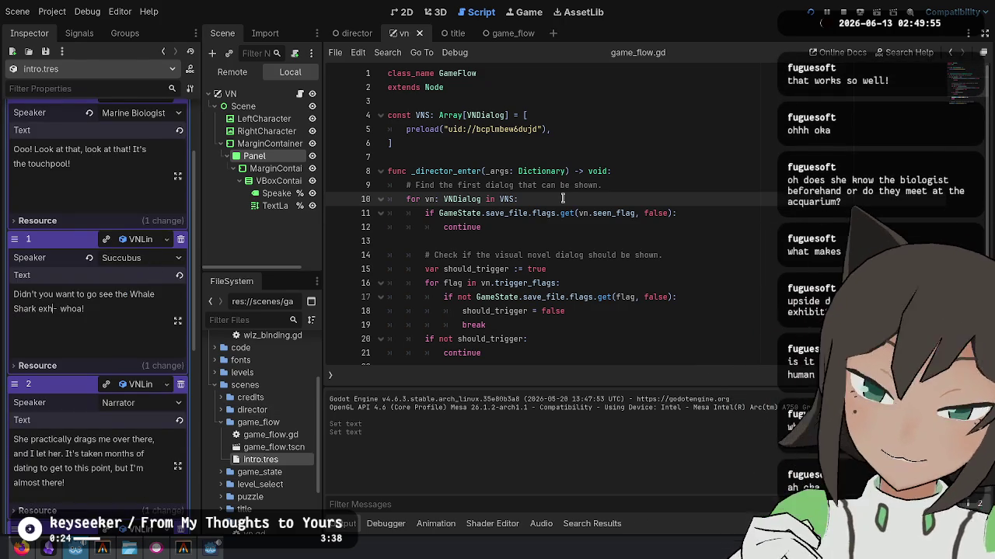
key("ctrl+s")
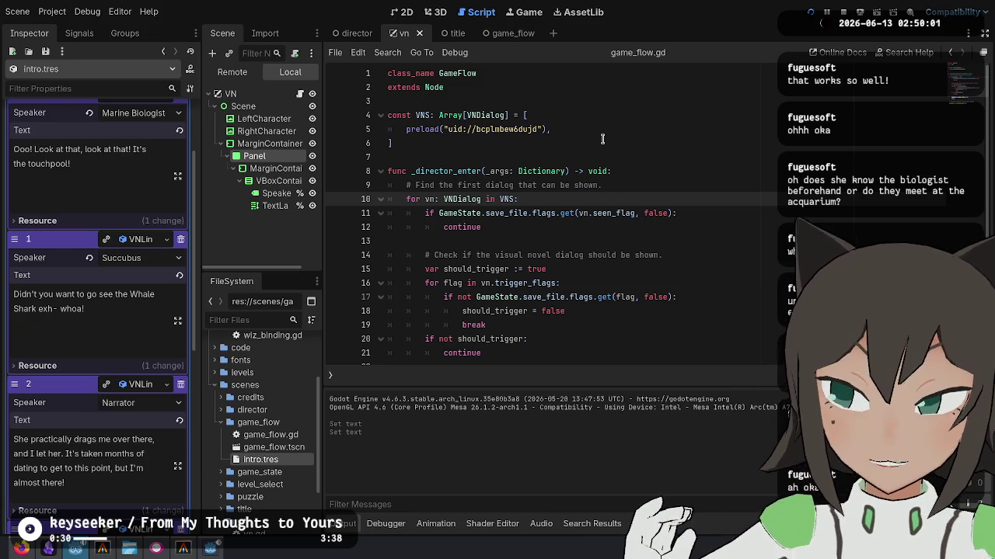
key("ctrl+s")
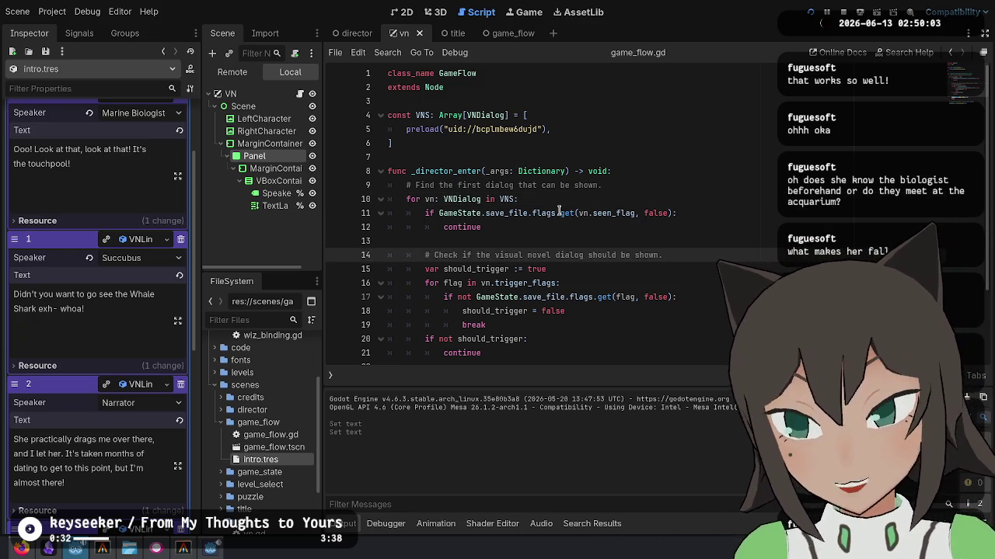
Scroll through game_flow.gd and collapse the Lines array in the Inspector.
scroll(571, 238, "down", 2)
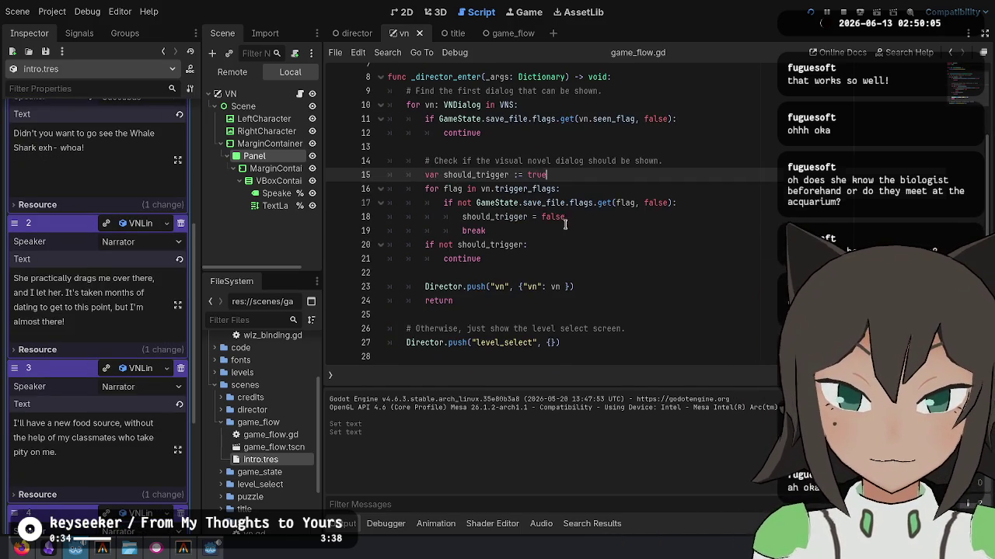
left_click(651, 326)
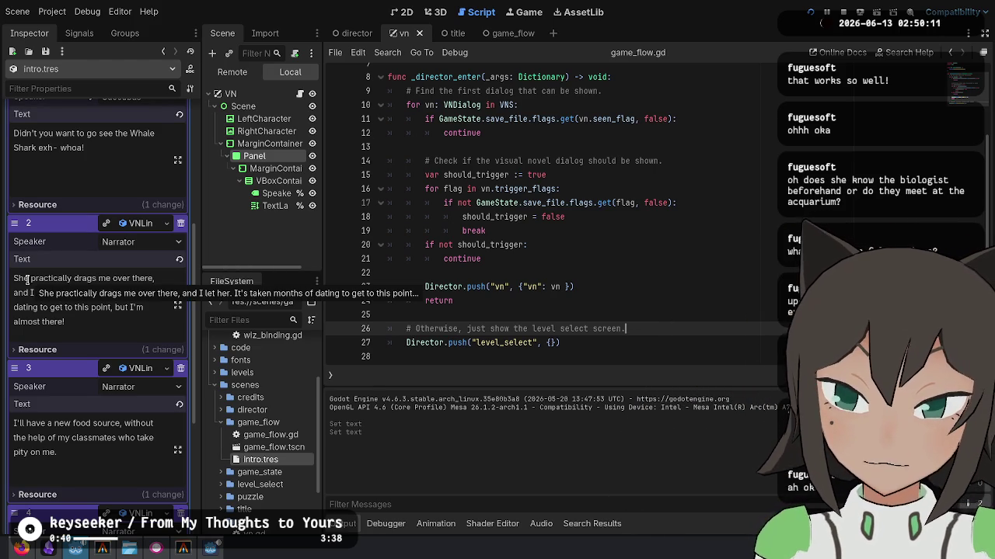
scroll(92, 411, "down", 3)
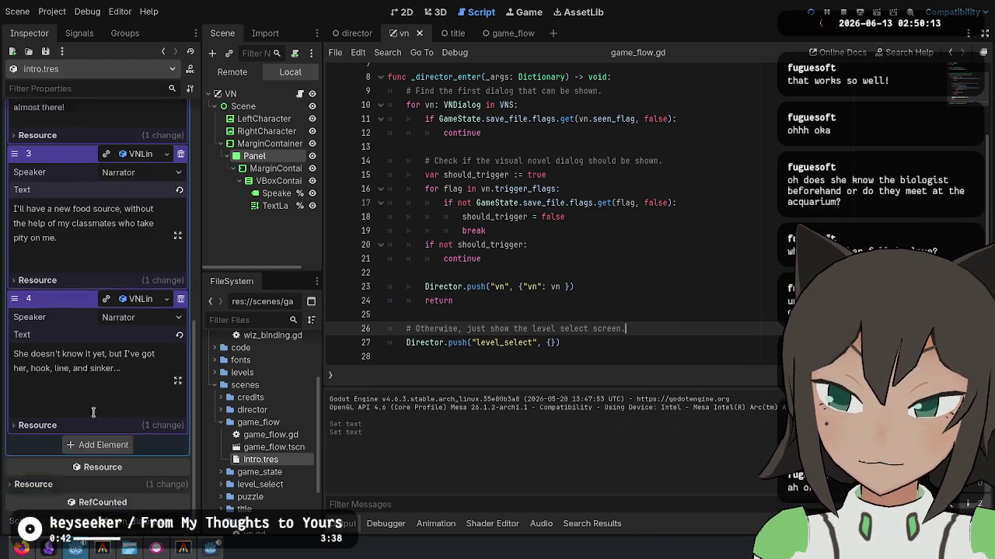
scroll(92, 407, "up", 5)
scroll(94, 403, "down", 3)
scroll(93, 400, "up", 5)
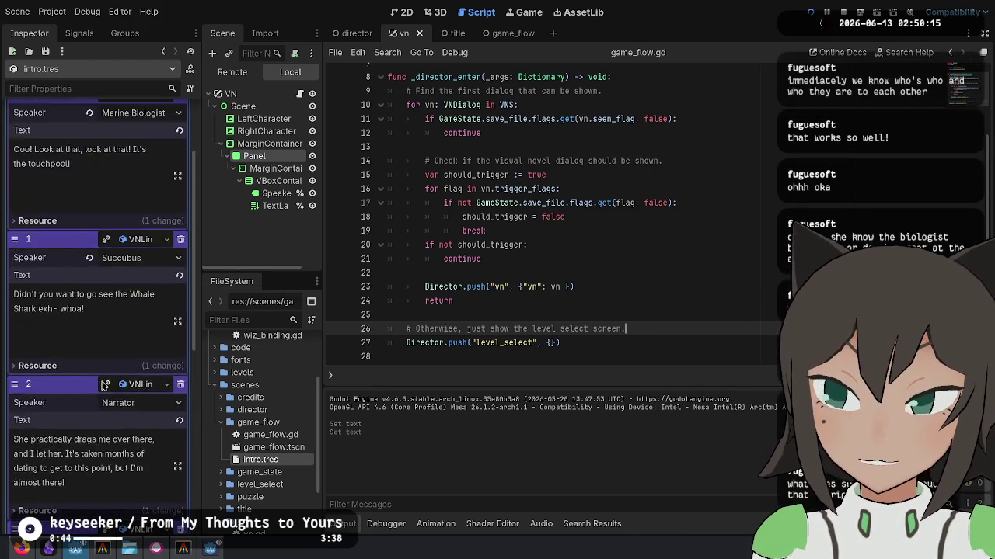
left_click(131, 166)
left_click(619, 260)
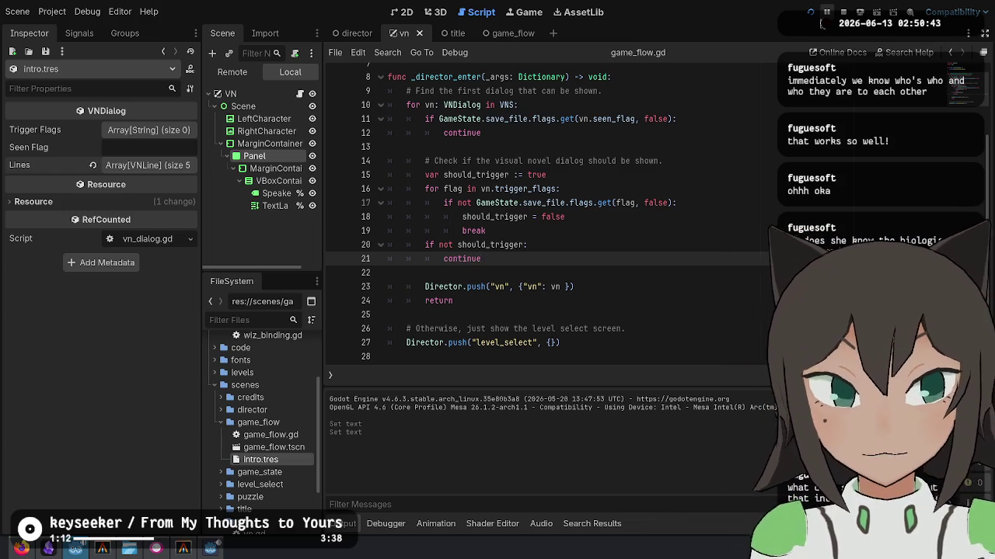
left_click(713, 172)
left_click(723, 208)
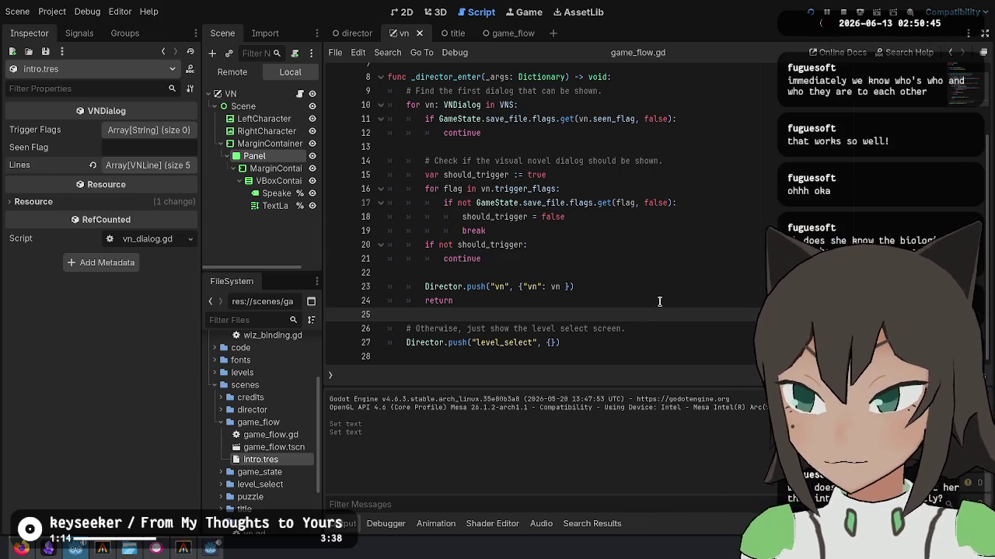
left_click(652, 287)
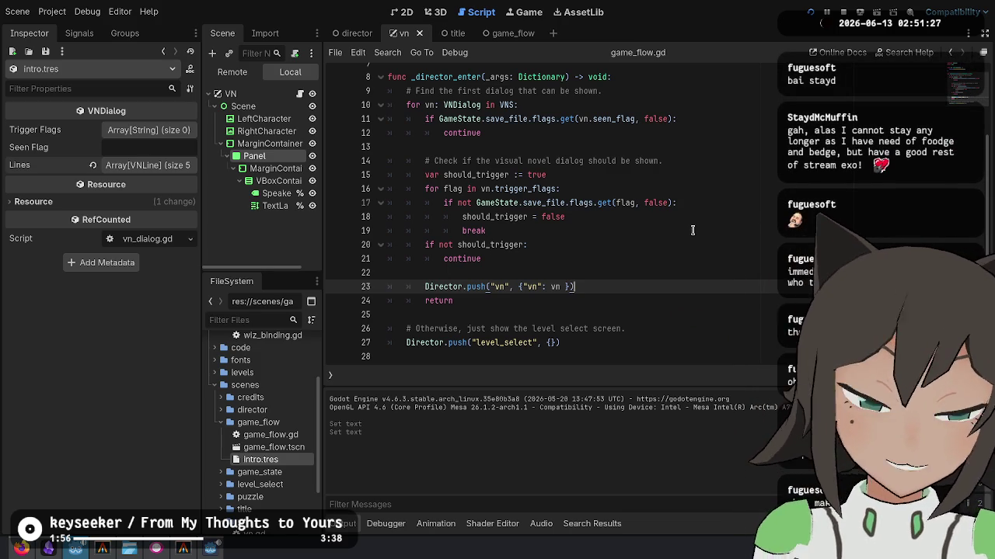
left_click(767, 175)
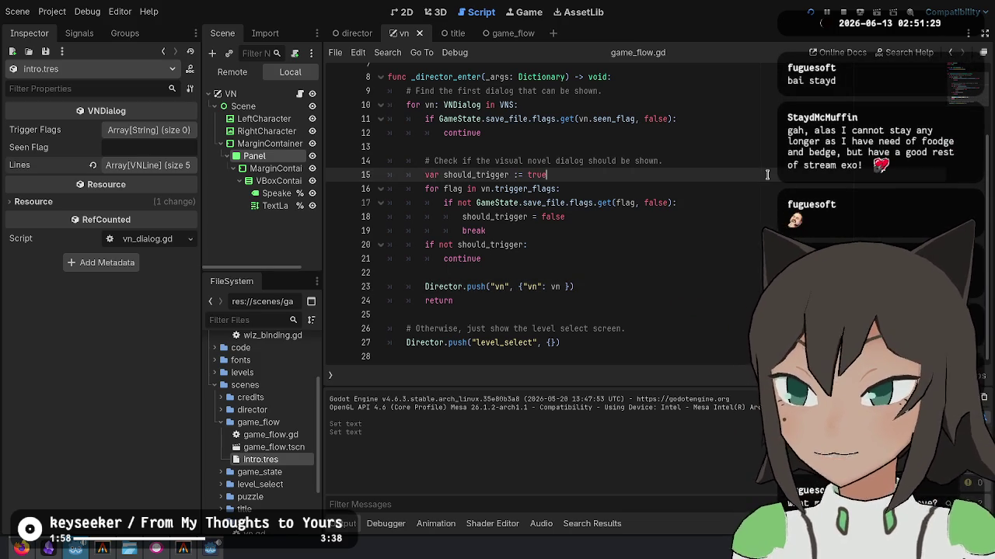
Move the caret to line 21 of the script and stop the running game.
left_click(752, 223)
left_click(645, 247)
left_click(650, 262)
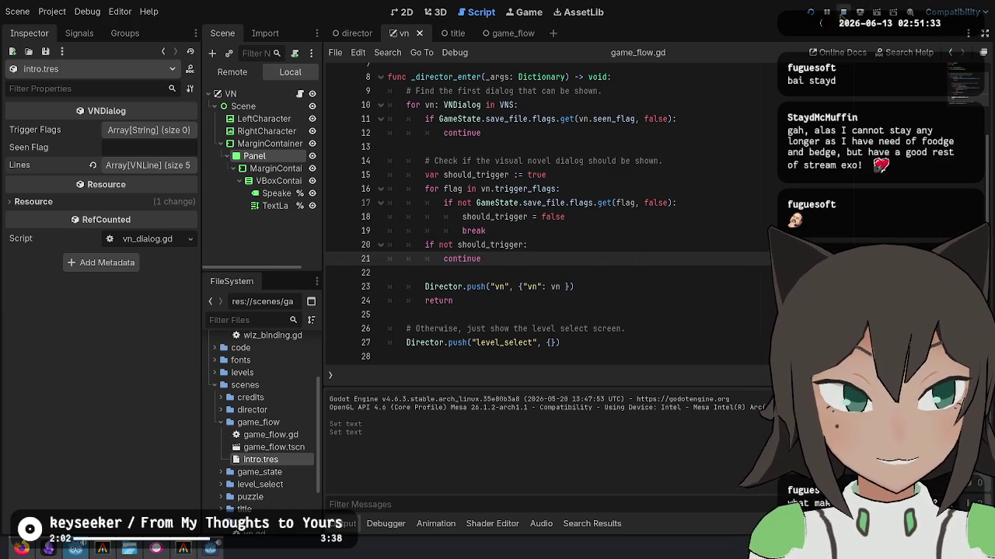
left_click(843, 12)
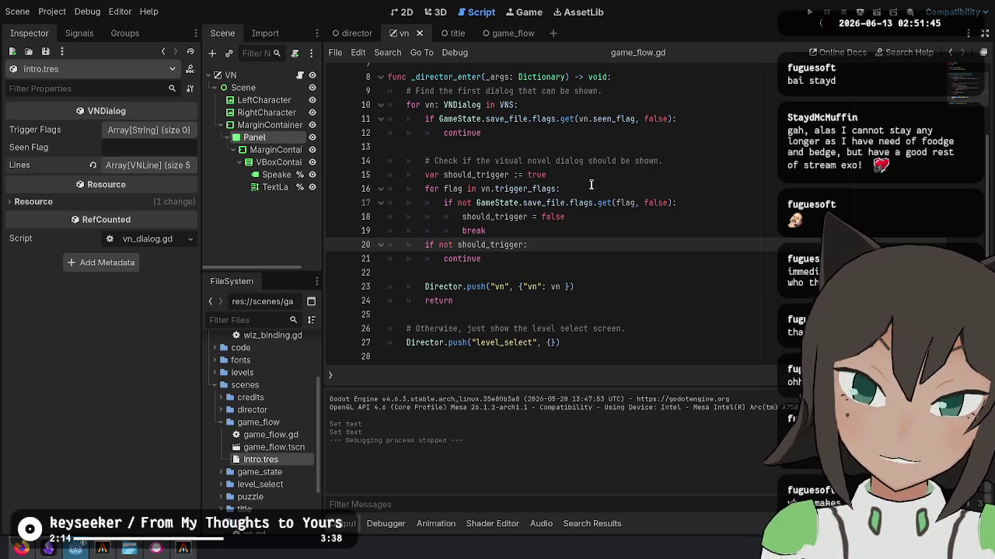
Step through script lines 15–24, then relaunch Fishy Facts with F5.
key("Down")
key("Down")
key("Down")
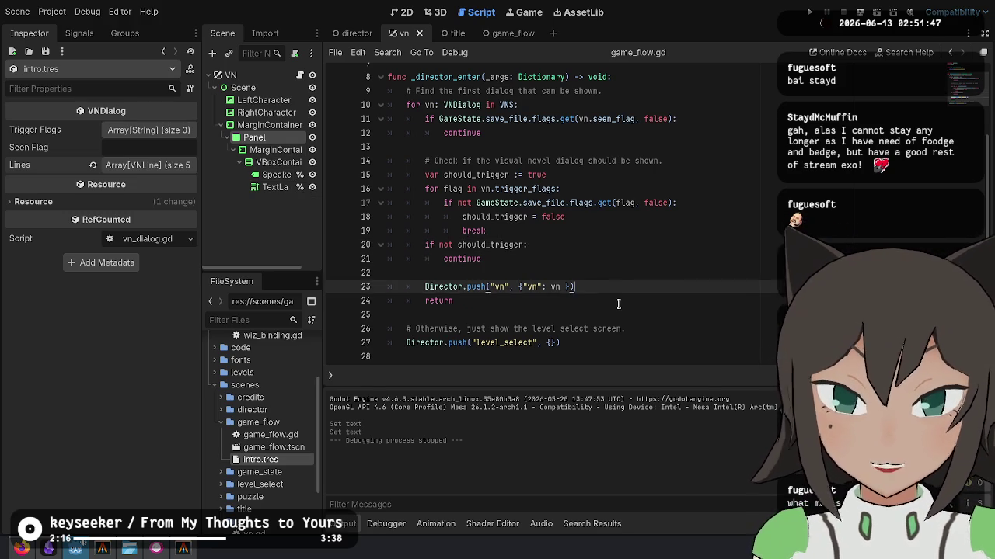
key("Up")
key("Up")
key("Up")
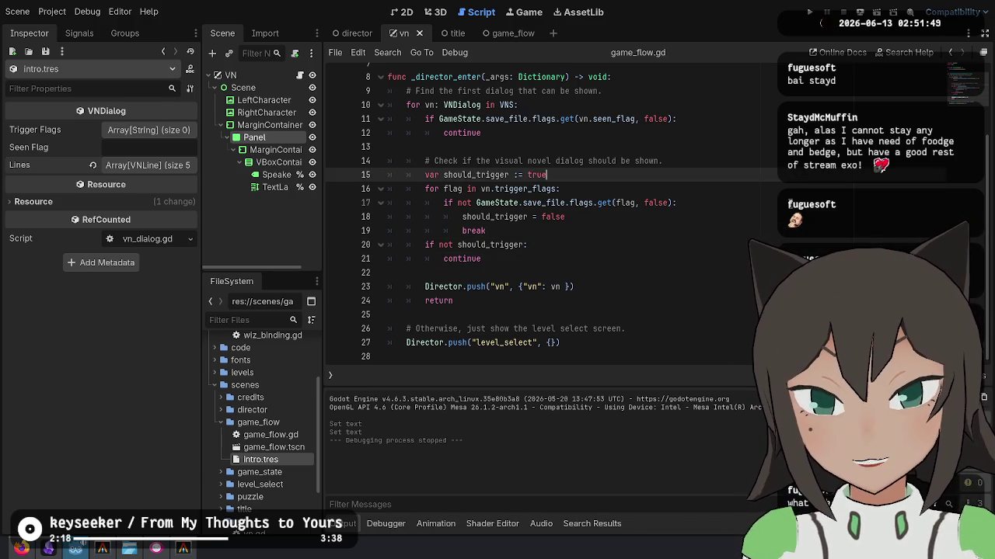
scroll(682, 299, "up", 2)
key("Up")
key("Up")
key("Up")
key("Down")
key("Down")
key("Down")
key("F5")
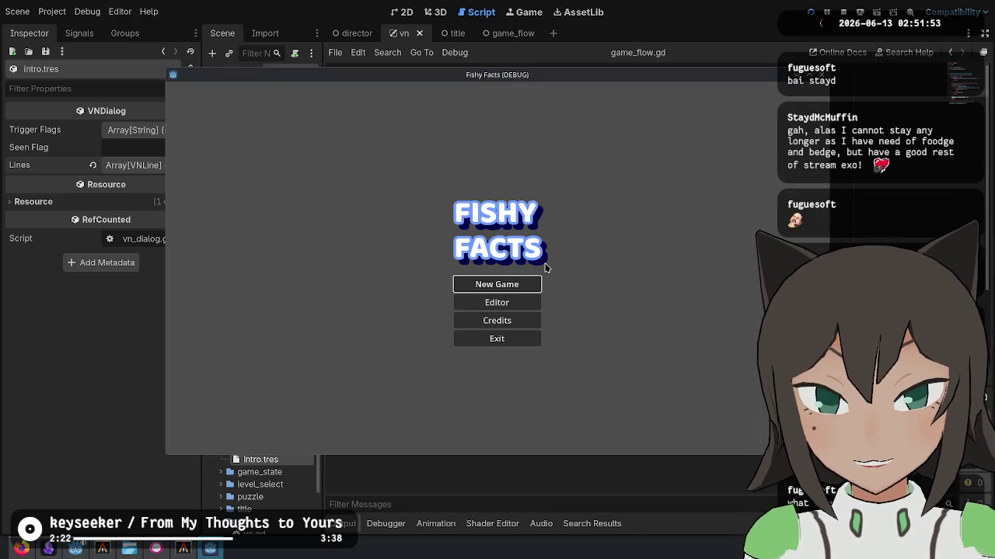
Start a new game, play the intro dialogue through to level select, then stop the game.
left_click(539, 284)
left_click(540, 285)
left_click(539, 285)
left_click(539, 284)
left_click(550, 266)
left_click(555, 235)
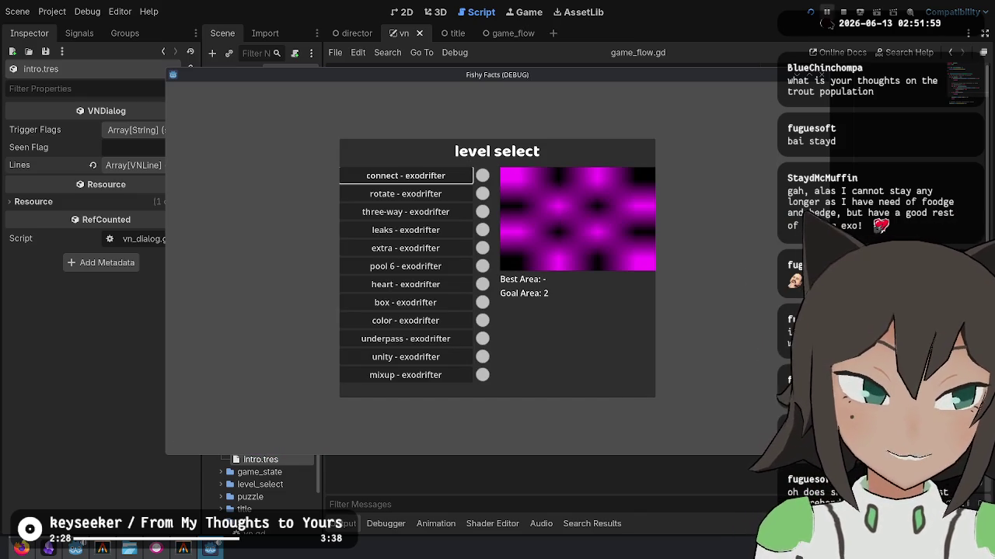
left_click(843, 13)
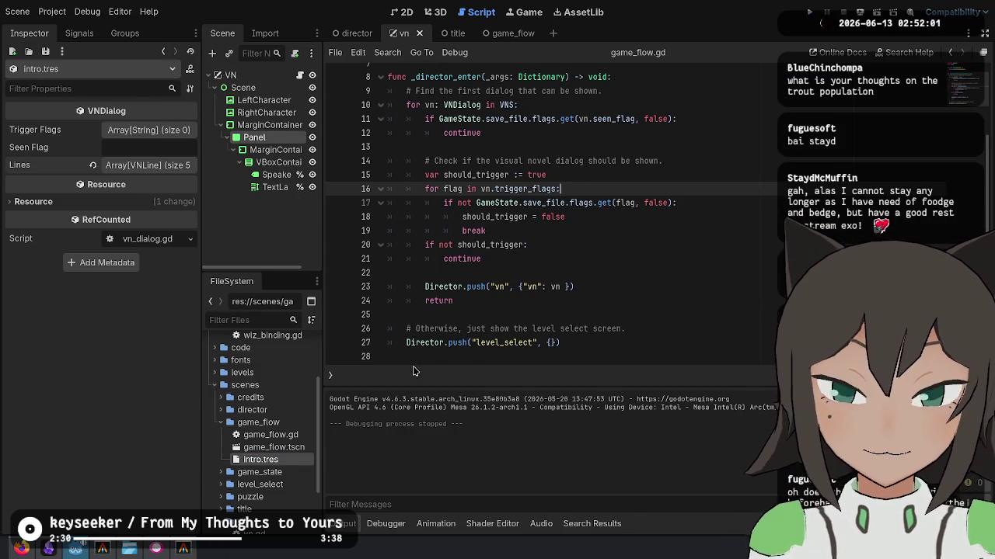
Rewrite VNLine 0 to end with '[wave]touchpool![/wave] I [b]love[/b] those things!'.
left_click(156, 170)
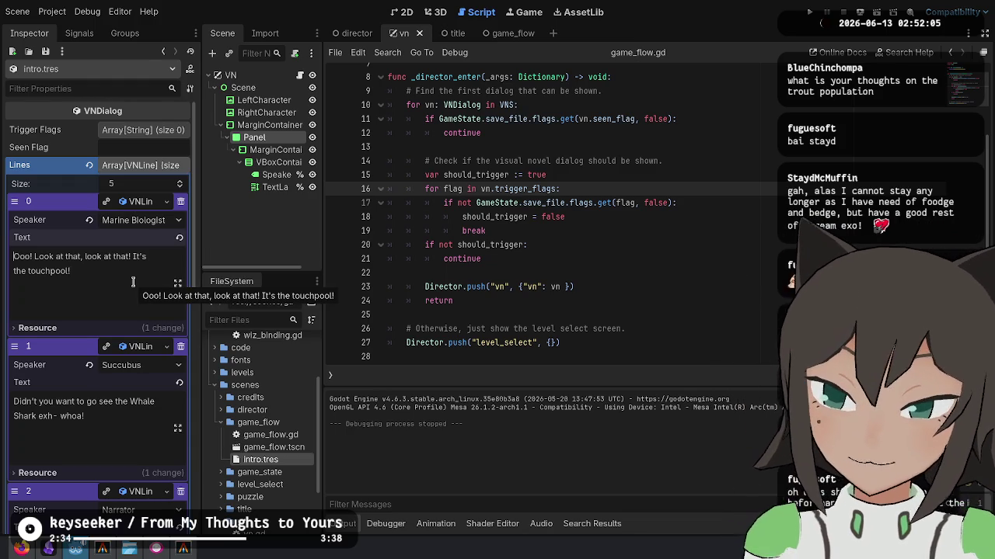
key("shift+End")
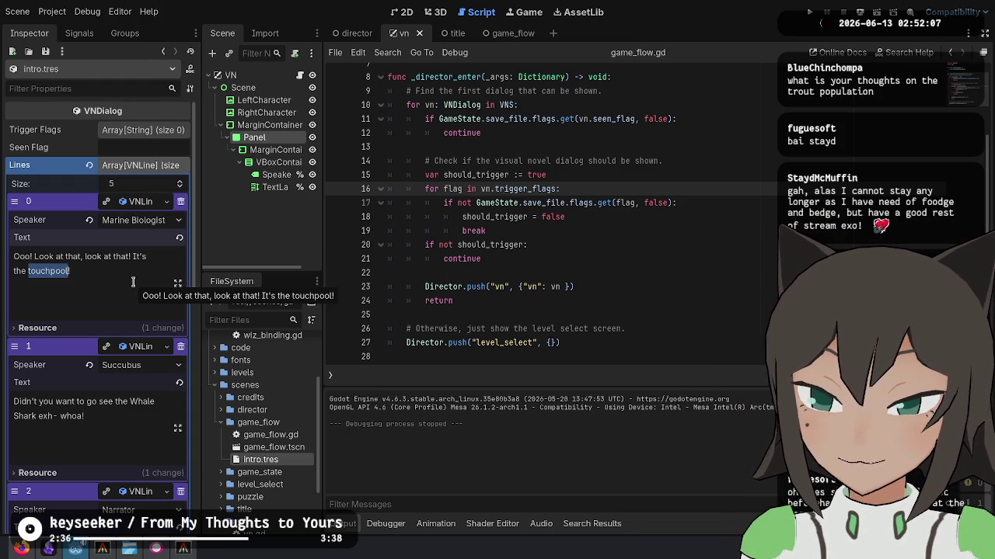
key("End")
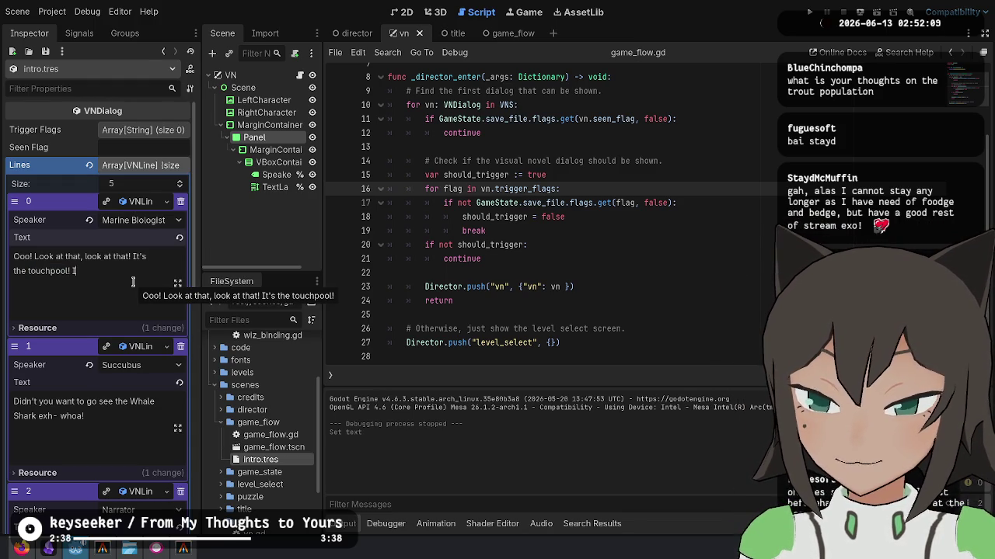
type("love those things!")
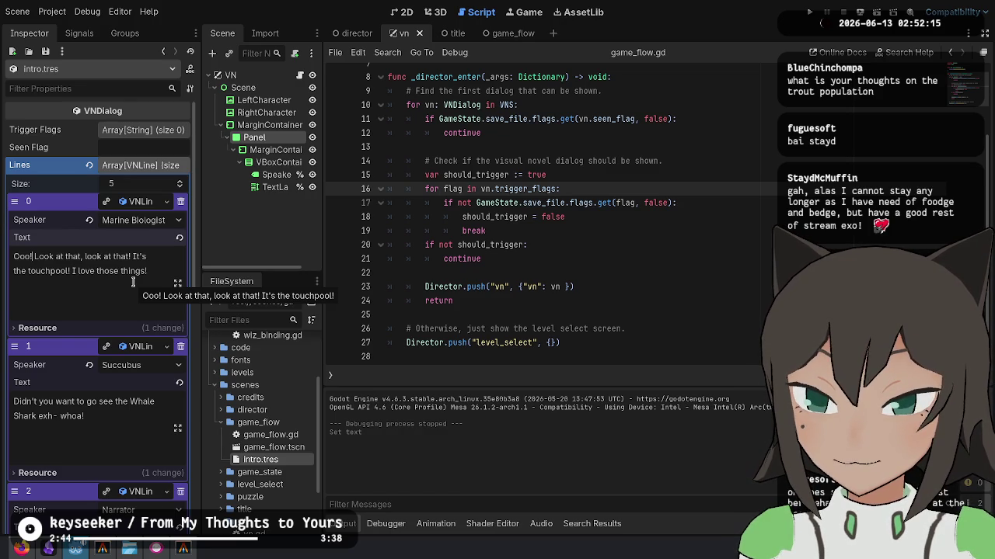
type("[wave]")
key("ctrl+Right")
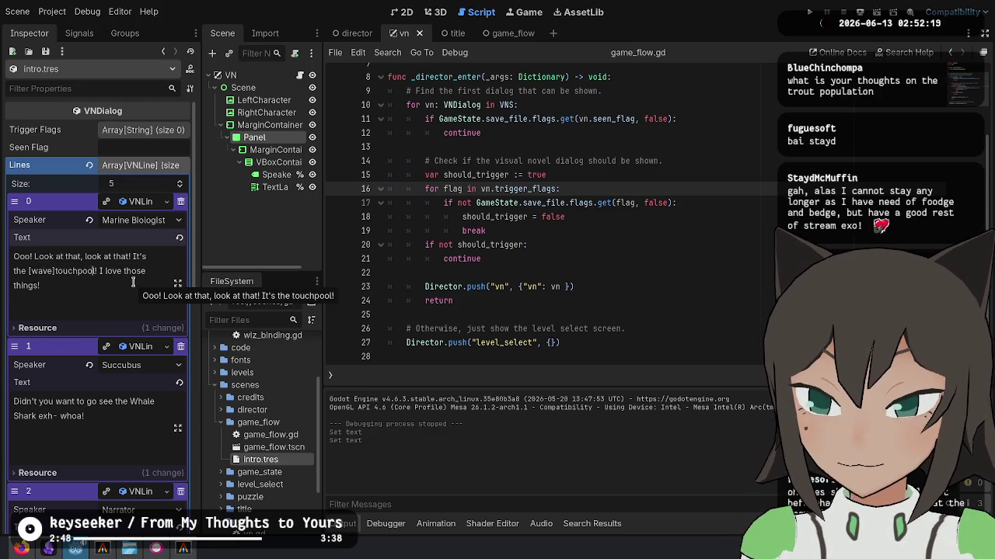
type("[/wave] I ")
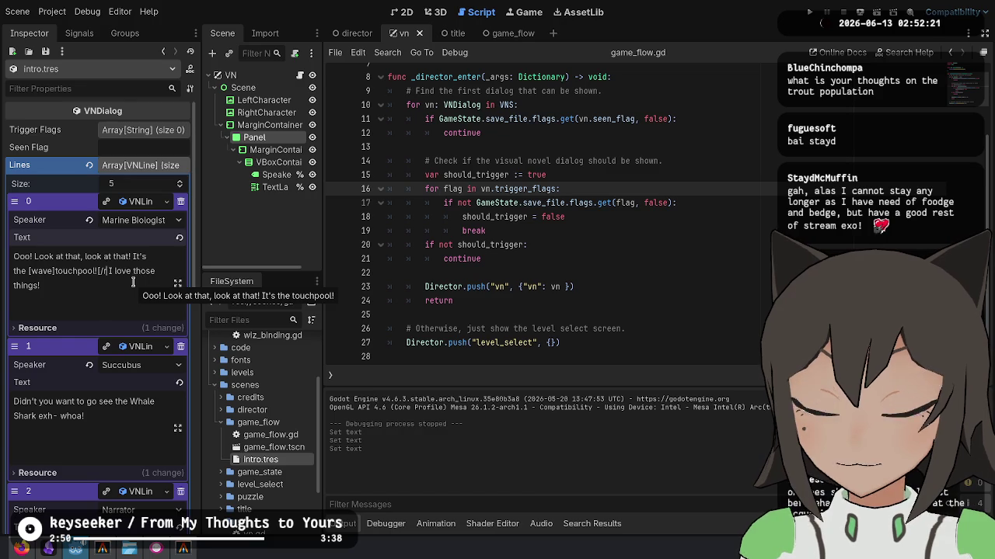
type("[b]")
key("BackSpace")
type("[]/b")
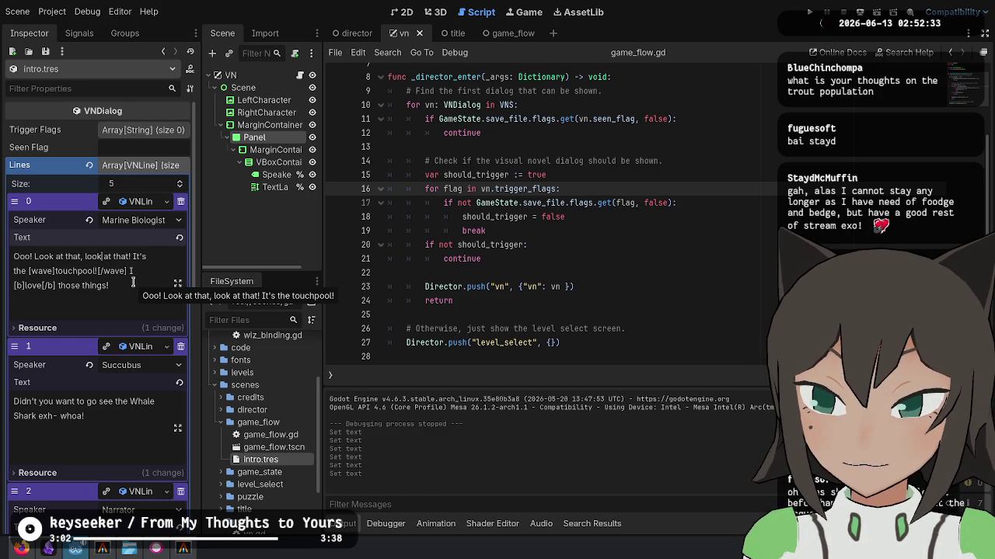
Wrap the Succubus's 'whoa!' in [shake]...[/shake] tags in VNLine 1.
left_click(95, 418)
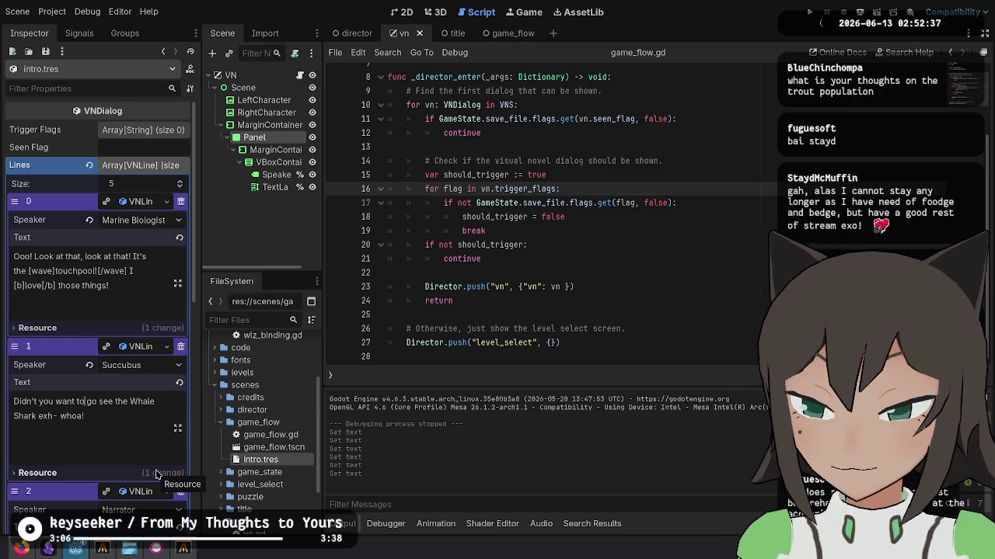
type("[")
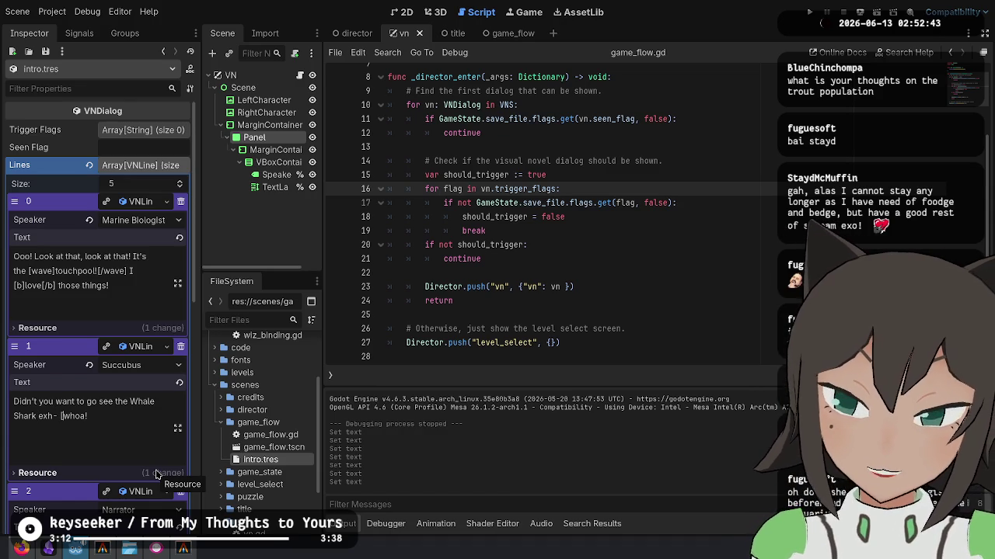
type("shake]whoa!!")
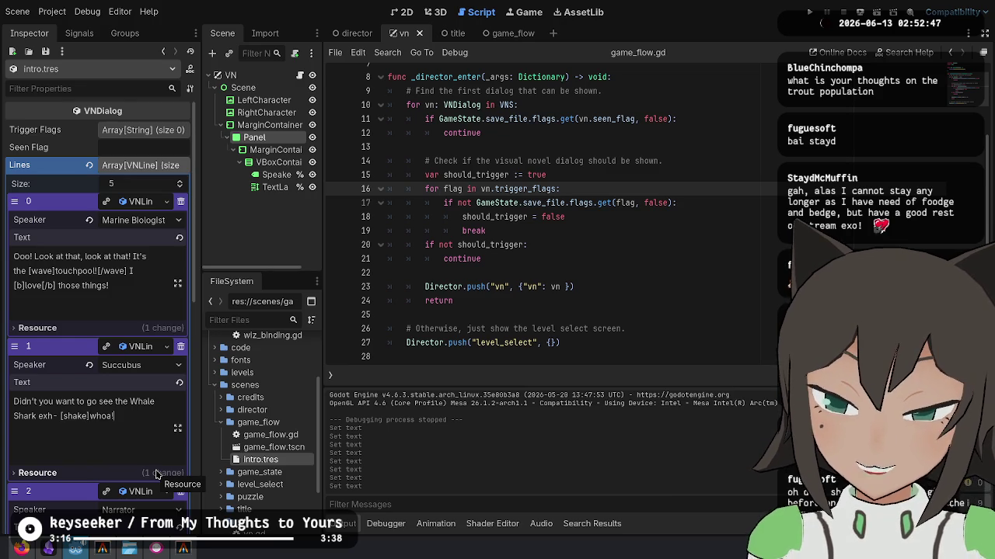
type("[/shake]")
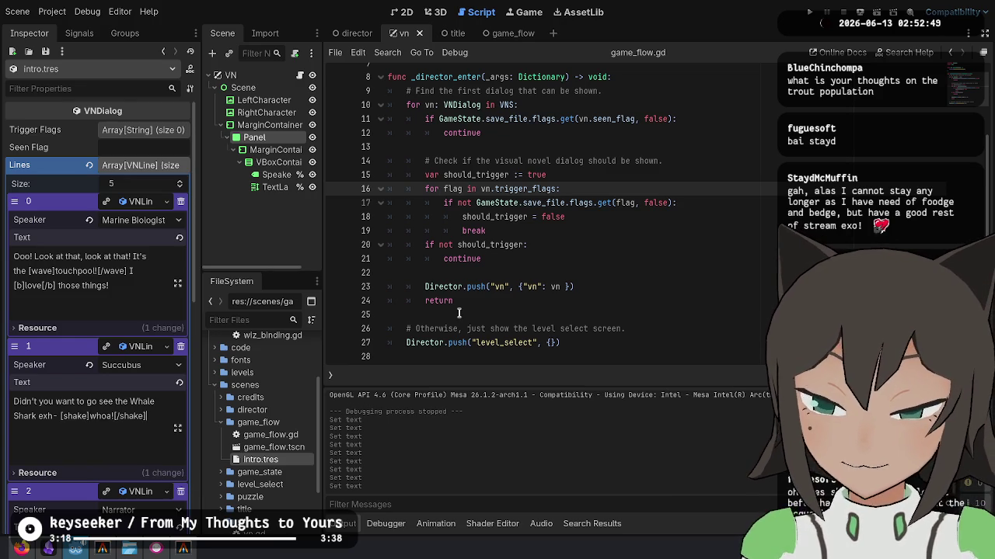
scroll(24, 384, "down", 5)
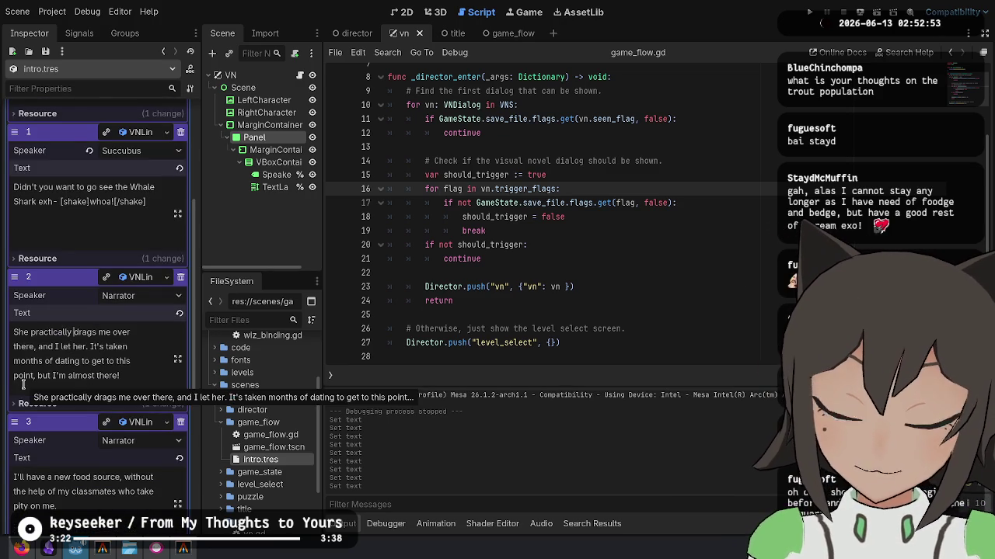
key("ctrl+shift+Right")
key("ctrl+shift+Right")
key("ctrl+shift+Right")
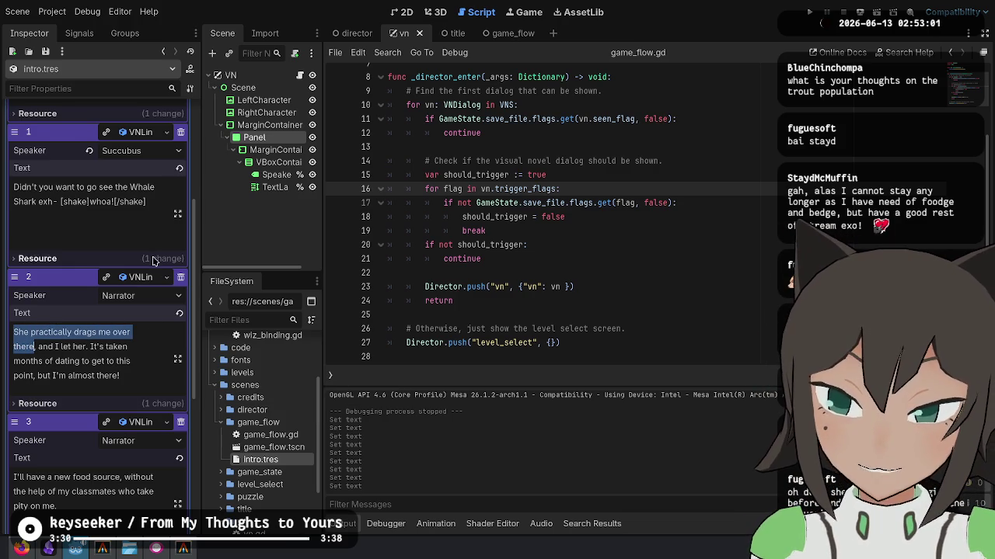
Insert ' like an excited puppy' after 'over there' in entry 2's text.
double_click(84, 332)
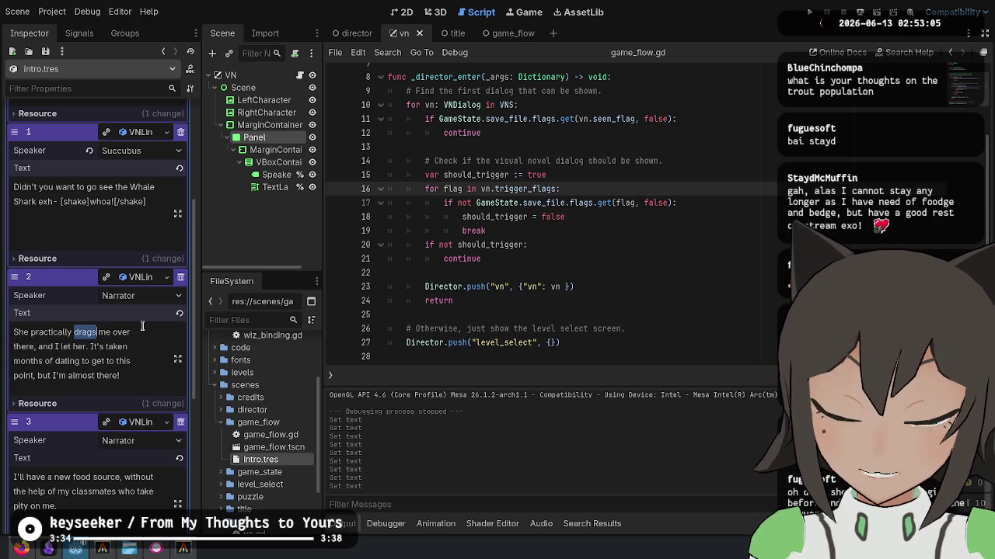
double_click(121, 332)
left_click(73, 333)
double_click(84, 332)
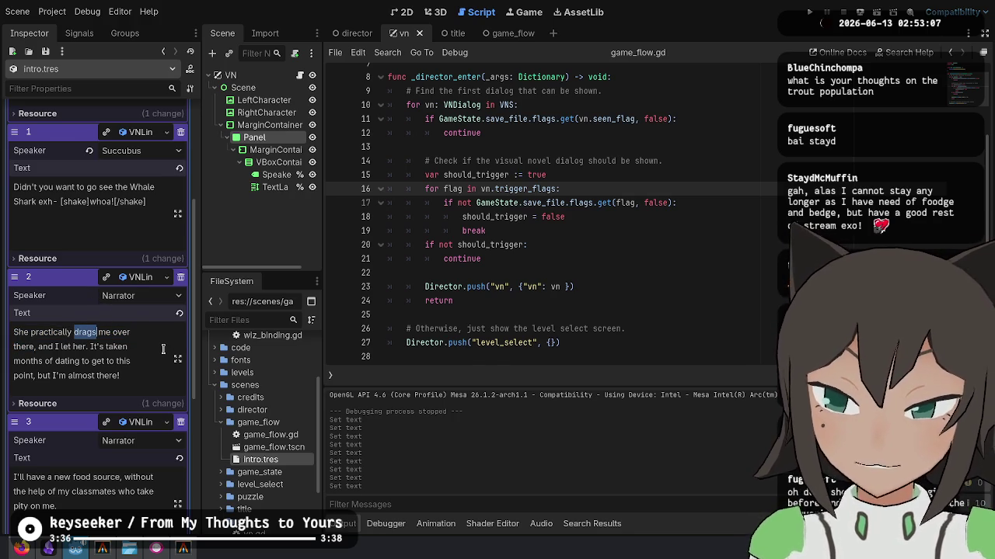
left_click(92, 346)
key("Left")
key("Left")
key("Left")
type("like an excited pu")
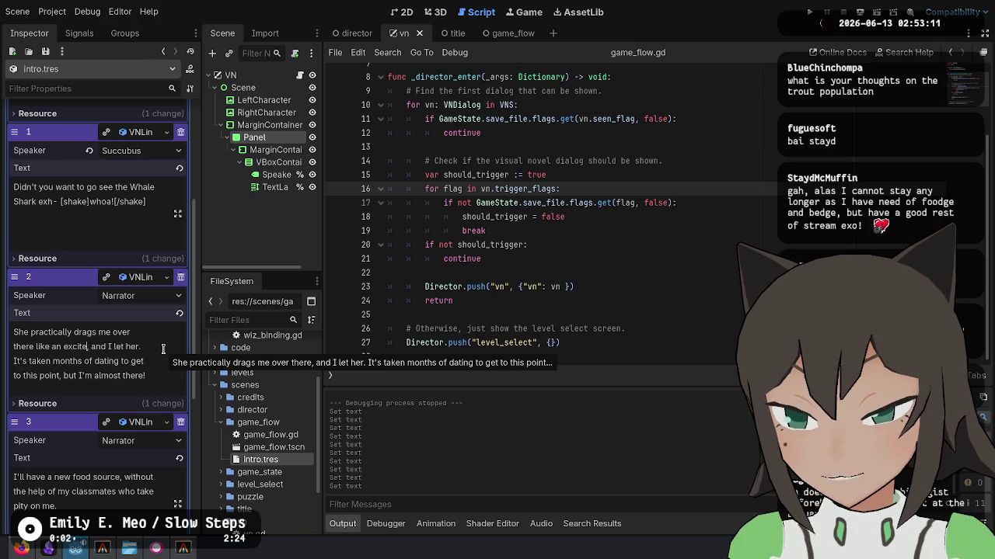
type("ppy")
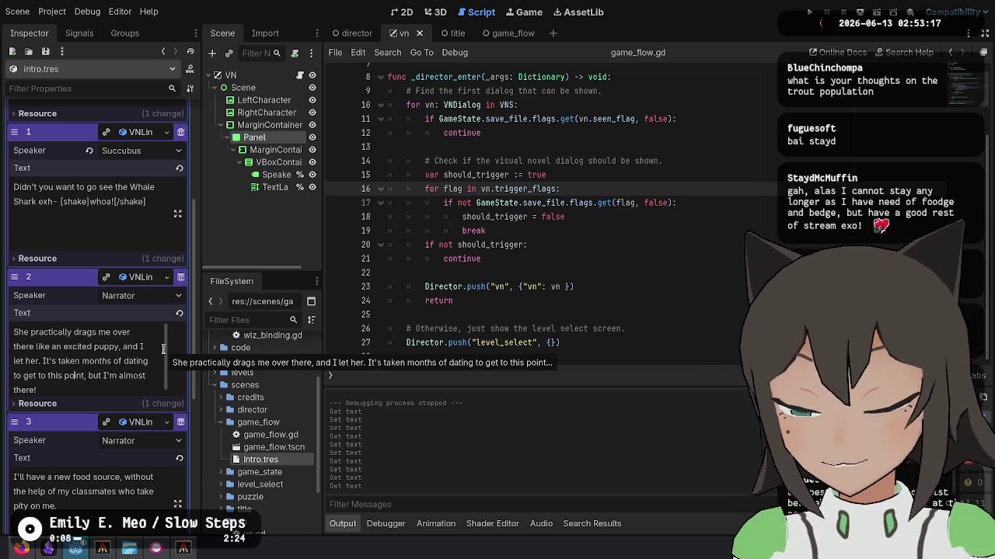
Scroll to entry 3 and place the caret within its text near 'food'.
scroll(113, 320, "down", 3)
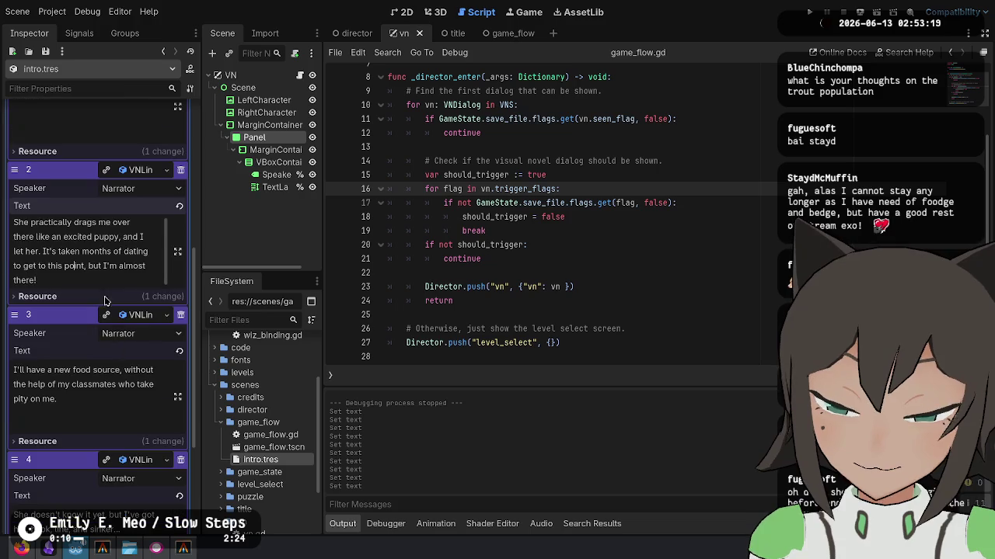
left_click(58, 384)
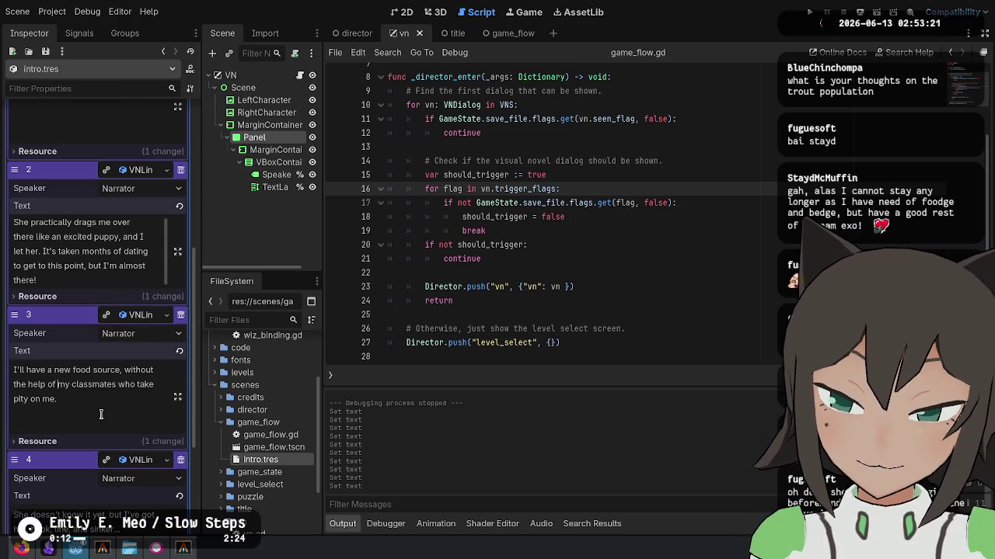
left_click(98, 404)
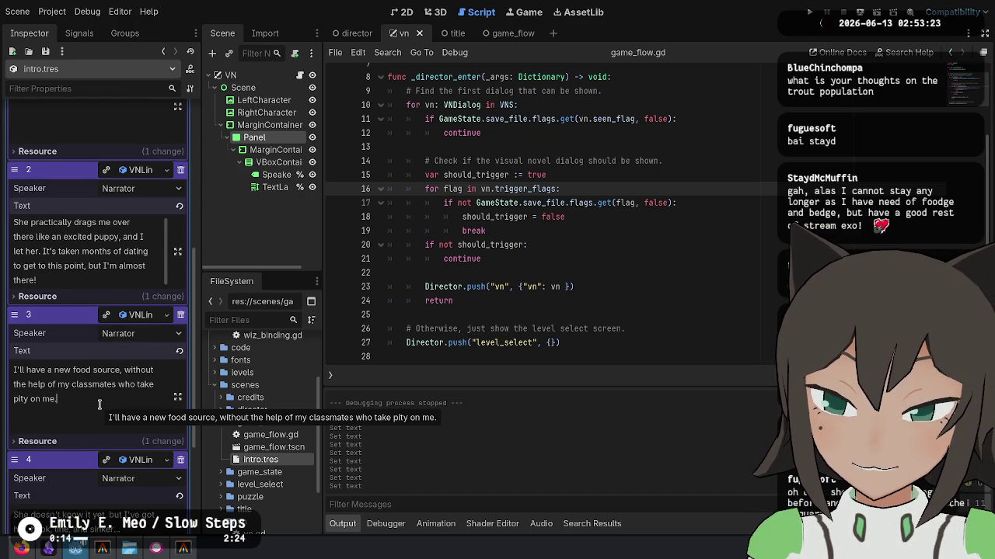
left_click(111, 370)
left_click(83, 373)
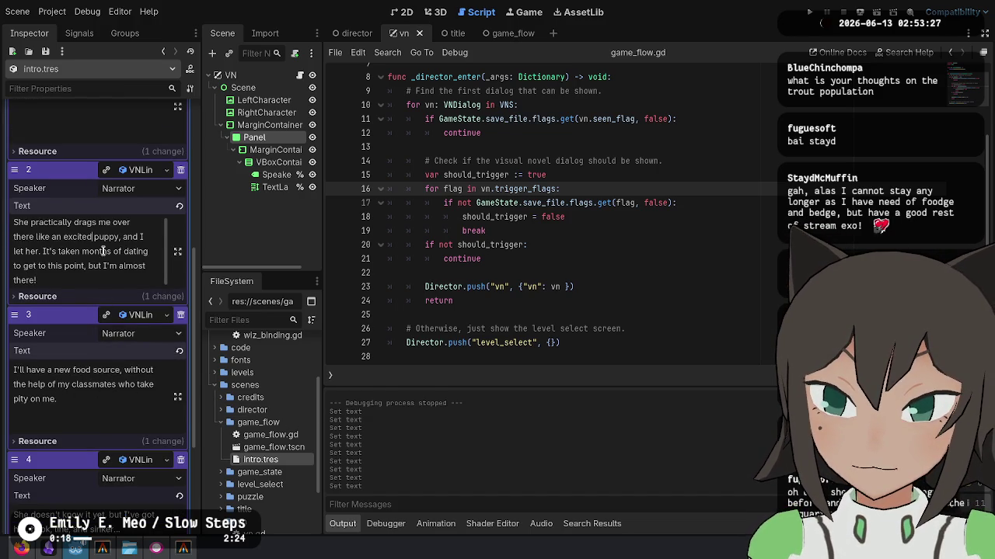
scroll(100, 378, "down", 3)
scroll(98, 143, "up", 2)
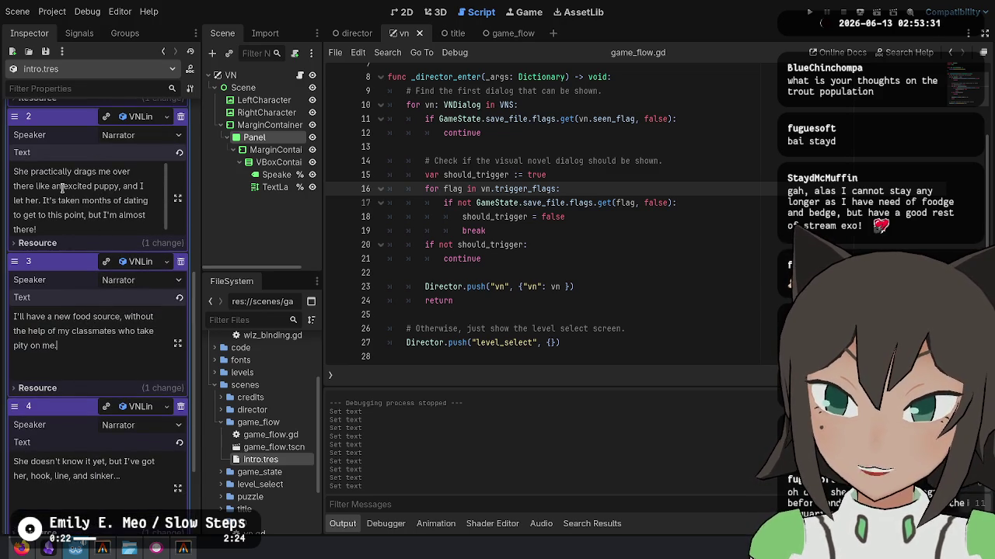
Wrap entry 4's 'hook, line, and sinker...' in [i]...[/i] italic tags and run the game.
left_click(79, 491)
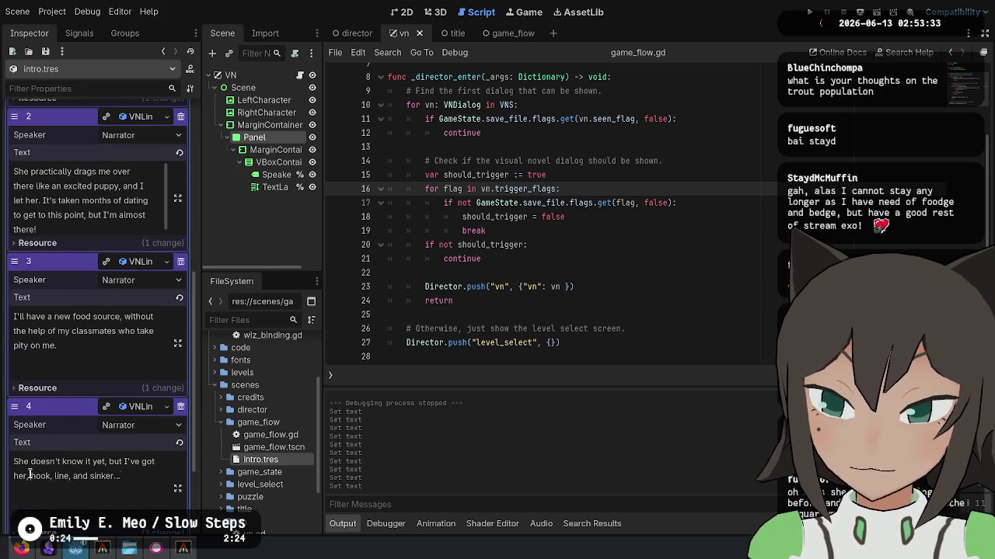
left_click_drag(30, 475, 122, 477)
left_click(89, 474)
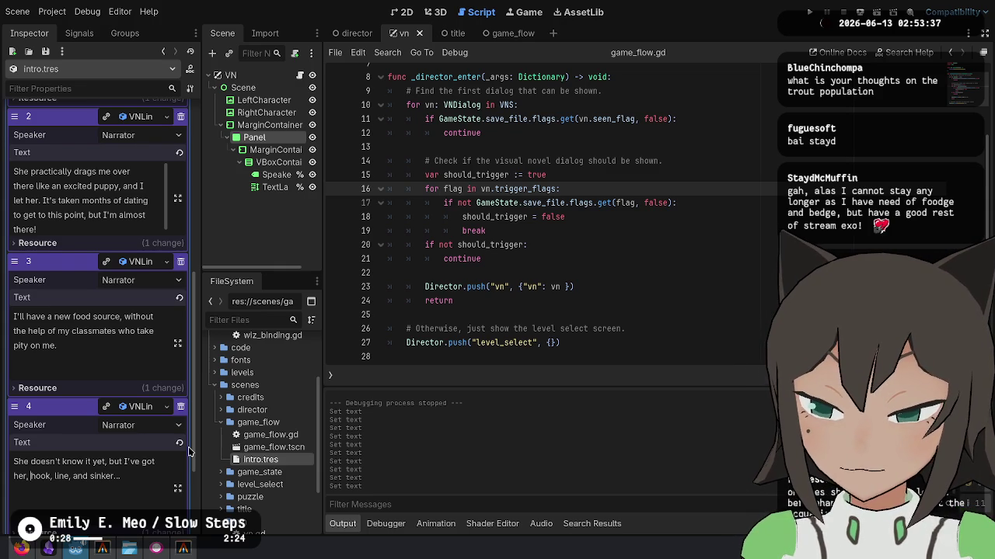
type("[]")
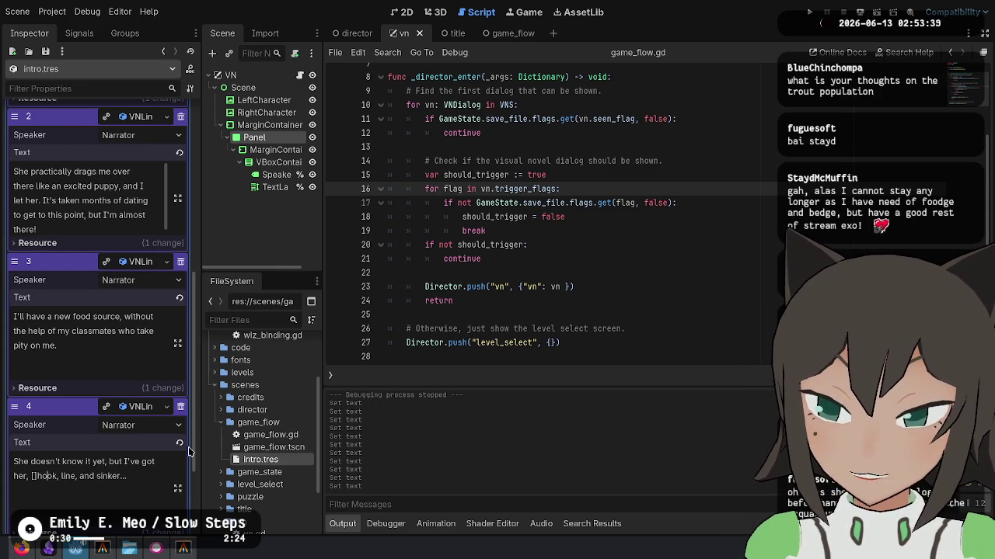
type("[]")
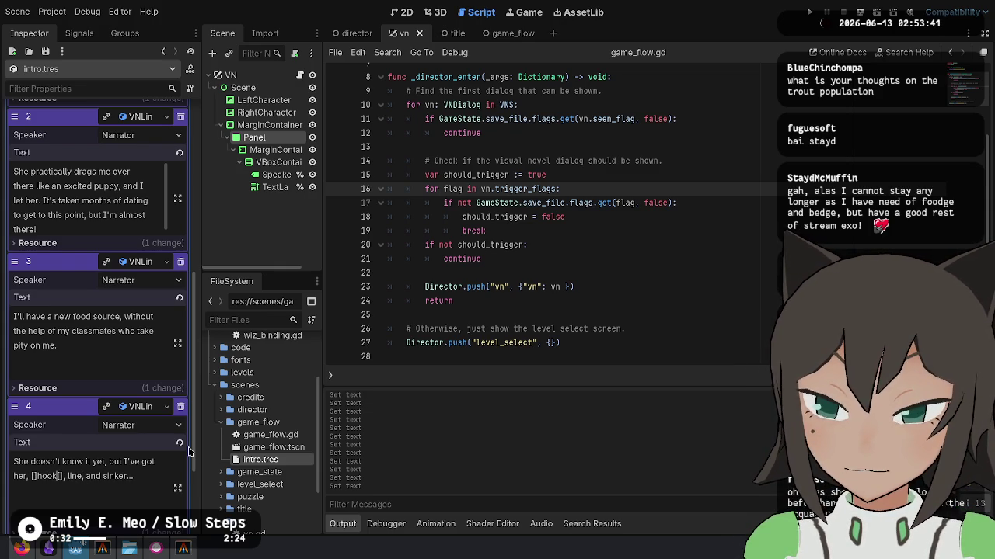
type("b")
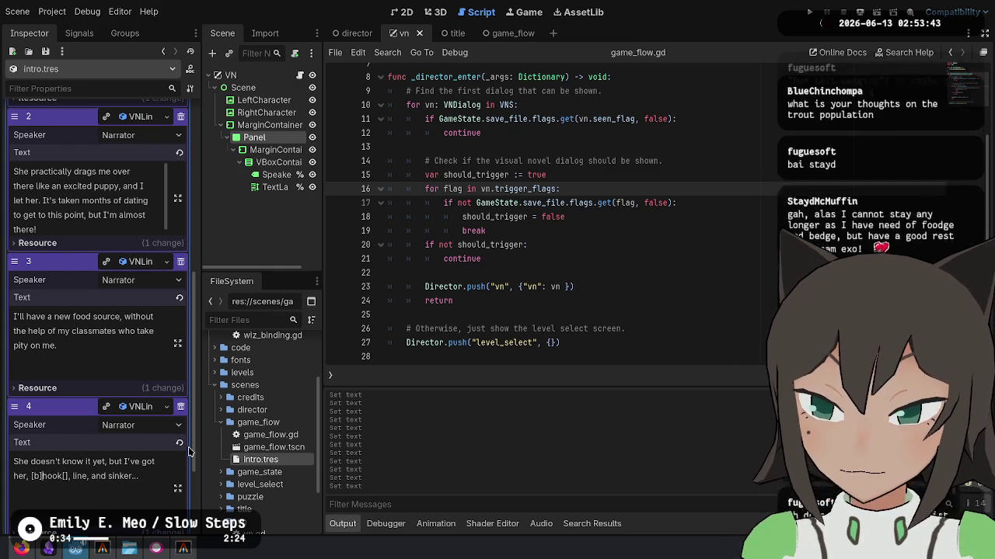
key("Delete")
key("Delete")
key("BackSpace")
type("i")
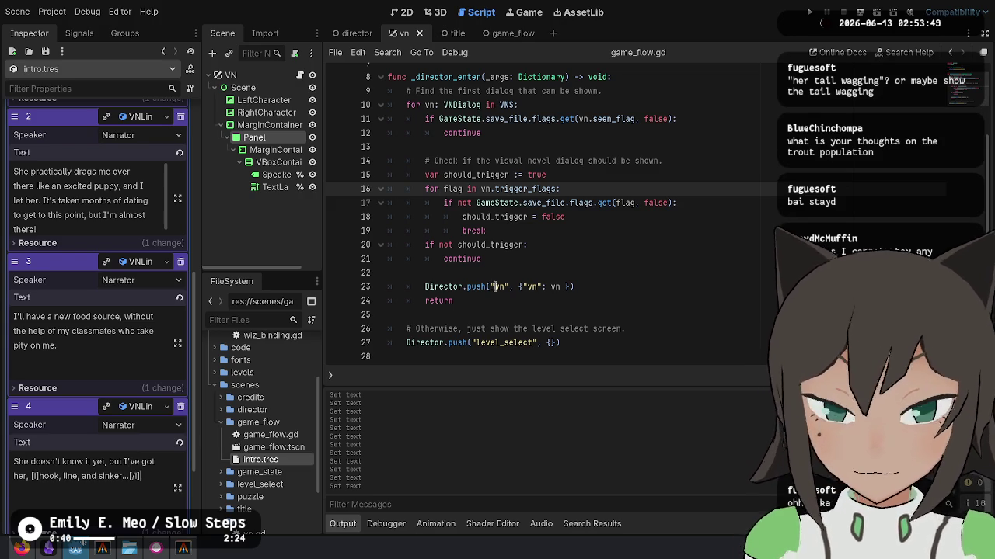
left_click(810, 13)
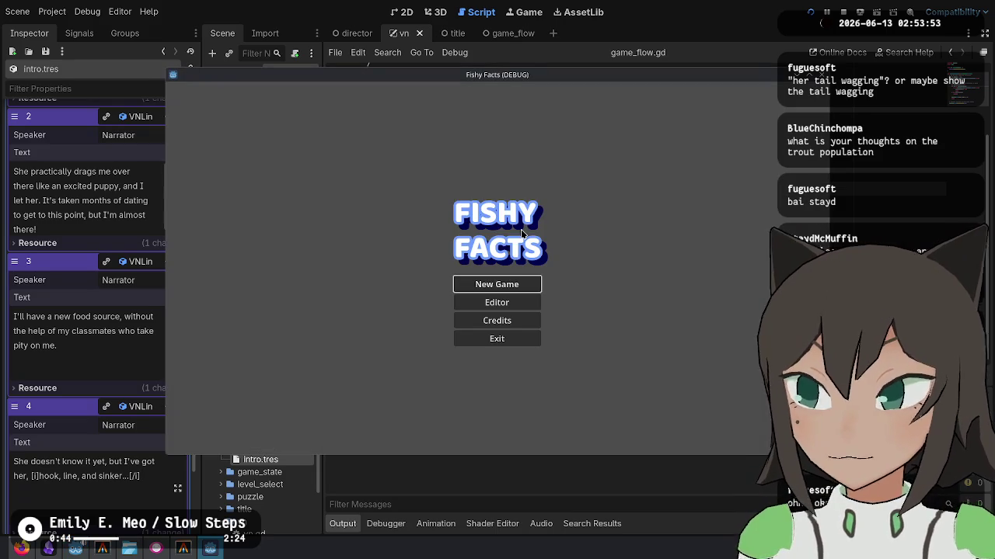
left_click(512, 284)
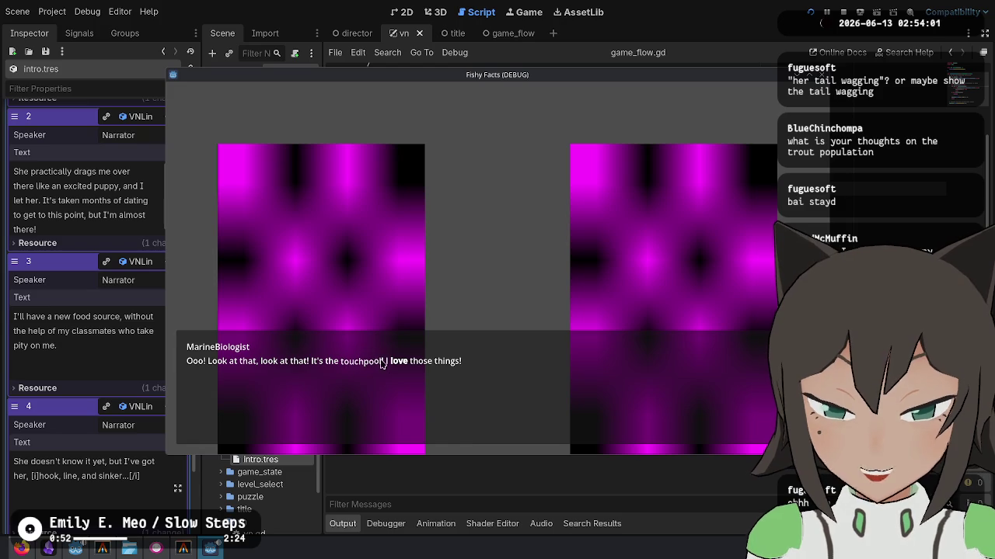
left_click(560, 329)
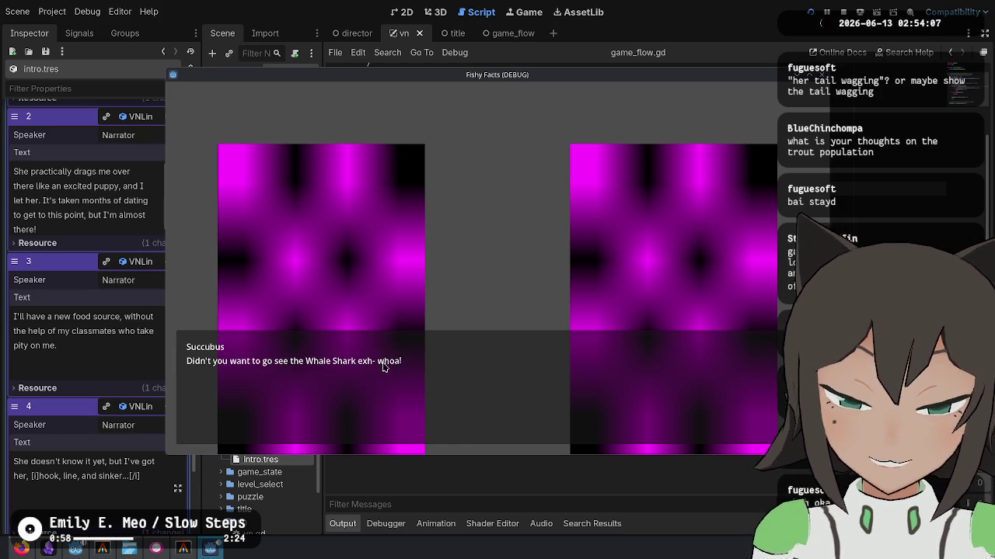
left_click(478, 400)
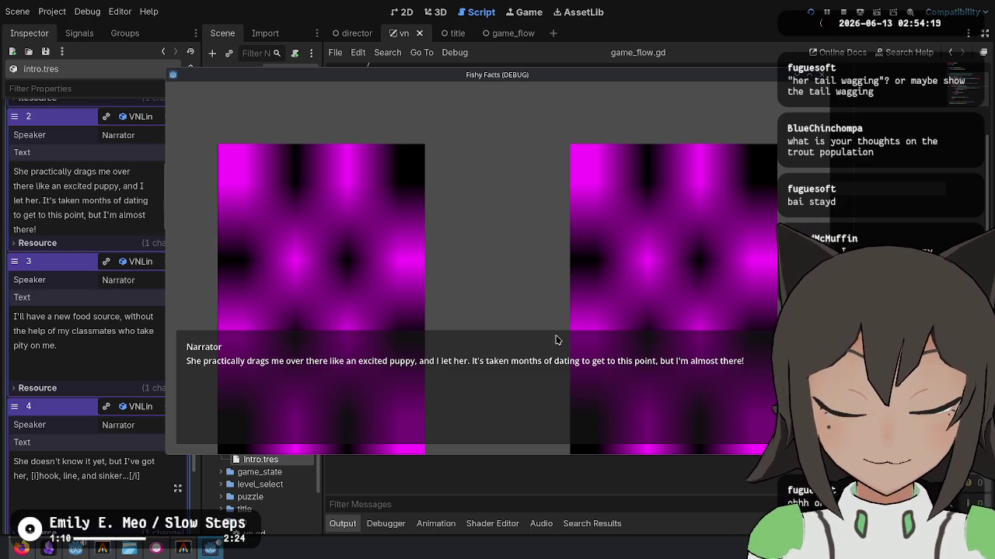
left_click(303, 319)
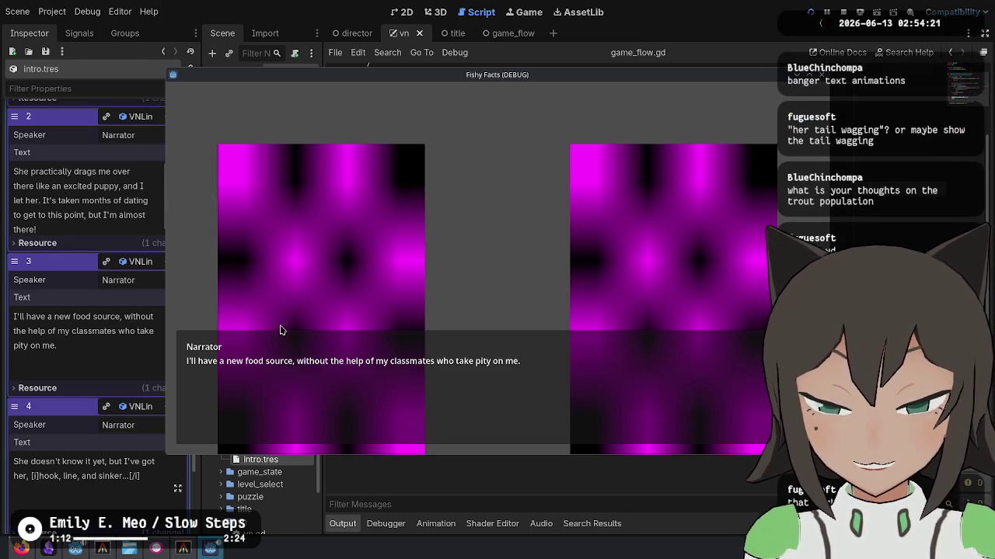
left_click(482, 375)
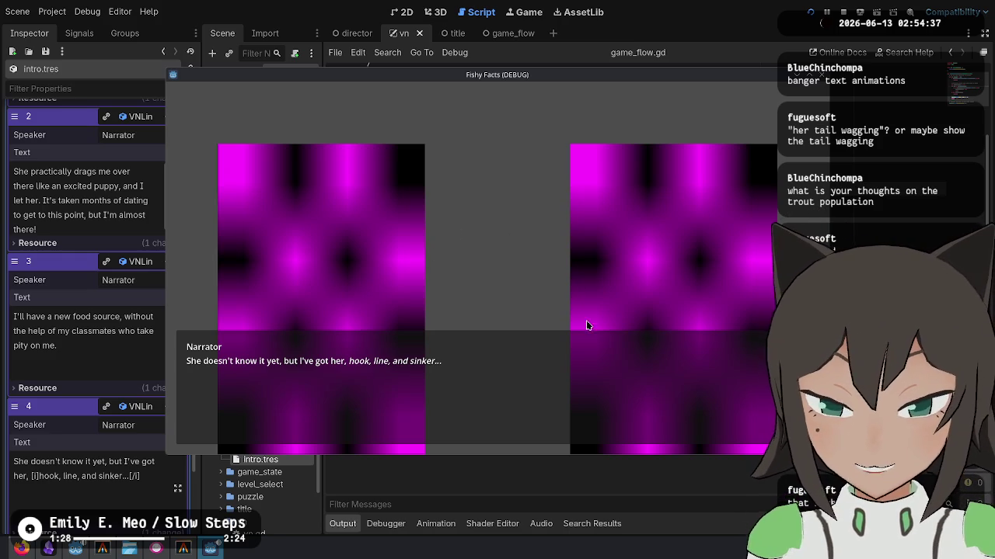
left_click(605, 368)
left_click(845, 10)
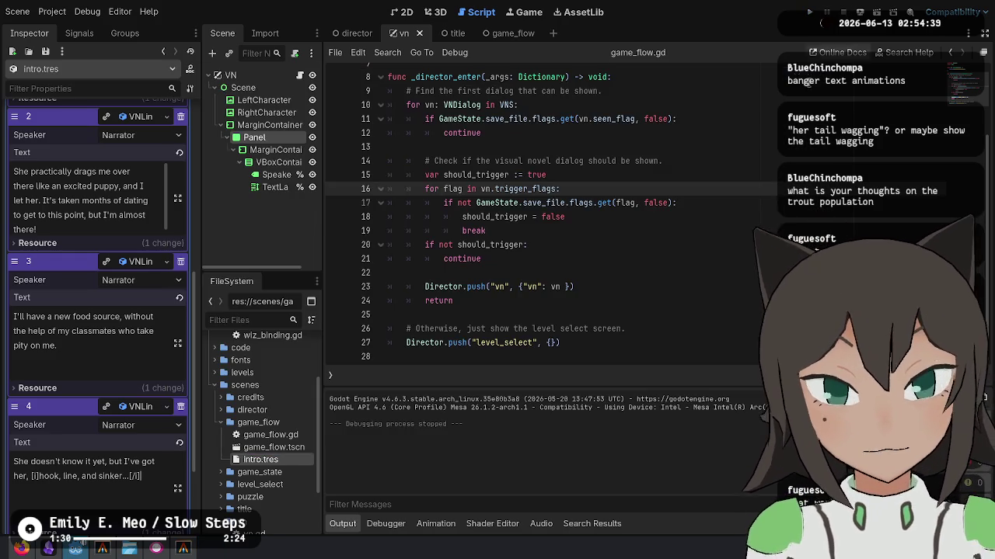
Stop the running game, toggle the microphone mute off and on, and rerun with F5.
left_click(770, 225)
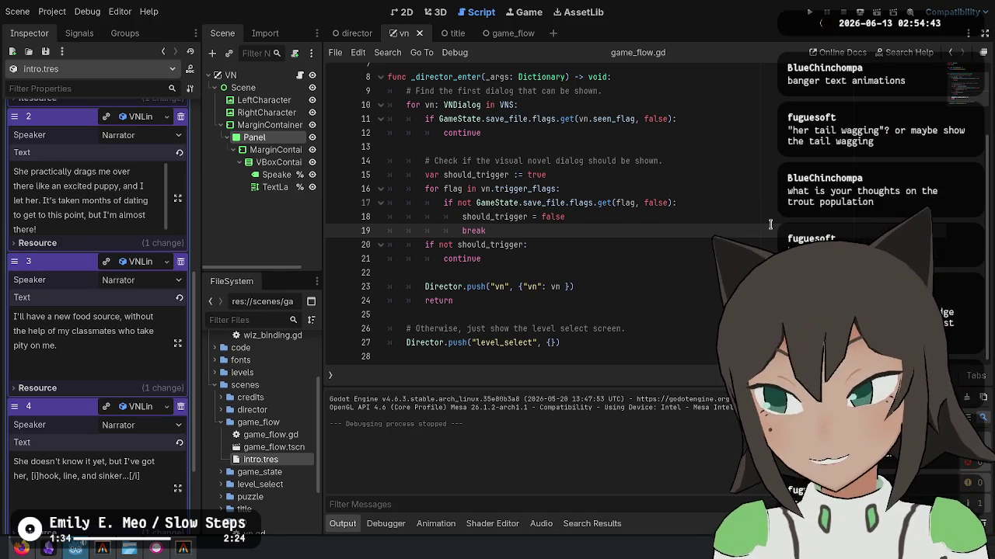
key("XF86AudioMicMute")
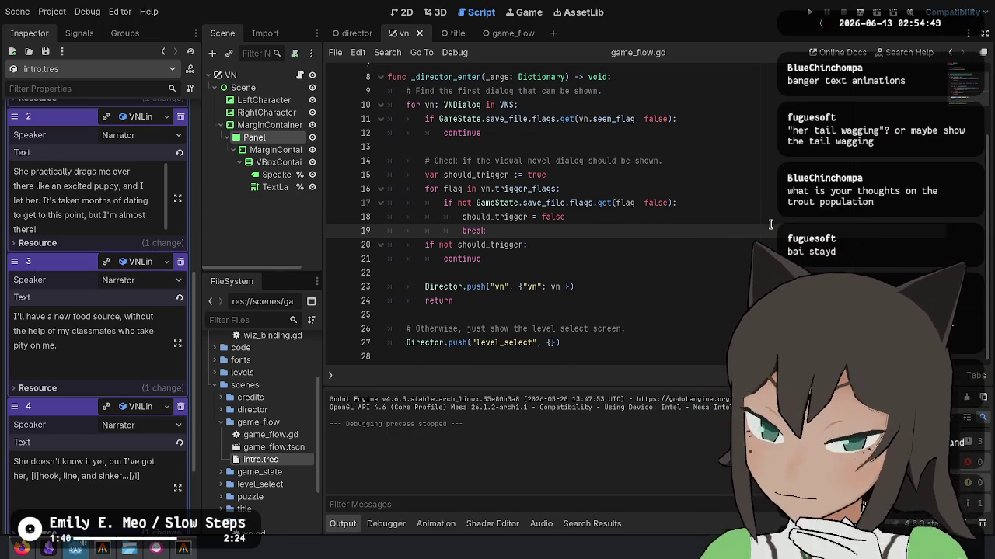
key("XF86AudioMicMute")
key("F5")
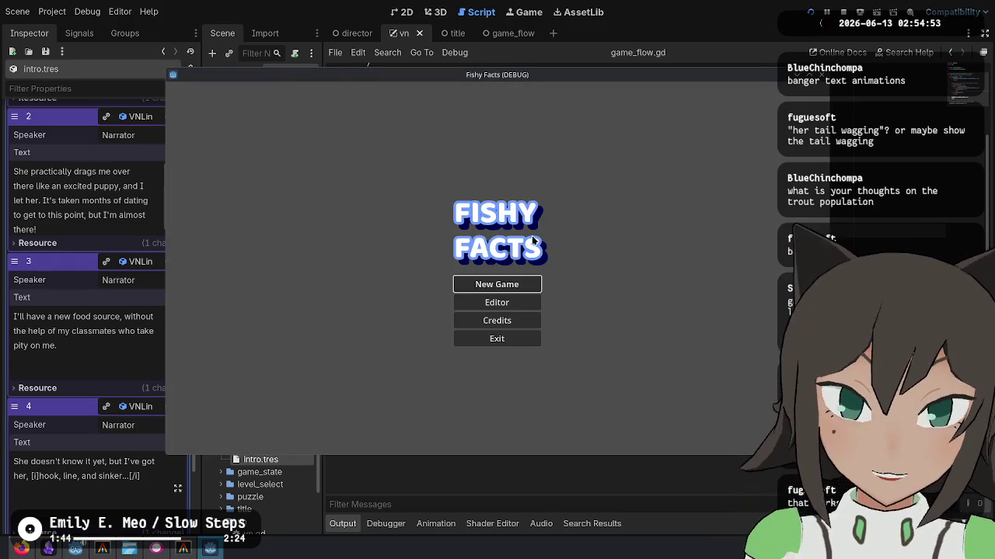
Start a new game, skip the intro dialogue, and solve the heart level's tile puzzle.
left_click(514, 283)
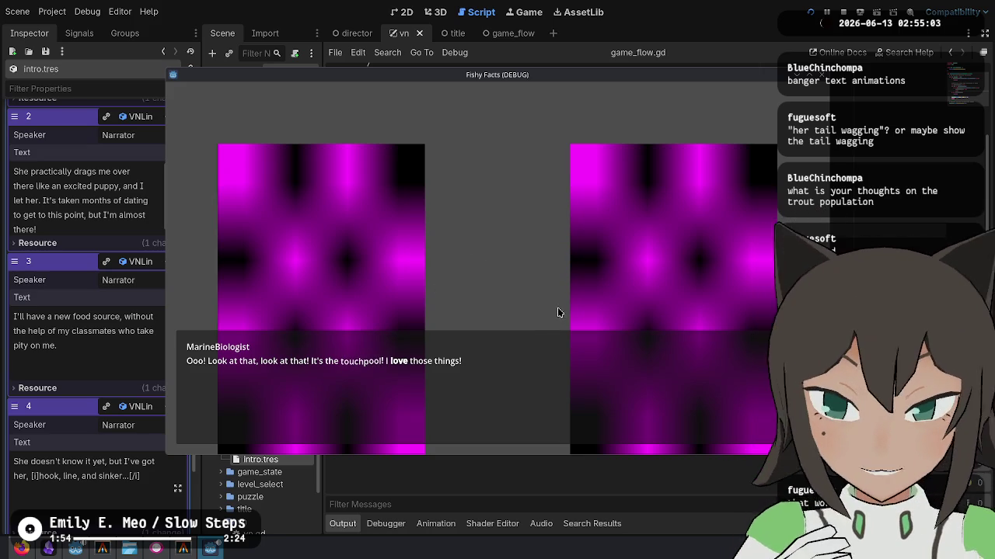
left_click(651, 251)
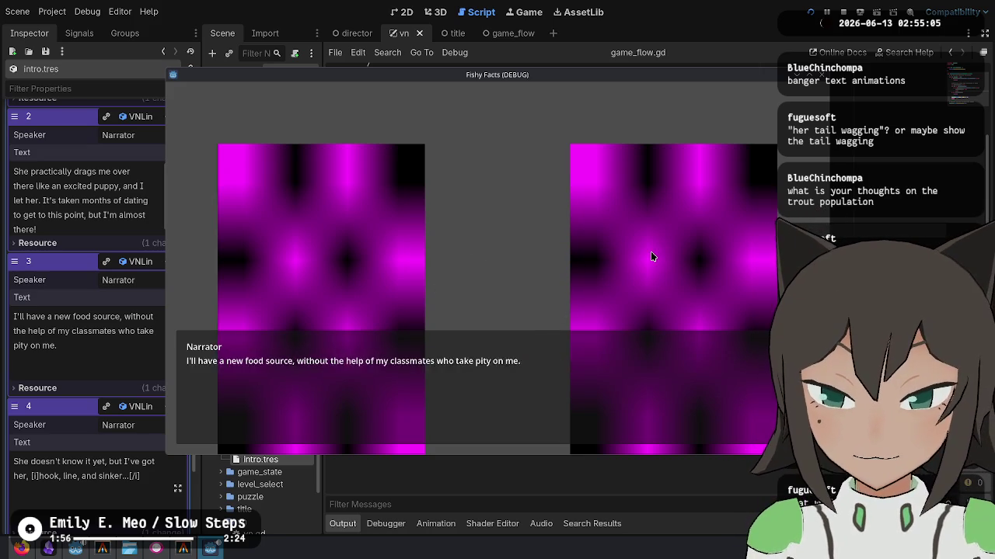
left_click(651, 251)
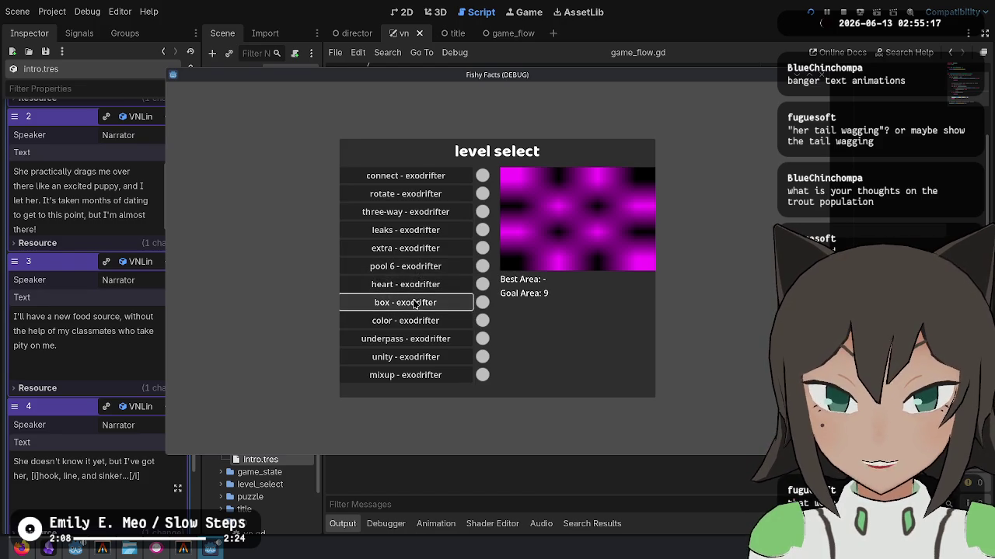
left_click(417, 291)
left_click(451, 203)
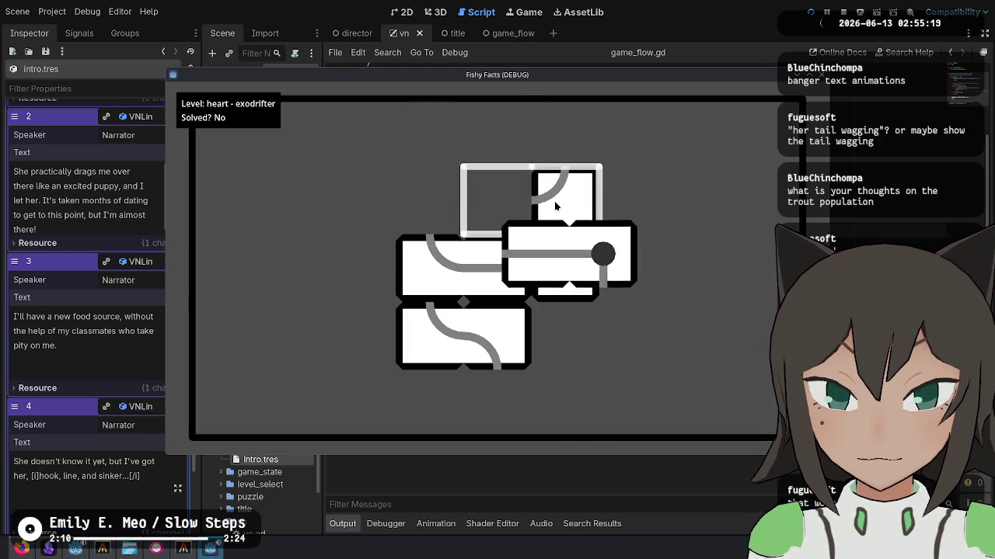
left_click(522, 328)
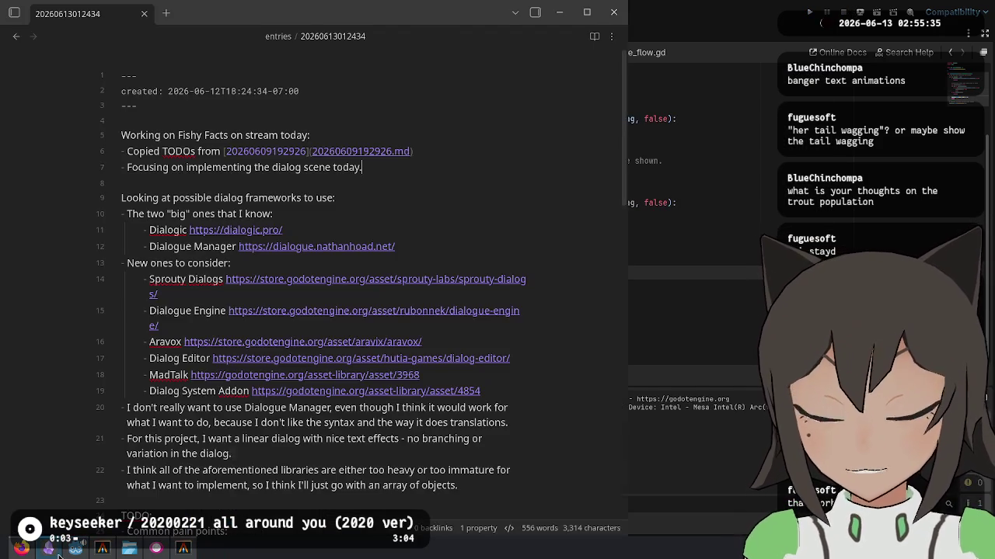
Check git status and stage the intro.tres change hunk with git add -p.
key("alt+Tab")
key("alt+Tab")
key("alt+Tab")
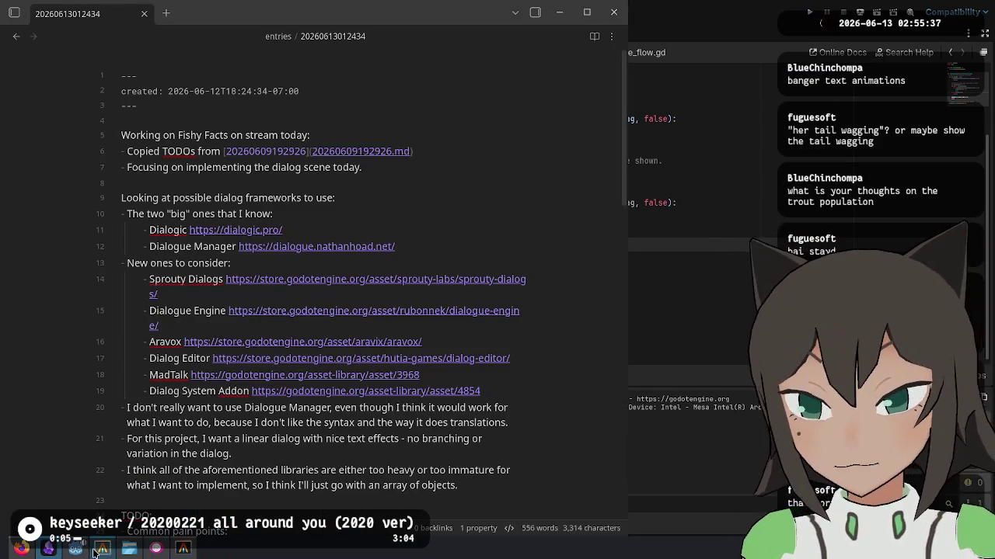
type("git status")
key("Return")
type("git add -p")
key("Return")
type("y")
key("Return")
Amend the 'Add game flow scene' commit, review git log, and move the terminal aside.
type("git log")
key("Return")
type("qcom")
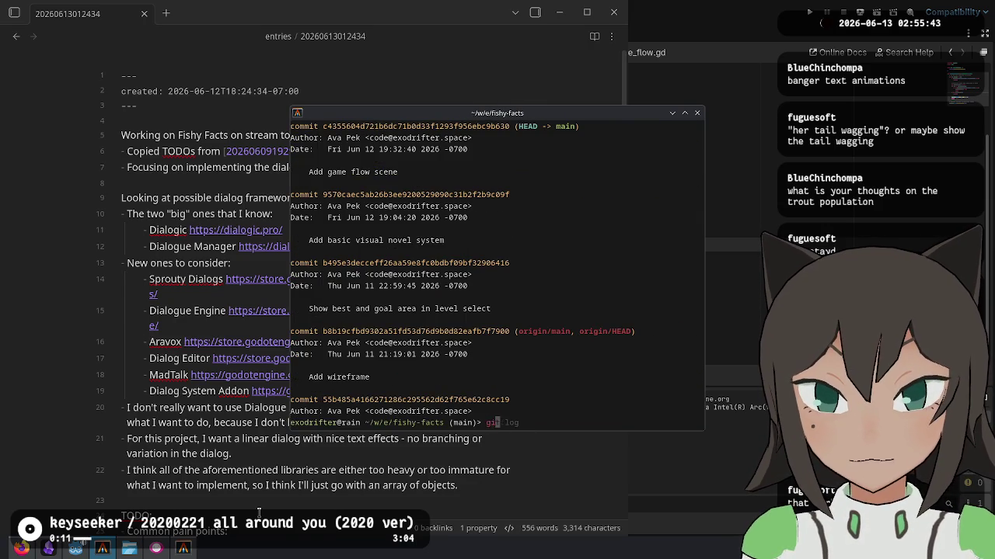
type("mit --amend")
key("Return")
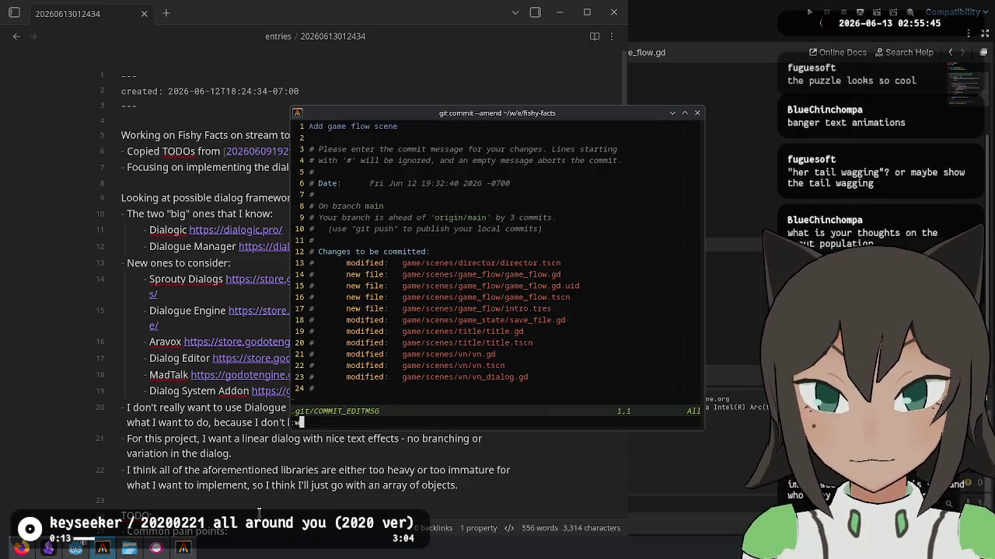
type(":wq")
key("Return")
type("git log")
key("Return")
key("q")
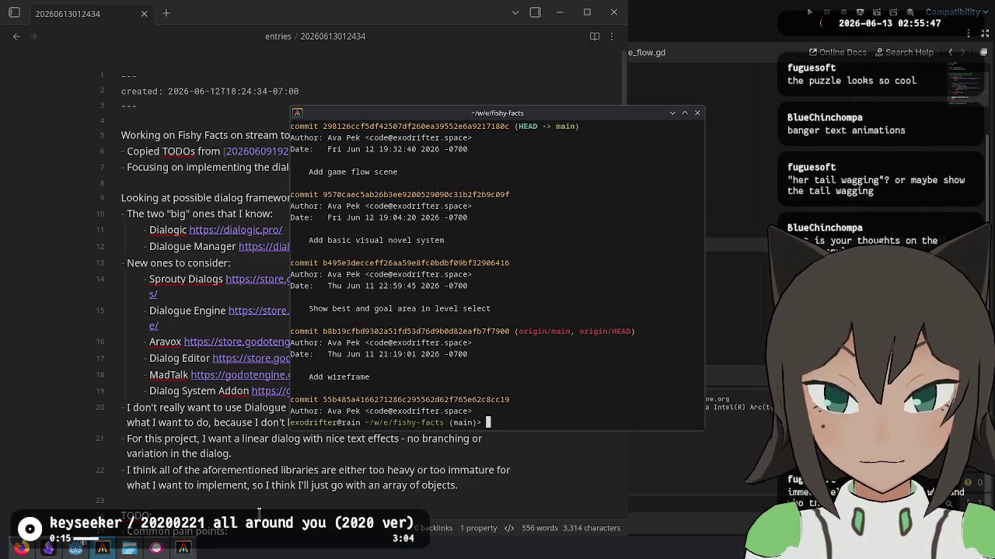
left_click_drag(519, 116, 757, 46)
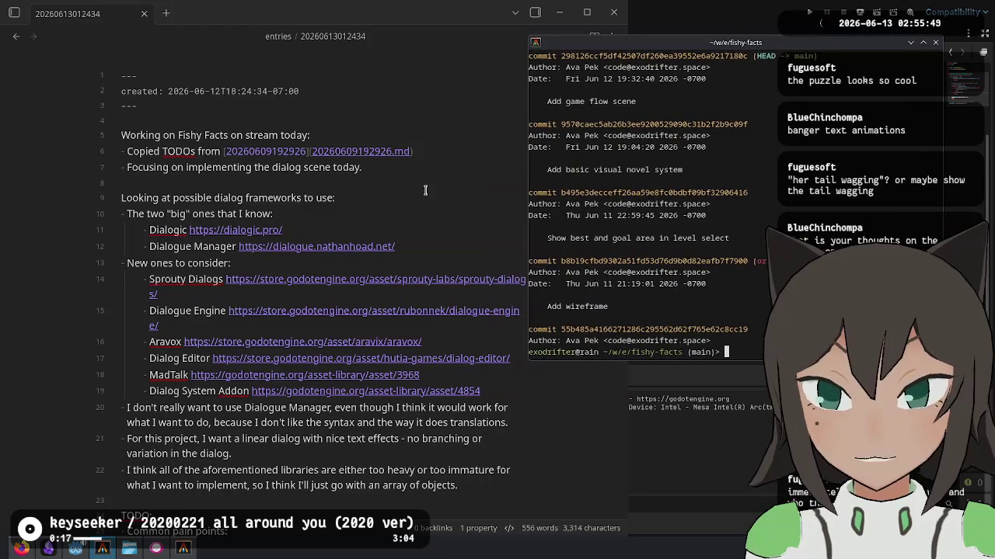
Scroll the notes down to the Visual novel mode TODO list.
left_click(366, 274)
scroll(365, 274, "down", 5)
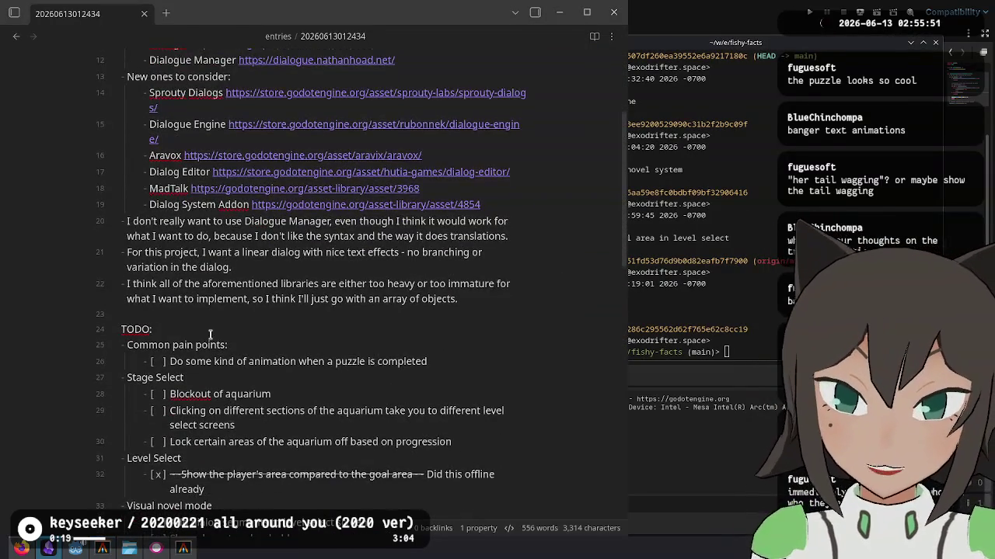
scroll(210, 335, "down", 3)
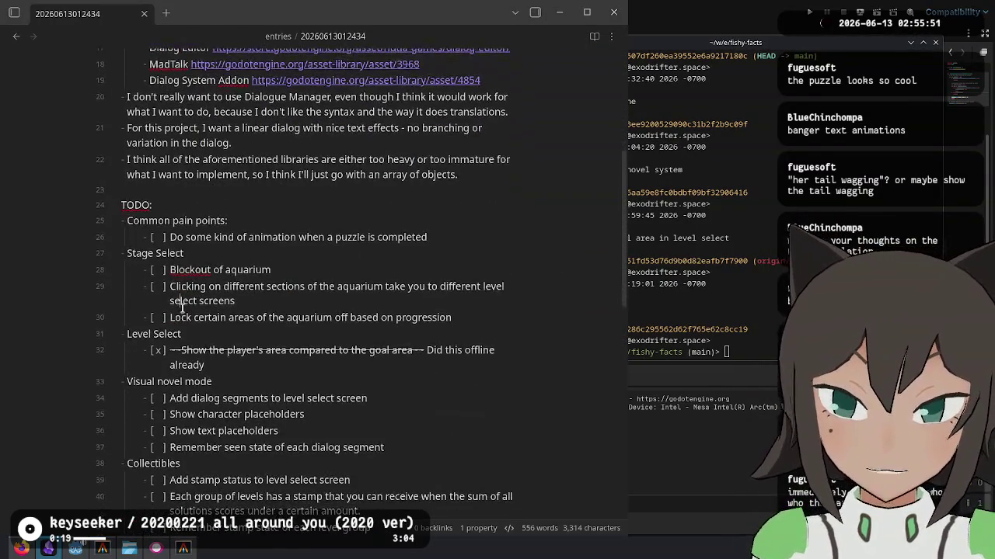
left_click(309, 267)
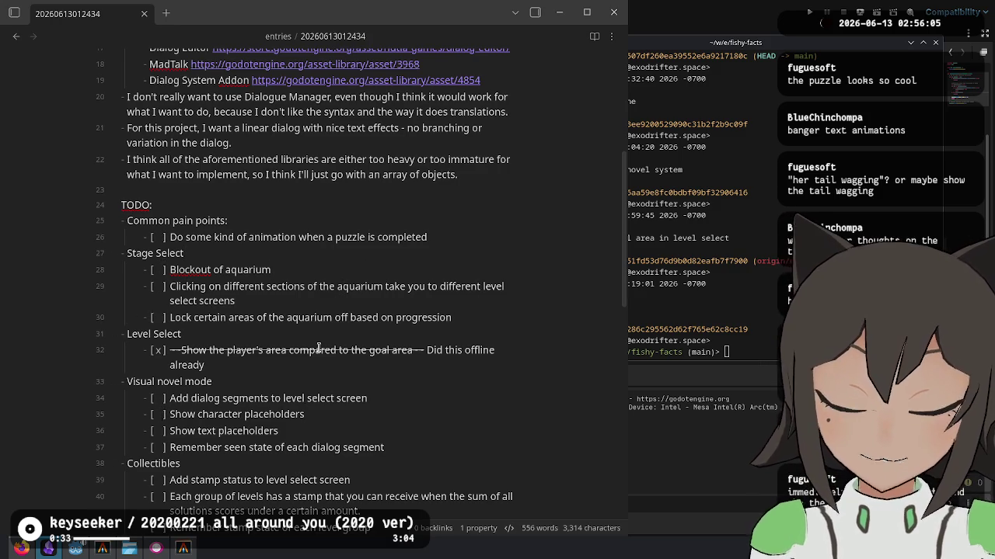
scroll(206, 194, "down", 2)
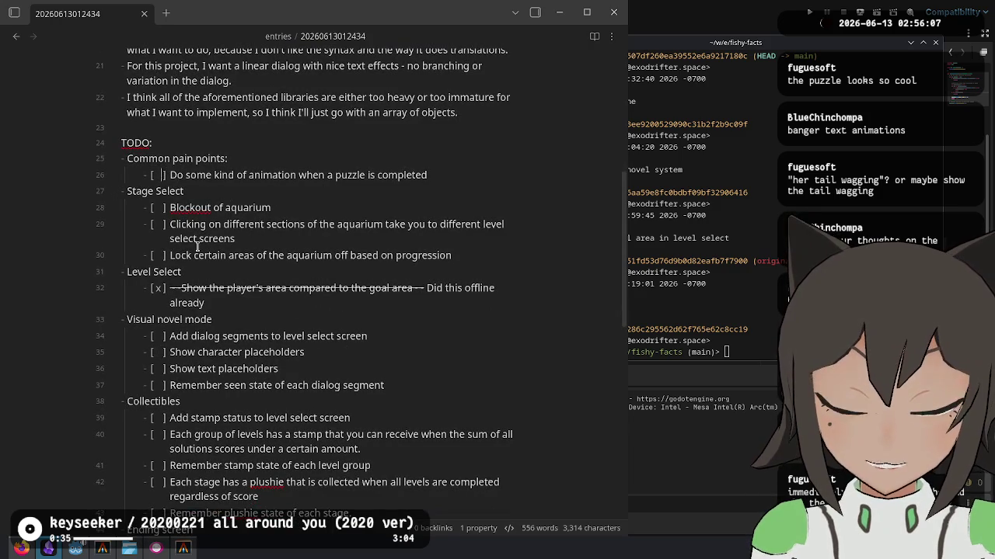
left_click(172, 178)
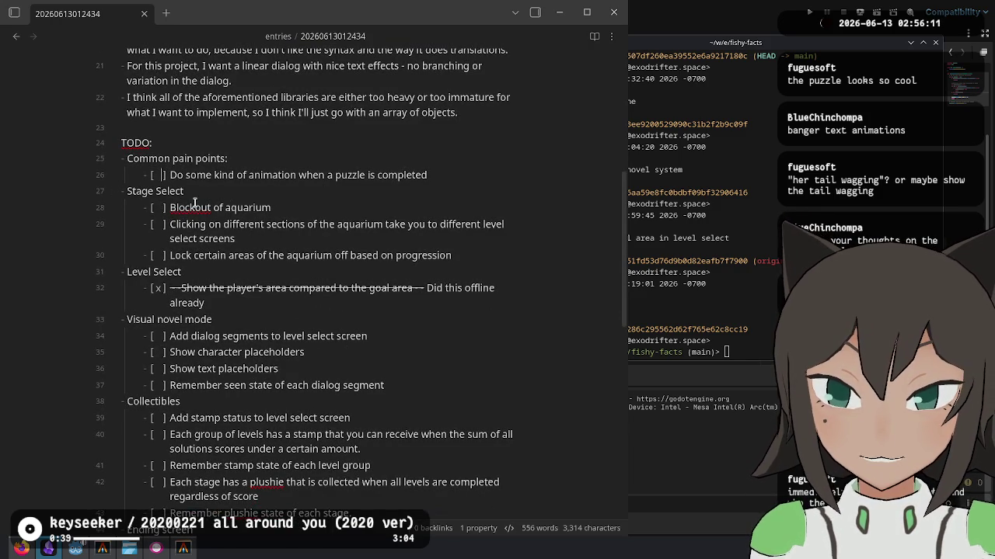
mouse_move(200, 335)
left_mouse_down()
mouse_move(422, 334)
mouse_move(170, 339)
left_mouse_up()
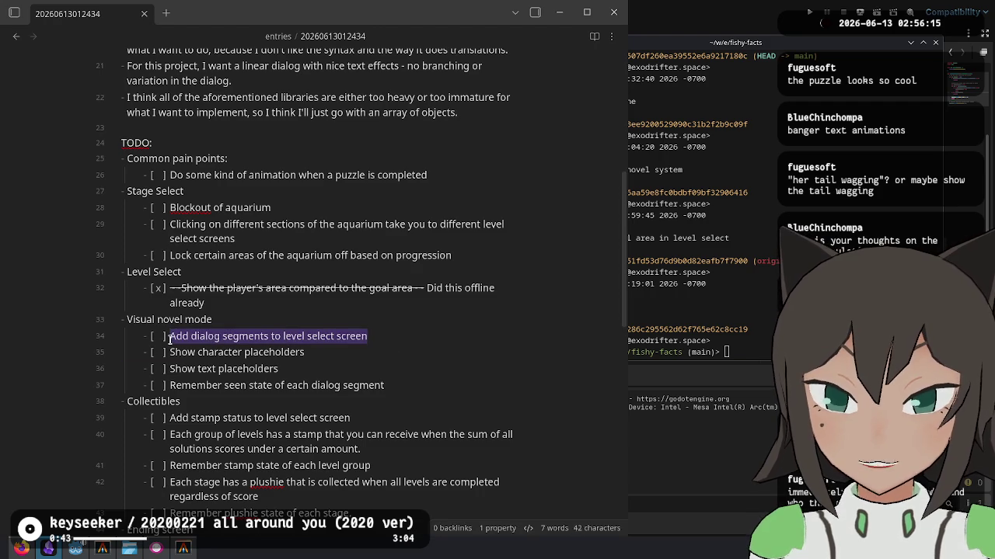
left_click(176, 354)
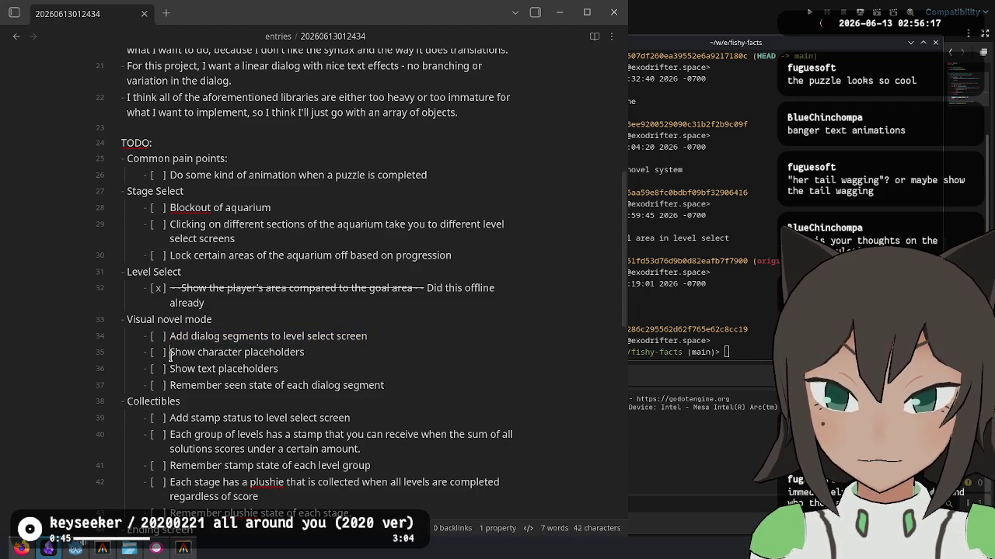
Tick the character placeholders and seen-state dialog TODO checkboxes with an x.
left_click_drag(171, 352, 303, 352)
key("Left")
key("Left")
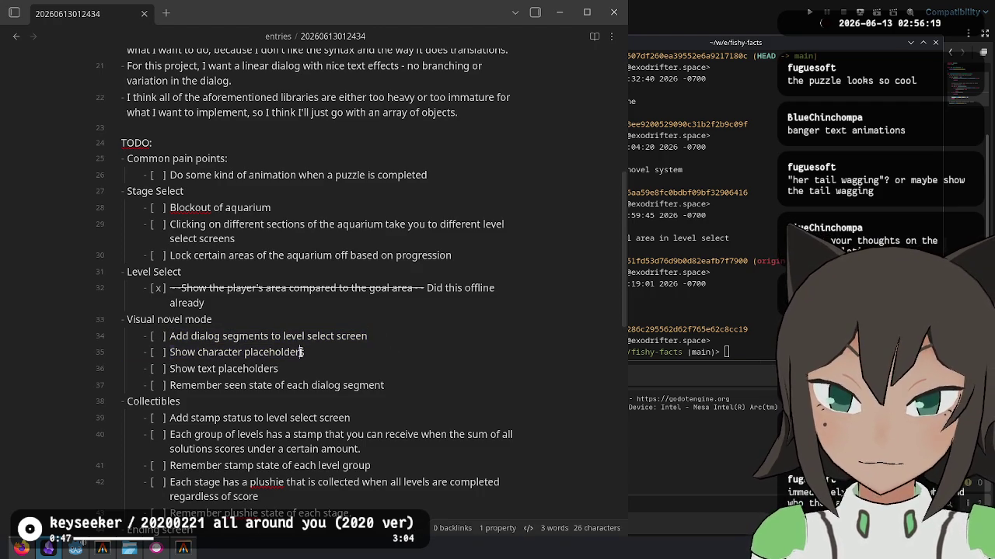
key("BackSpace")
type("x")
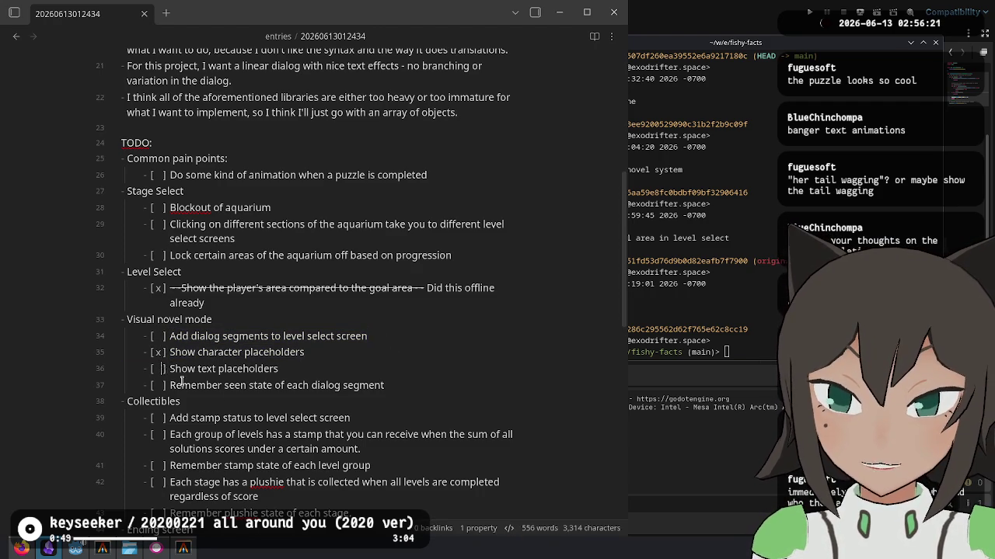
key("Tab")
type("x")
left_click_drag(171, 387, 407, 392)
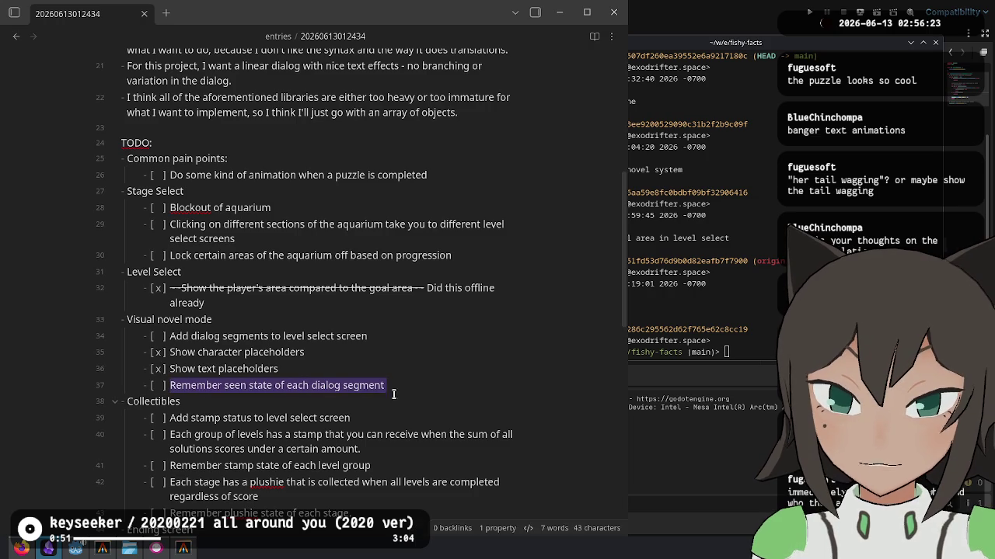
left_click(160, 386)
key("BackSpace")
type("x")
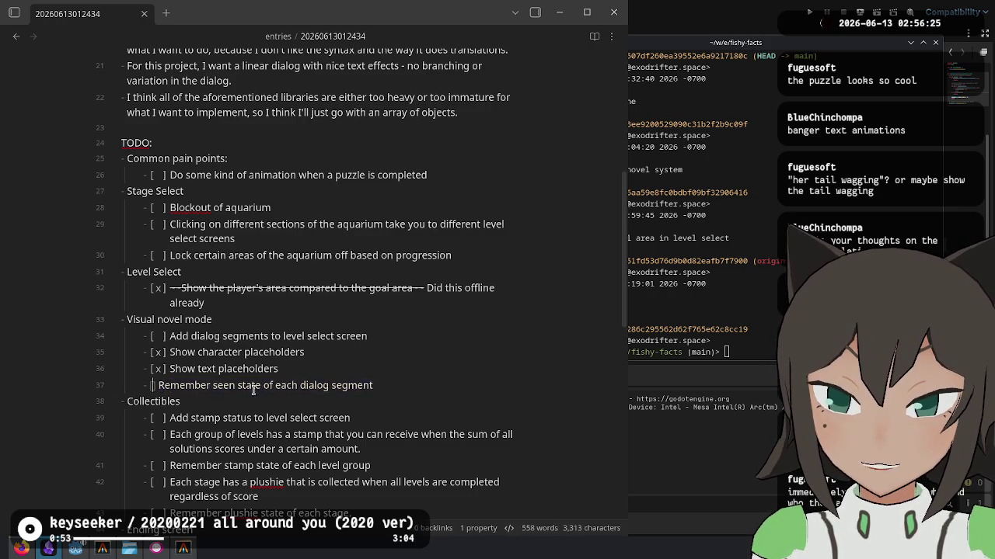
left_click_drag(385, 386, 165, 385)
left_click(276, 352)
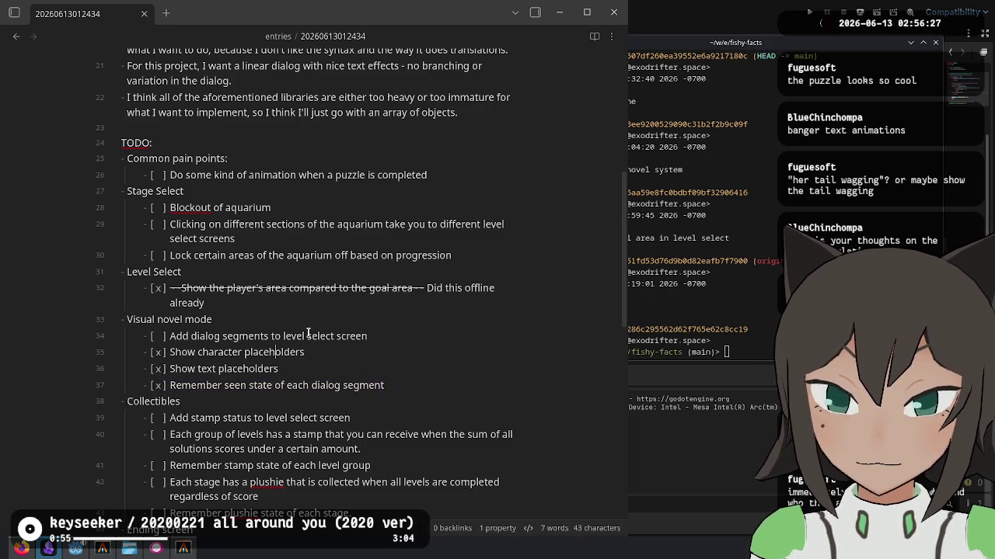
left_click_drag(365, 336, 170, 339)
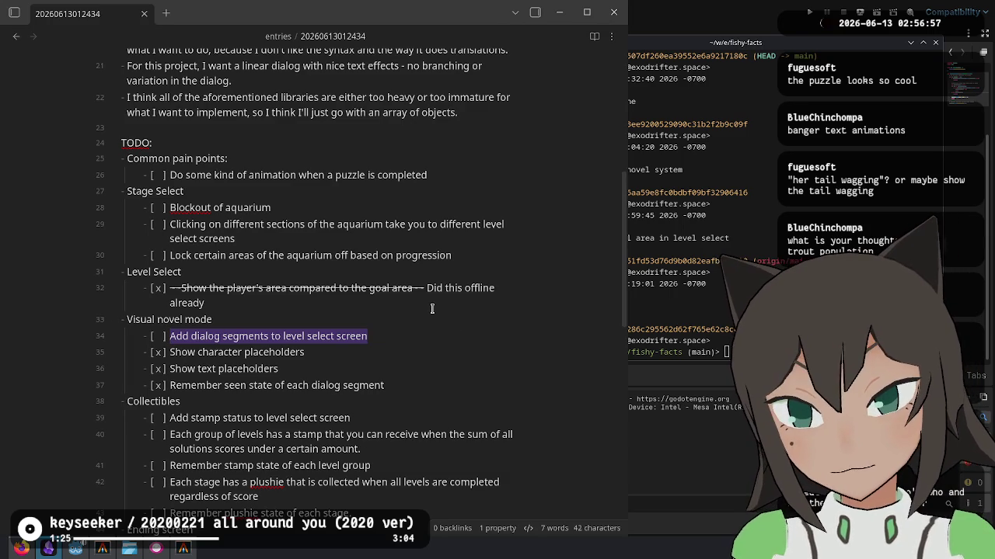
left_click(420, 336)
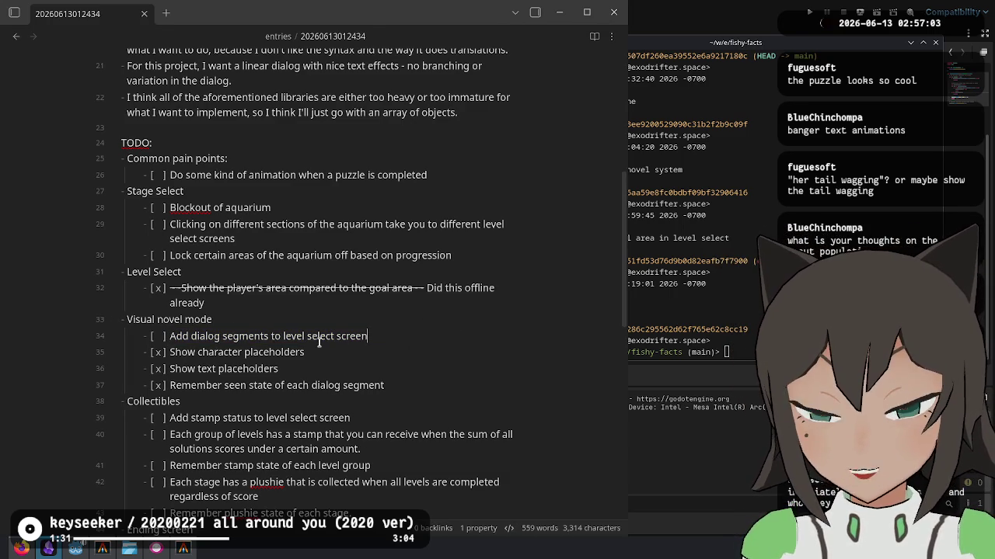
left_click_drag(169, 338, 368, 337)
left_click(394, 393)
left_click(384, 434)
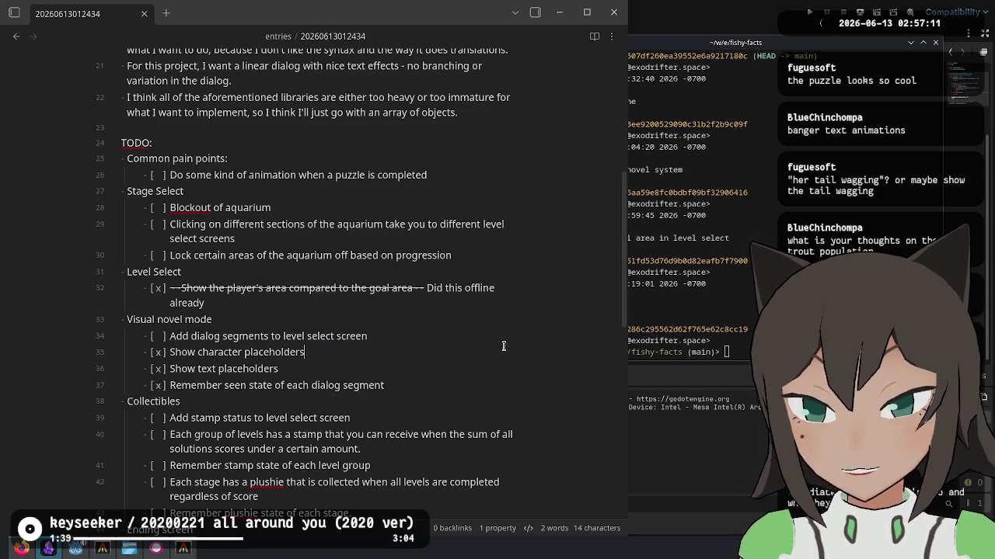
left_click(403, 389)
key("alt+Tab")
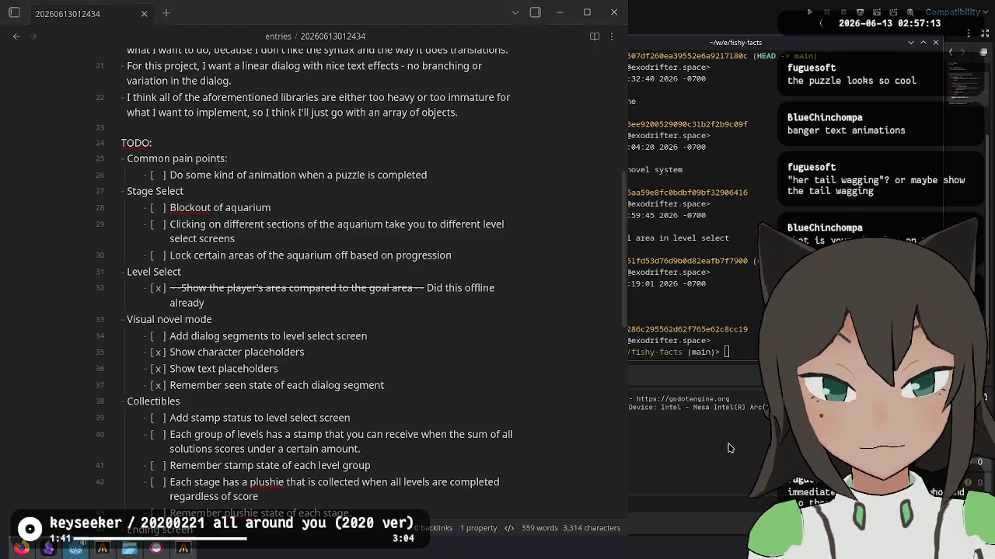
left_click(805, 12)
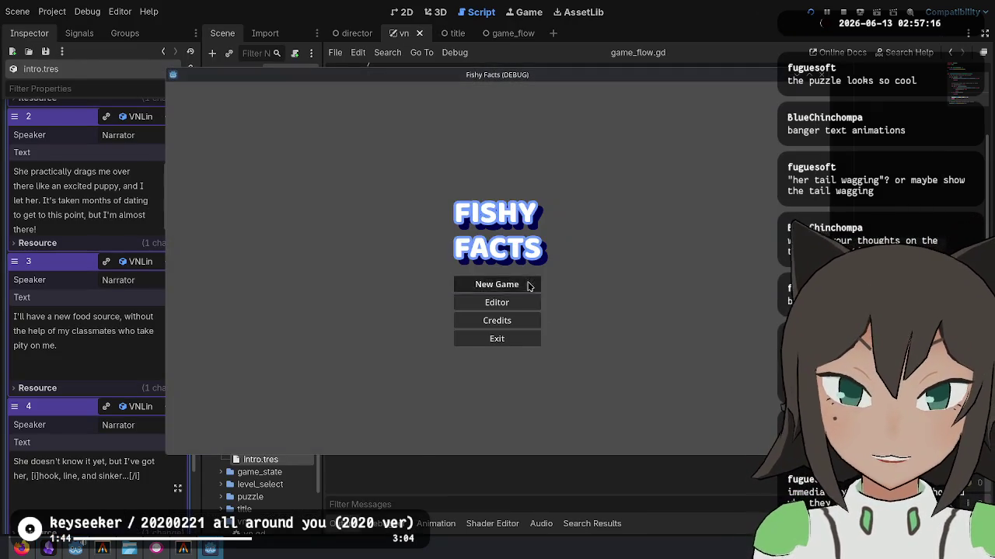
left_click(527, 287)
left_click(524, 238)
left_click(524, 238)
left_click(523, 238)
left_click(523, 237)
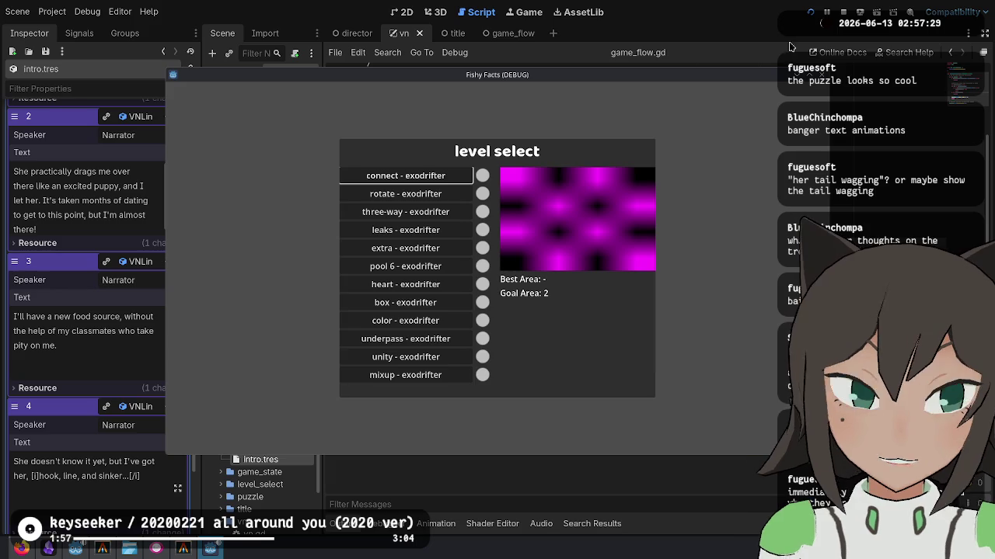
left_click(843, 12)
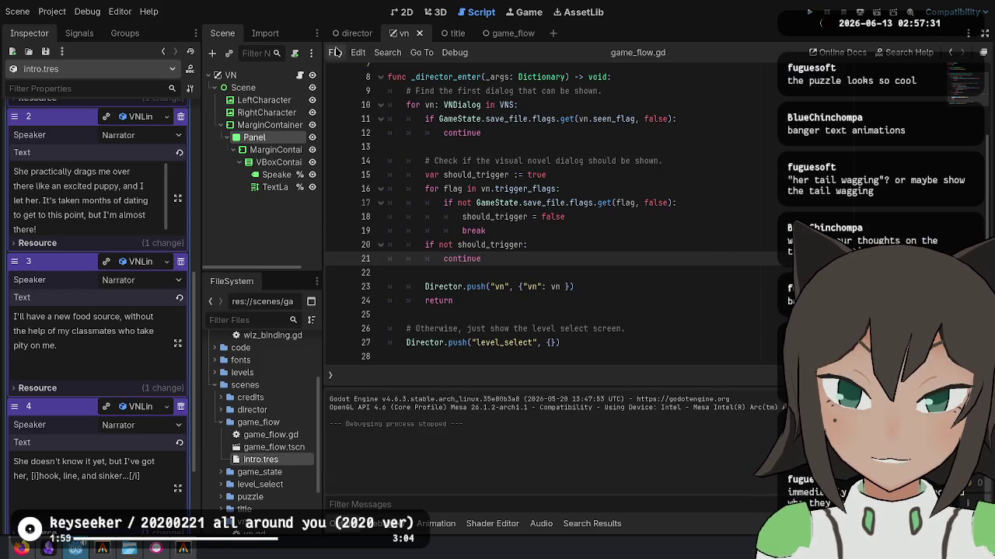
left_click(300, 75)
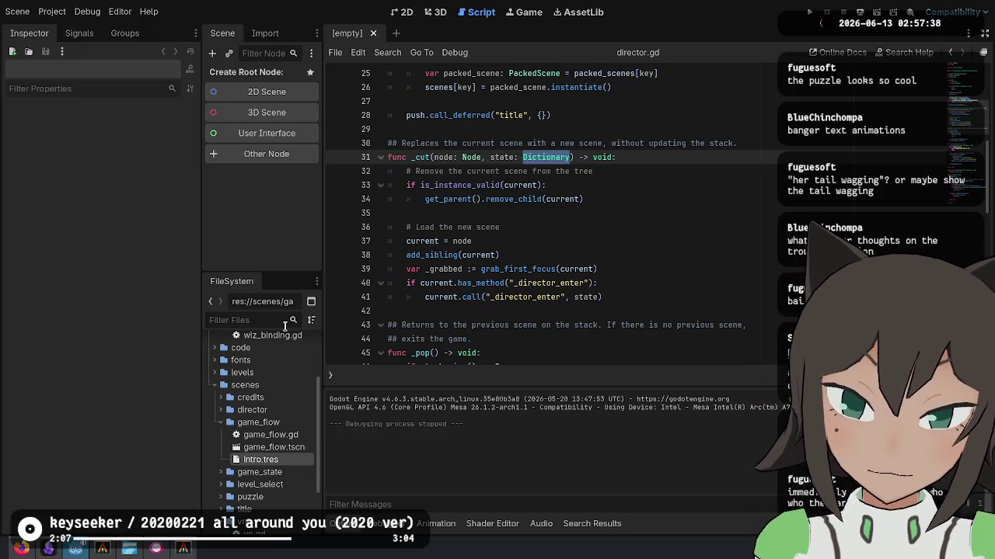
Expand the puzzle folder in FileSystem and collapse its editor subfolder.
scroll(233, 435, "down", 2)
left_click(222, 449)
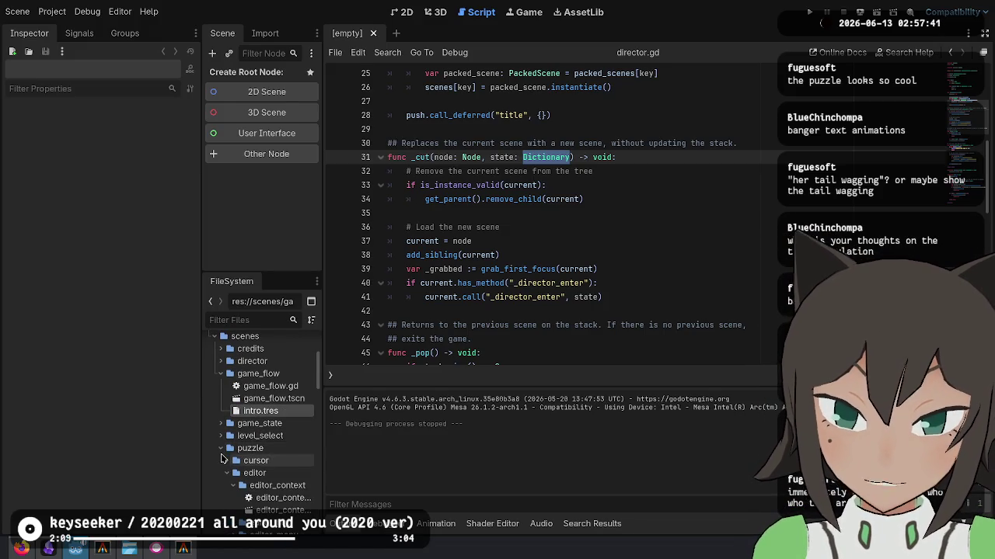
scroll(221, 459, "down", 2)
left_click(227, 425)
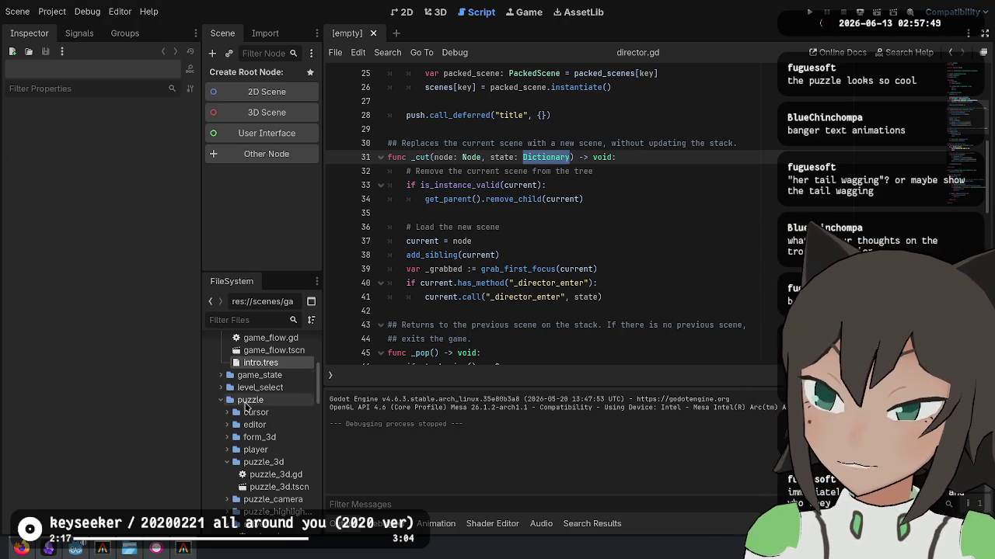
Review director.gd's scene-loading code, including the has_method check and _director_enter call.
left_click(532, 239)
left_click(558, 284)
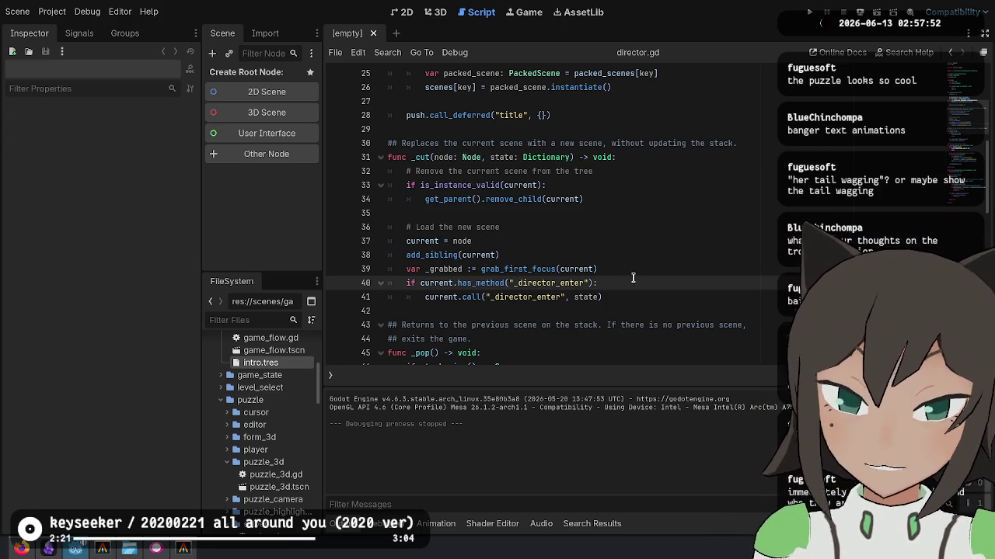
scroll(622, 295, "down", 2)
left_click(613, 212)
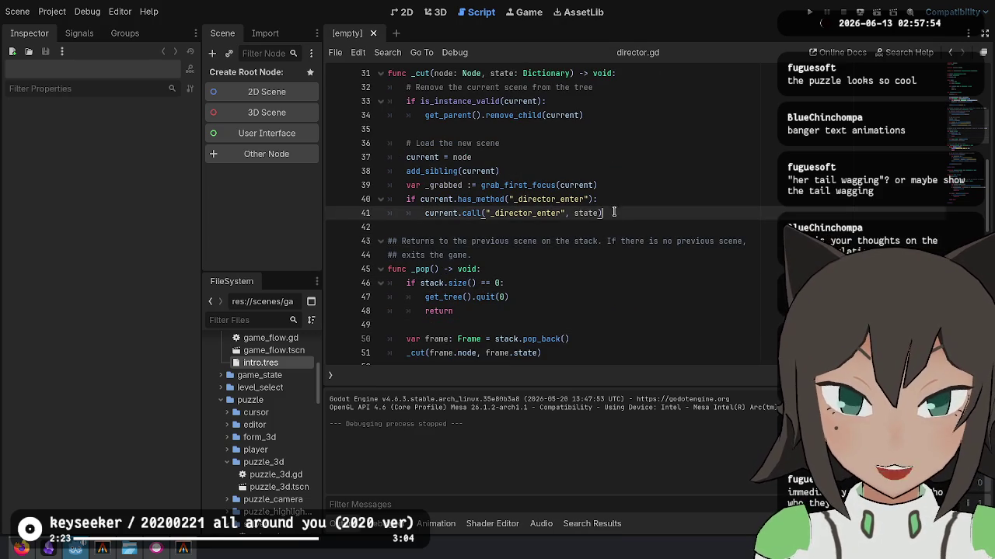
scroll(559, 233, "up", 2)
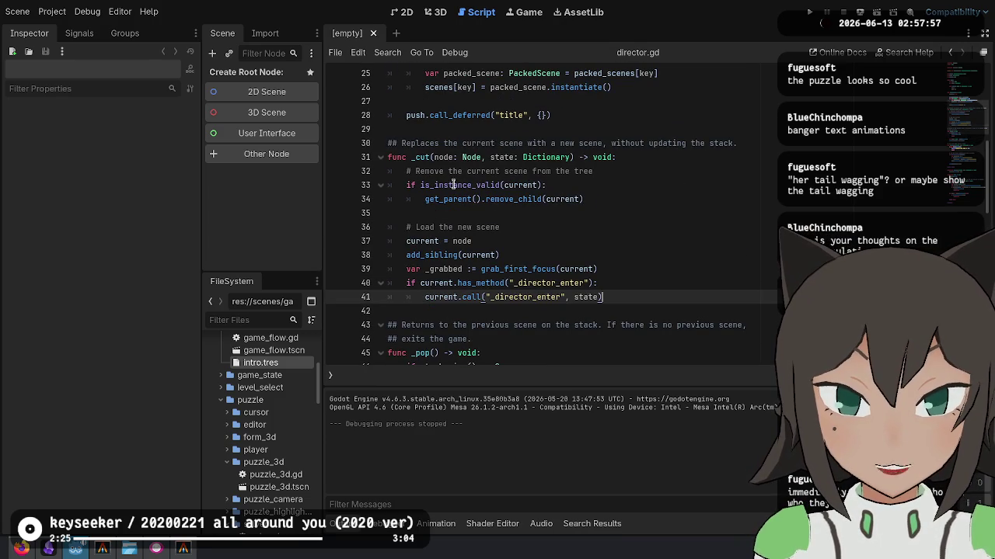
mouse_move(426, 227)
left_mouse_down()
mouse_move(432, 241)
mouse_move(579, 274)
left_mouse_up()
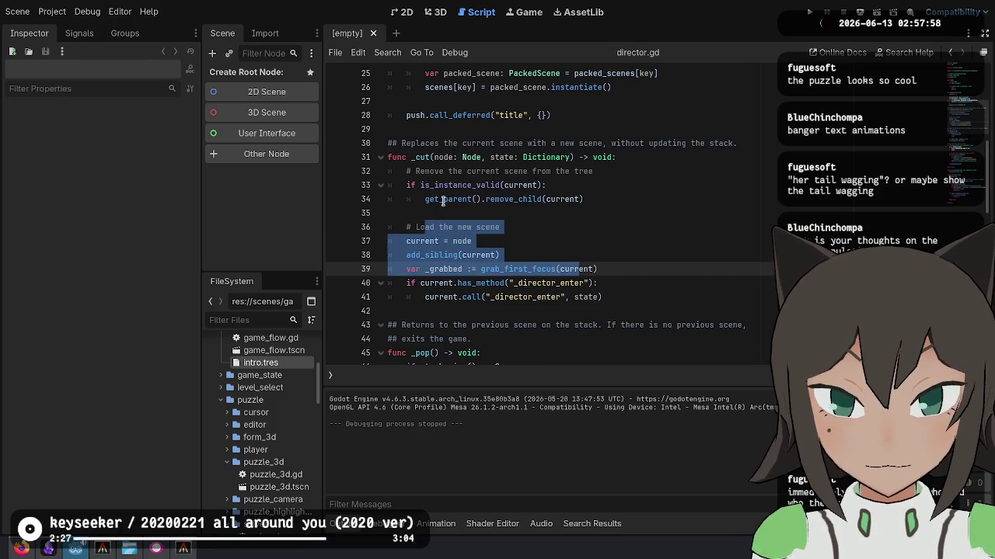
scroll(450, 167, "down", 3)
scroll(451, 171, "up", 10)
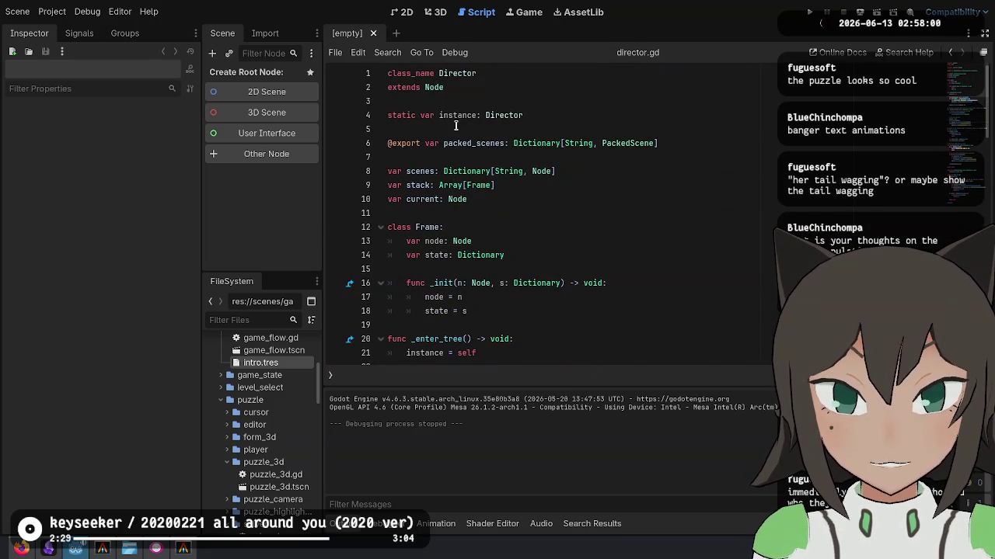
scroll(457, 148, "down", 5)
Close the remaining open scripts and expand the level_select folder.
key("alt+Left")
key("alt+Left")
key("alt+Left")
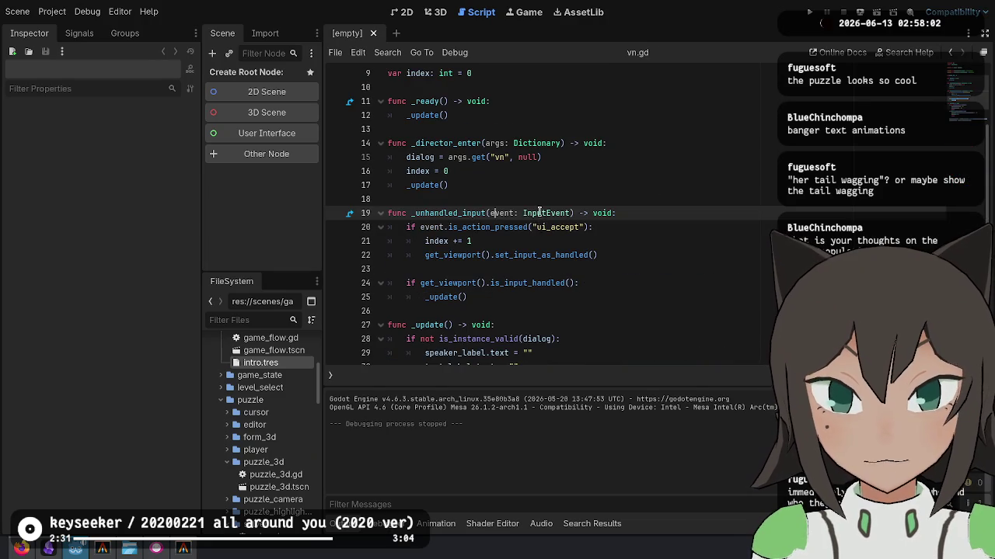
key("ctrl+w")
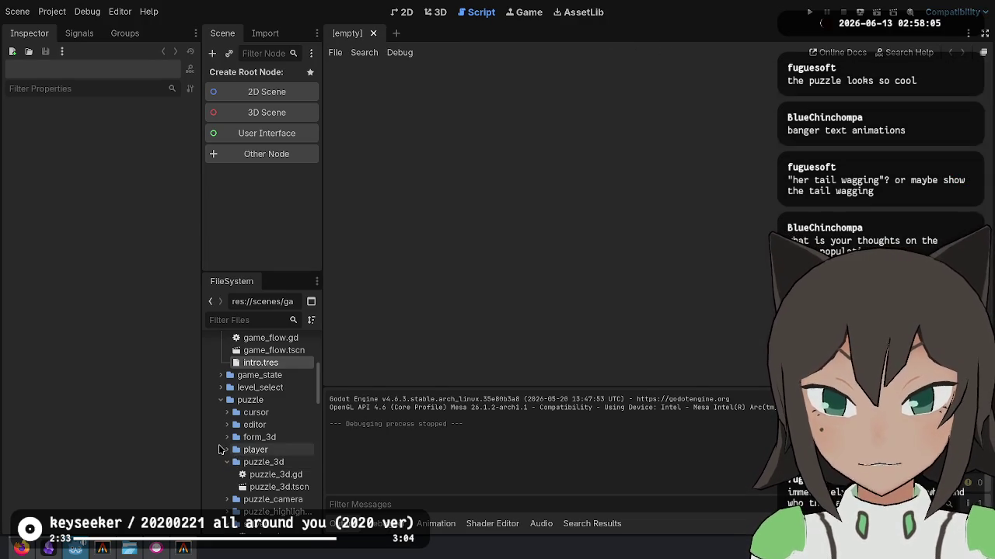
left_click(220, 386)
Open the level_select scene and browse level_select.gd's level loops and add_level call.
double_click(288, 487)
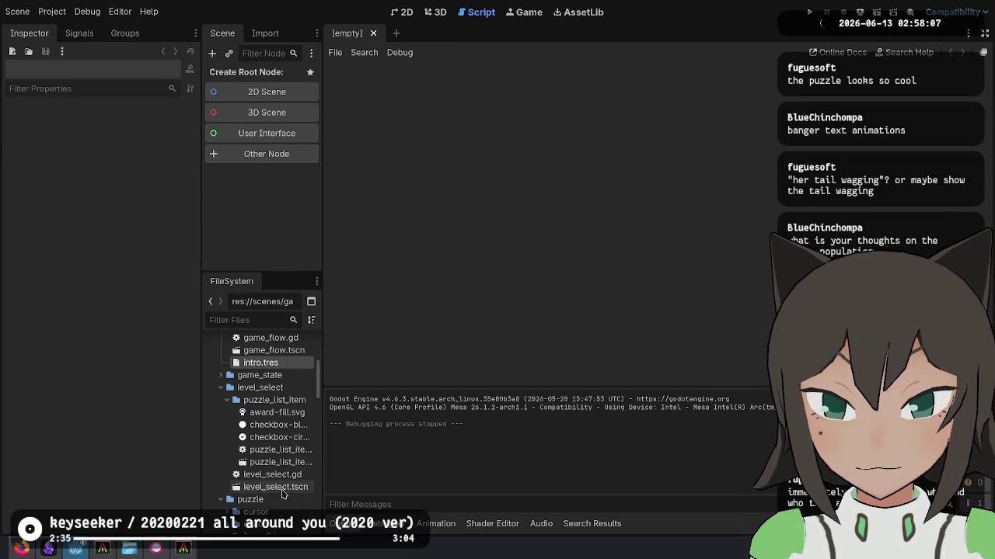
left_click(649, 157)
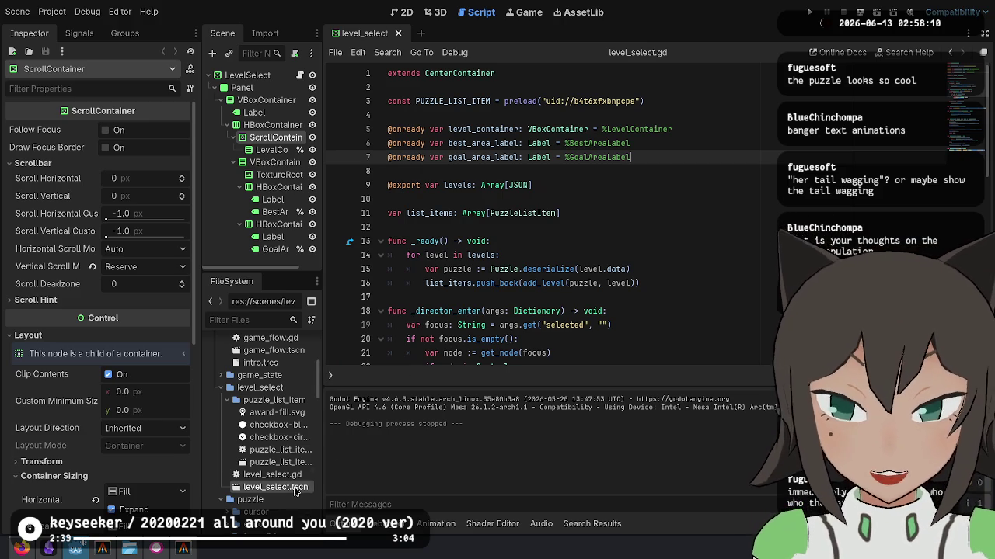
key("Down")
key("Down")
key("Down")
key("Down")
key("Down")
key("Down")
scroll(632, 332, "down", 3)
left_click(606, 303)
scroll(606, 303, "down", 5)
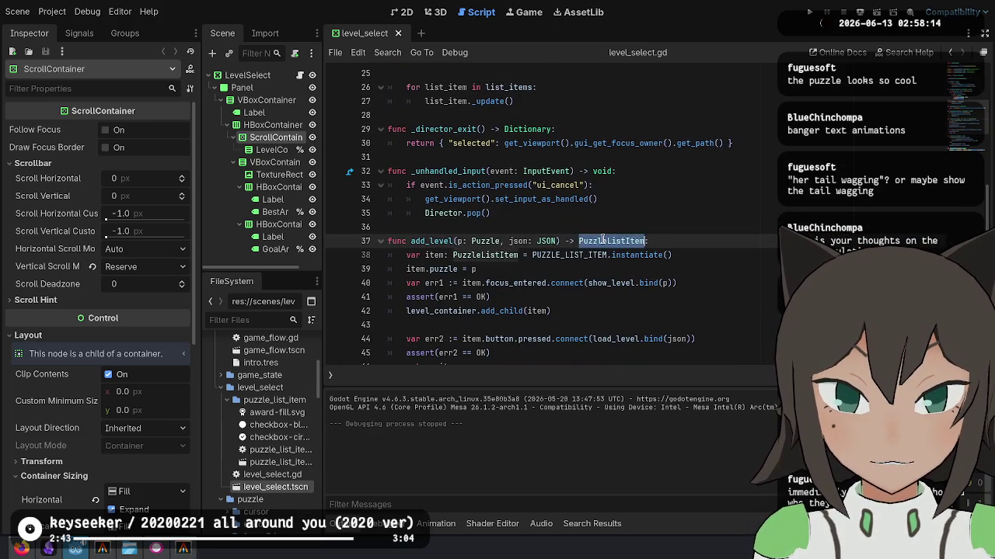
scroll(396, 223, "up", 7)
double_click(503, 245)
left_click(488, 223)
double_click(551, 241)
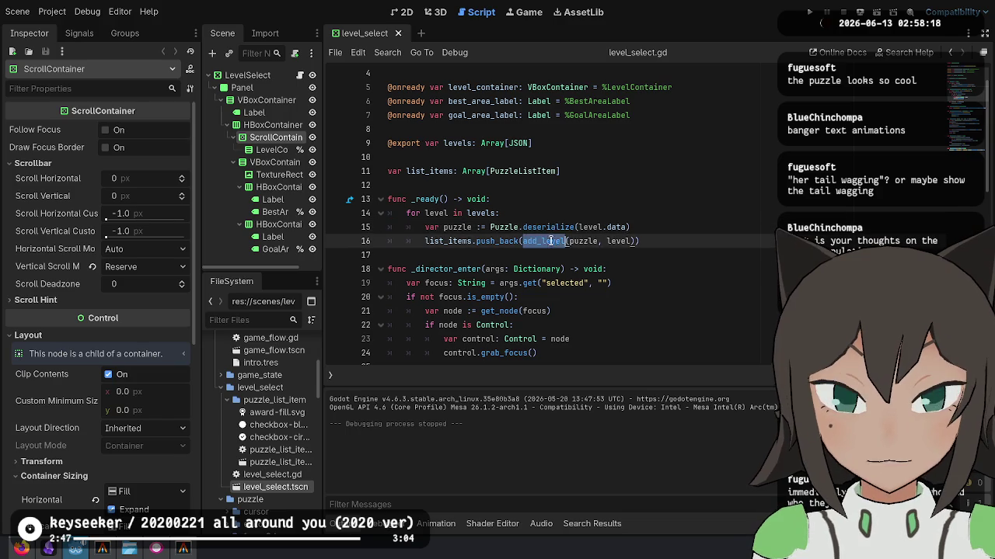
scroll(617, 190, "up", 1)
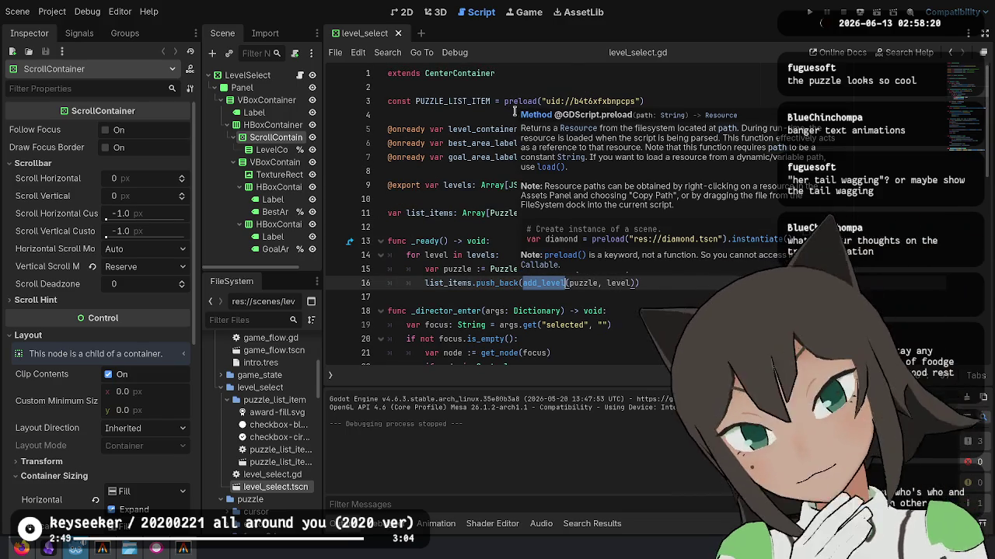
Select JSON in line 9's levels array, then view the LevelSelect node's 12-level Levels array.
left_click(439, 213)
double_click(526, 212)
key("Down")
key("Down")
left_click(529, 185)
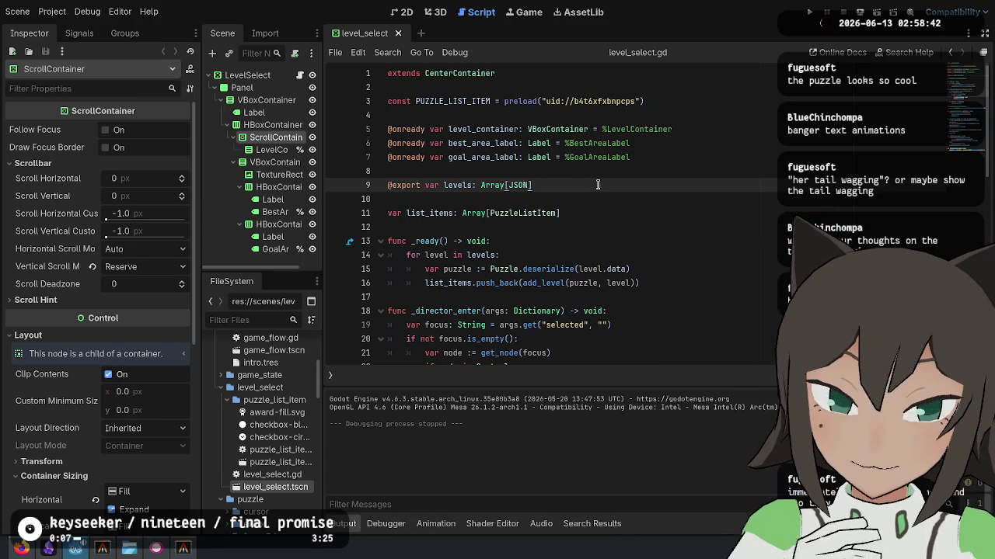
double_click(519, 187)
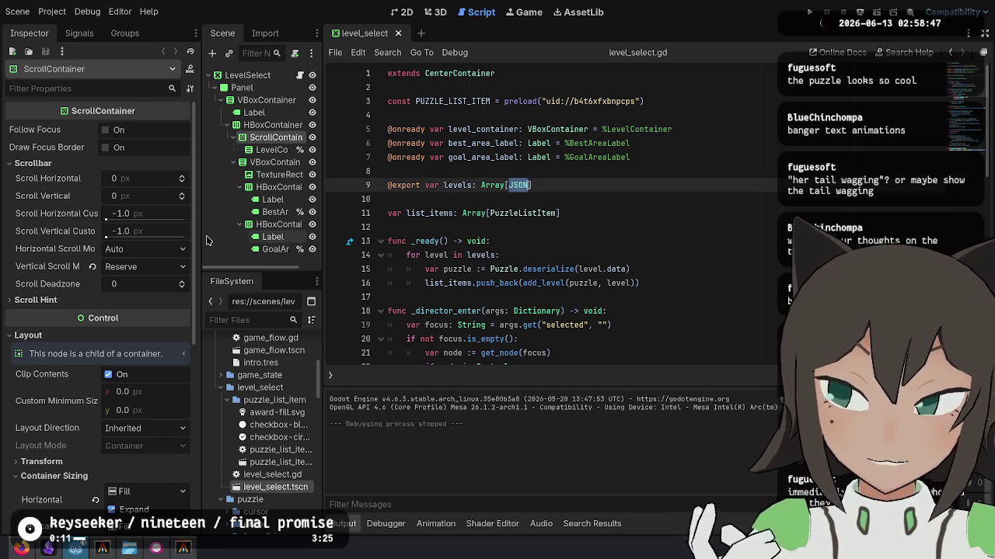
left_click(247, 75)
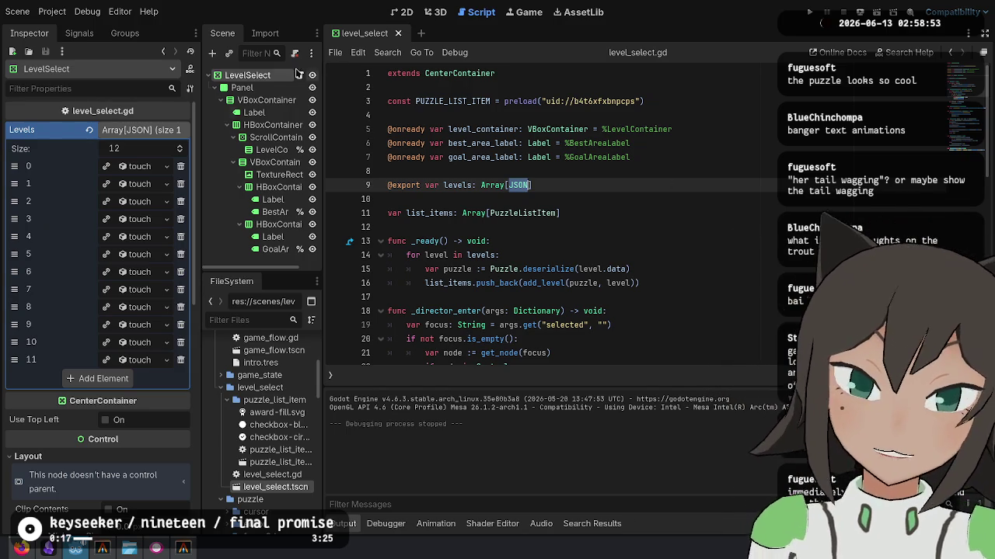
left_click(166, 359)
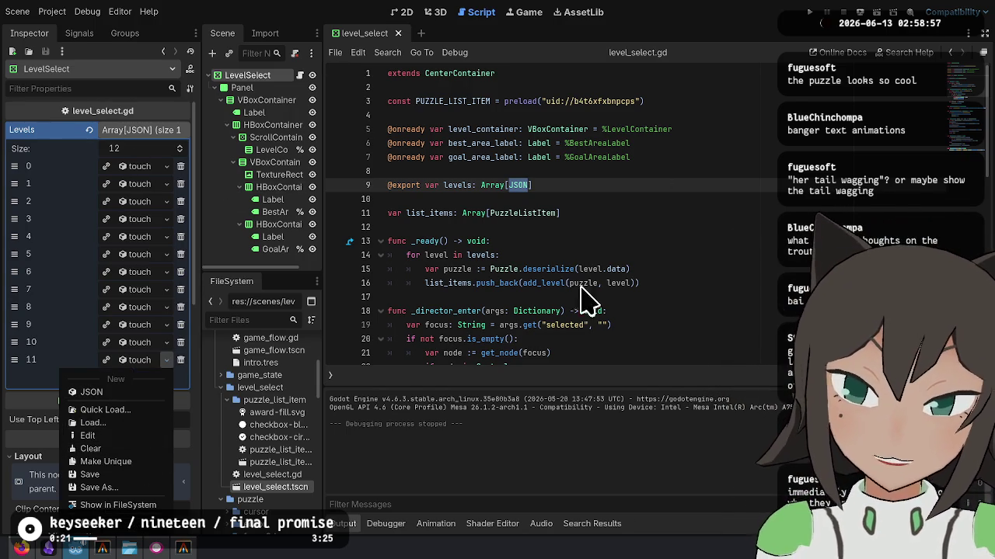
left_click(628, 244)
left_click(640, 206)
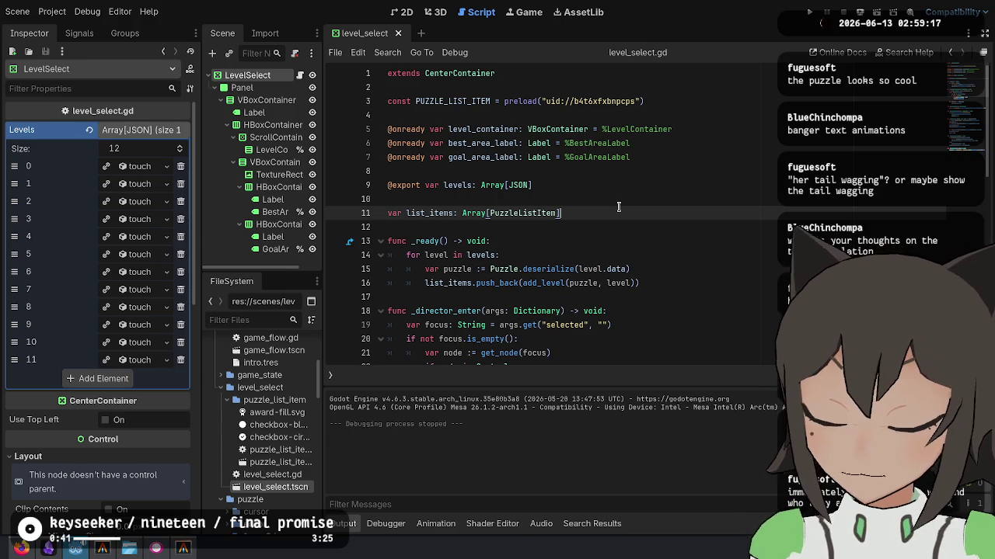
key("XF86AudioMicMute")
key("XF86AudioMicMute")
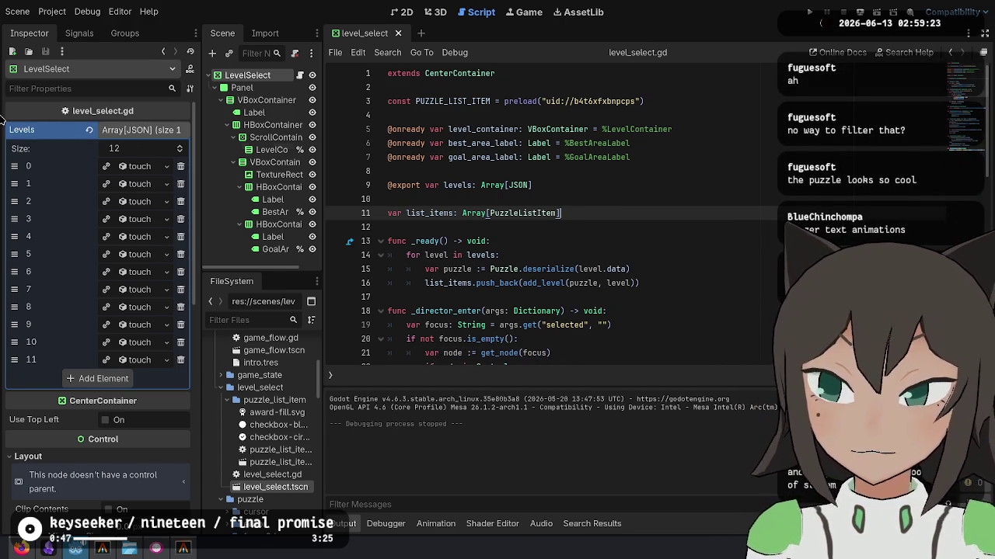
left_click(635, 242)
left_click(646, 213)
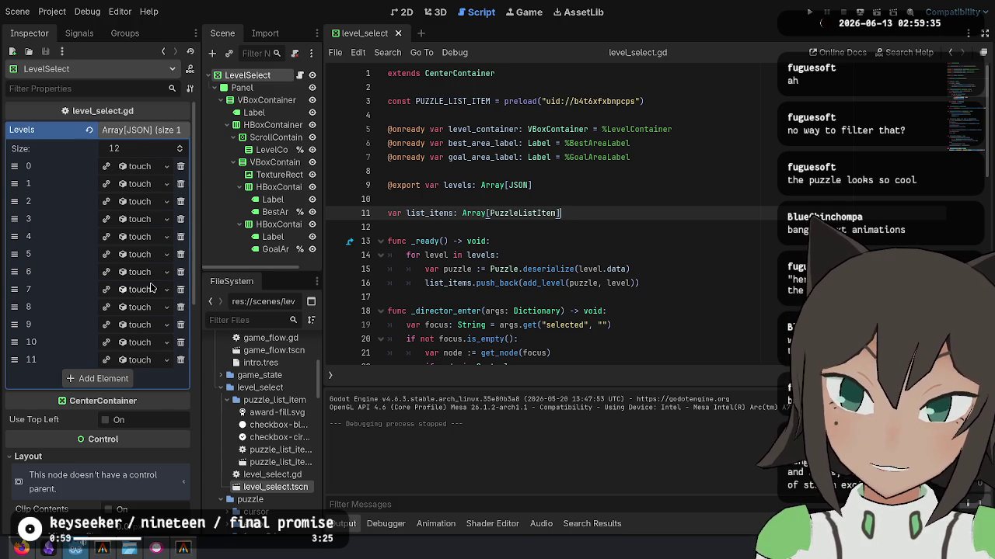
left_click(642, 230)
left_click(644, 218)
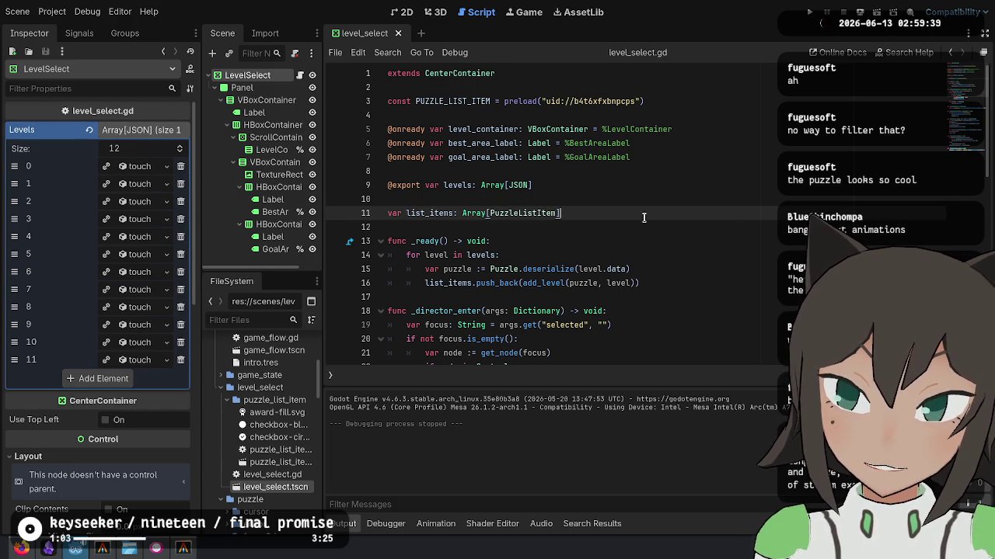
scroll(644, 217, "down", 4)
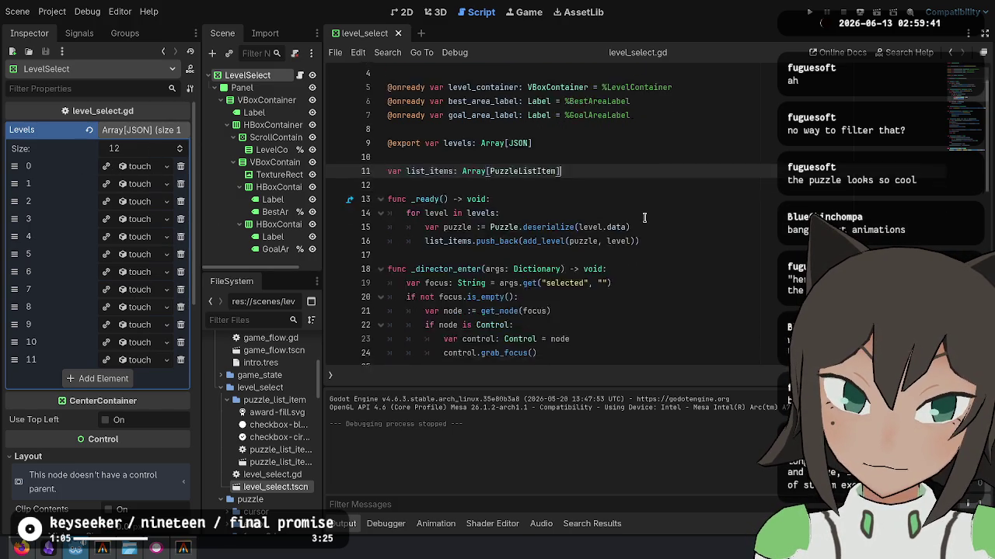
scroll(644, 218, "up", 4)
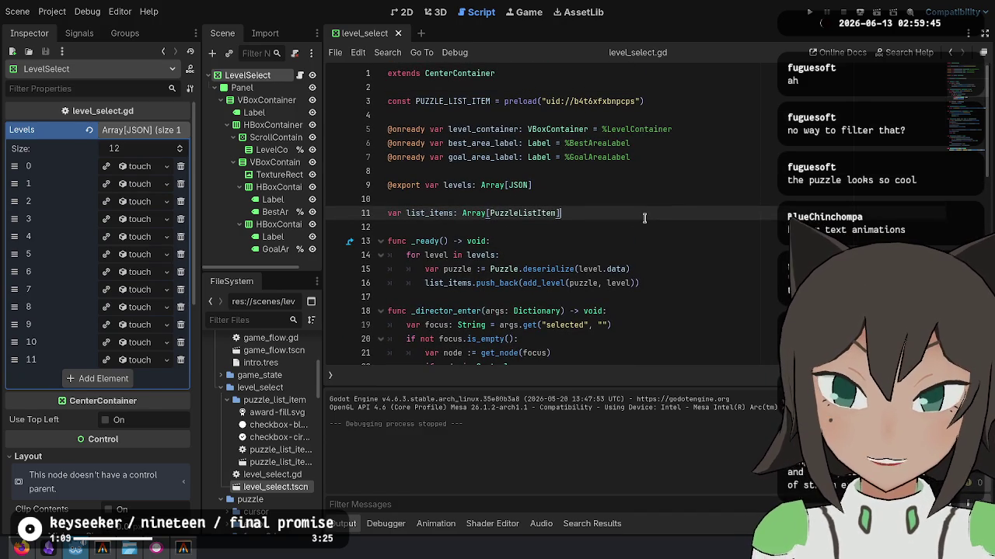
scroll(644, 217, "down", 3)
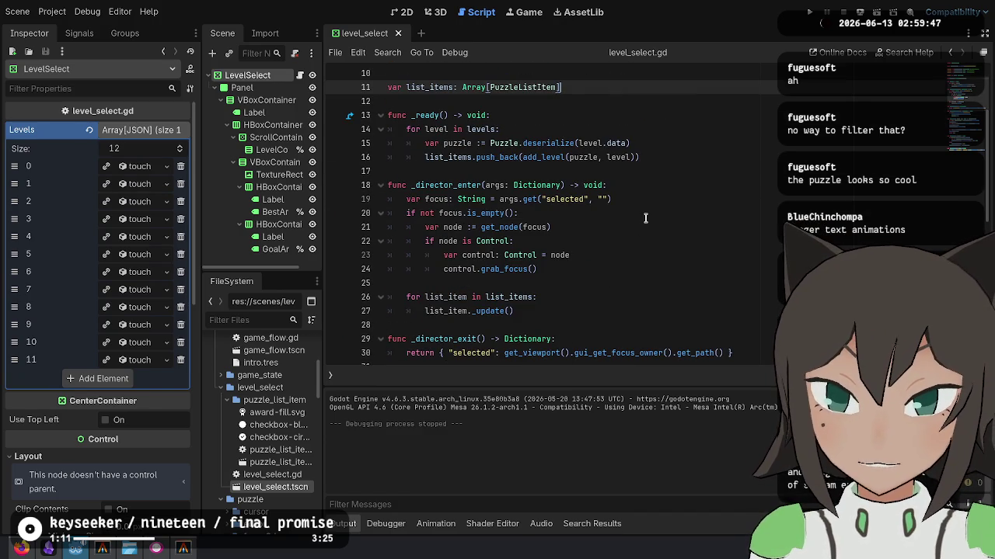
scroll(645, 218, "down", 3)
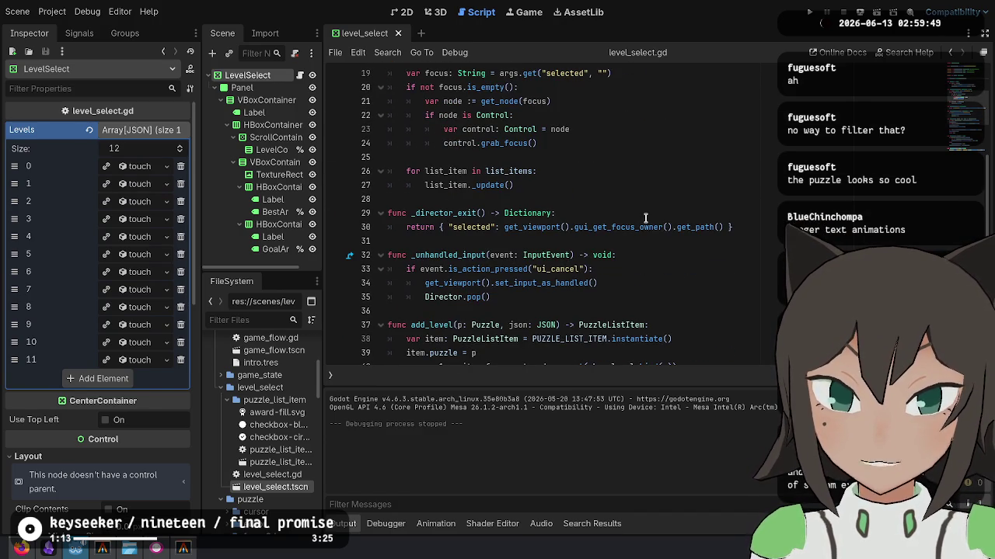
scroll(644, 218, "up", 6)
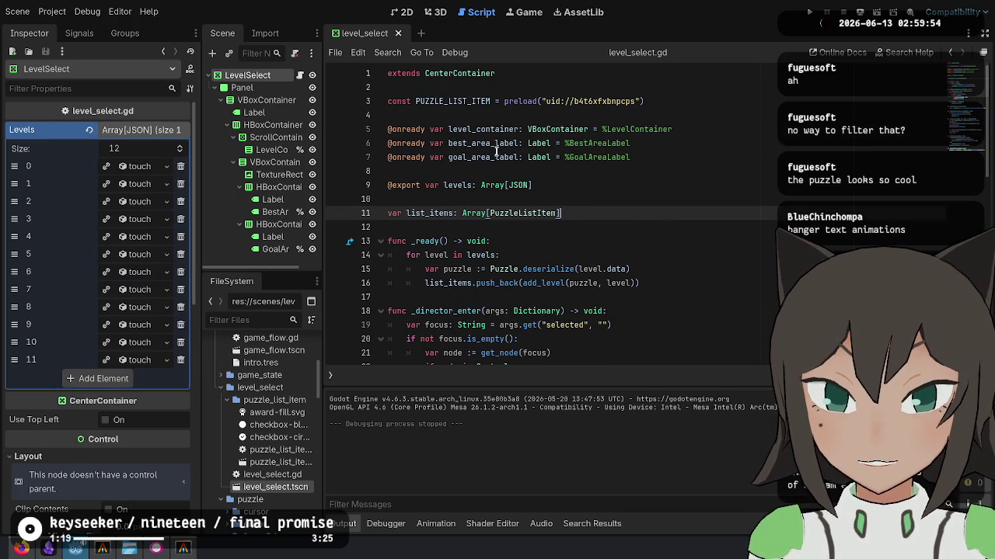
mouse_move(544, 161)
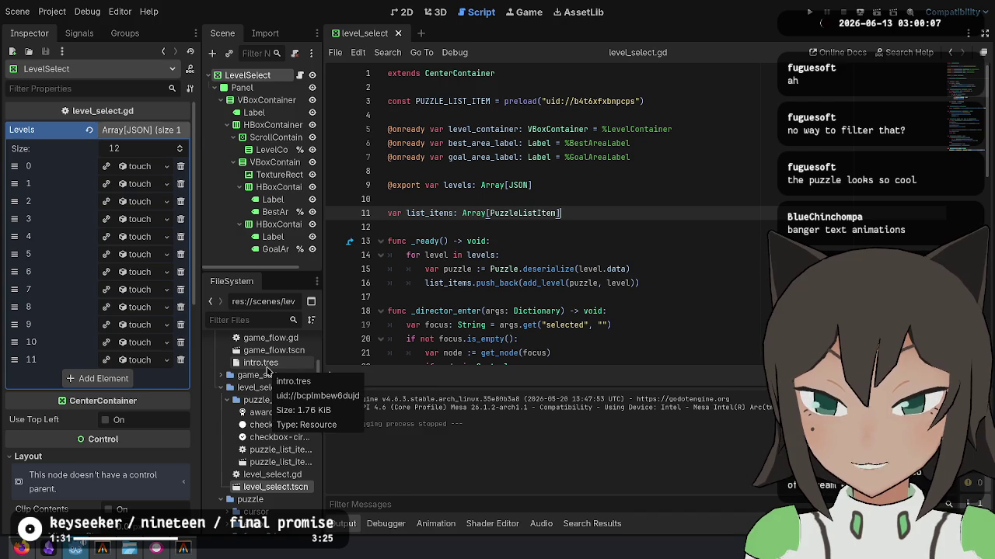
left_click(672, 326)
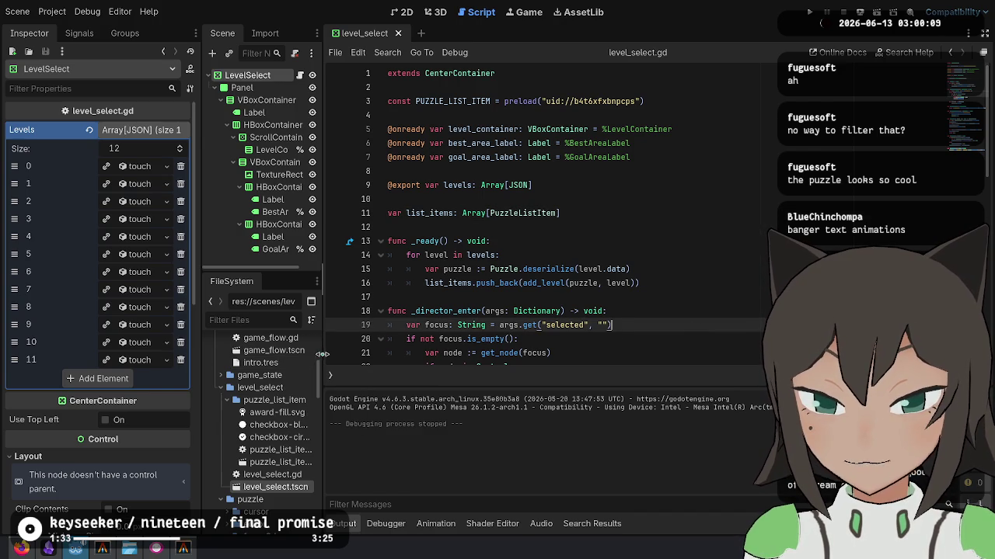
scroll(250, 336, "up", 1)
double_click(249, 337)
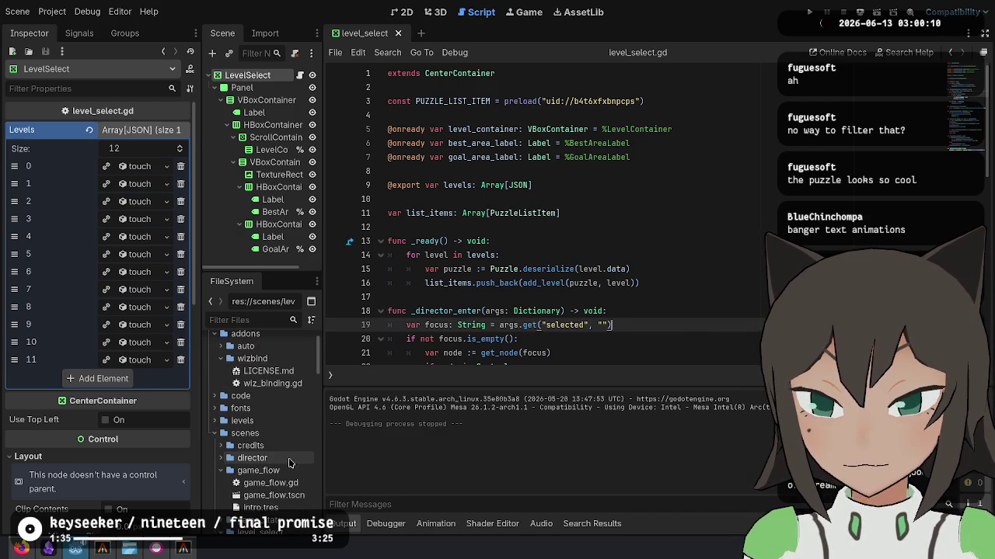
double_click(250, 336)
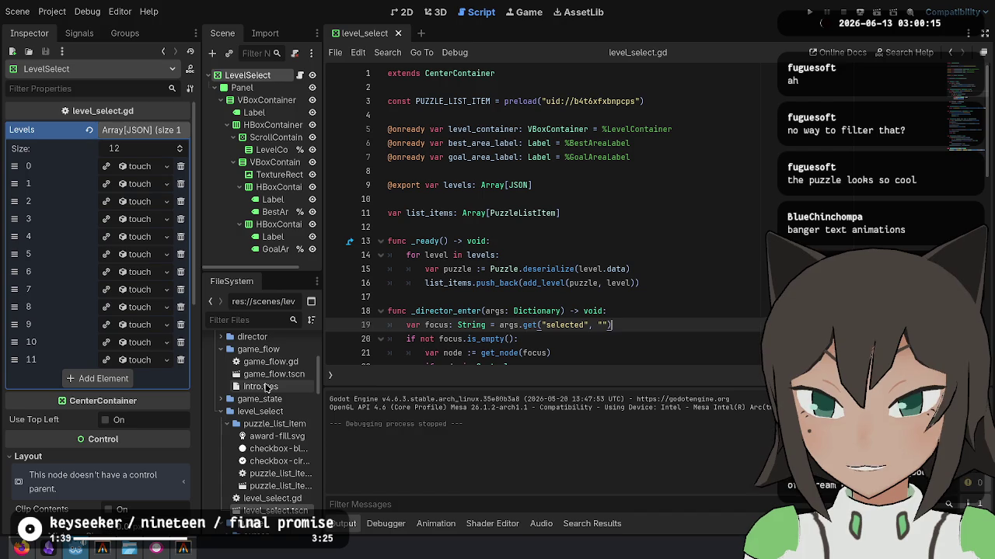
scroll(666, 324, "down", 2)
scroll(666, 324, "down", 1)
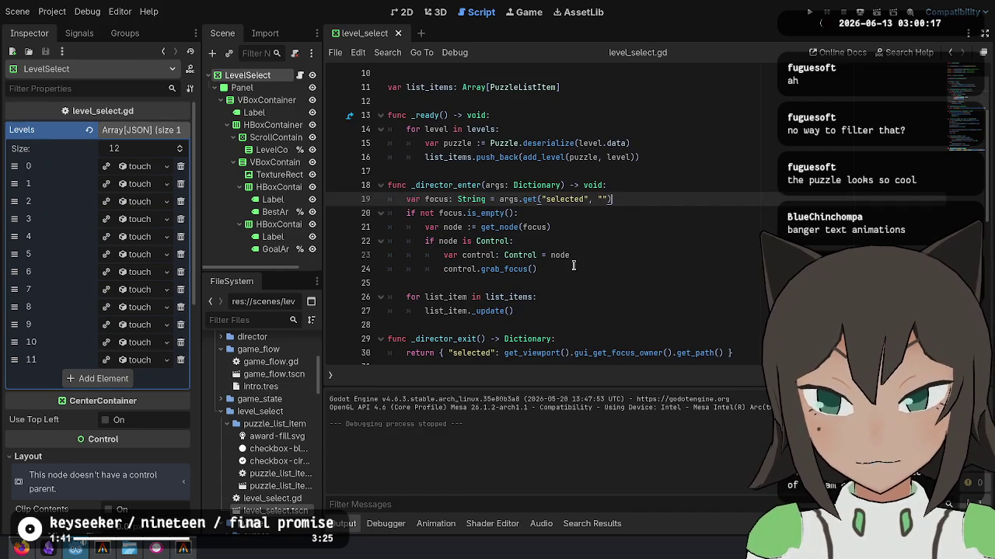
scroll(575, 264, "down", 7)
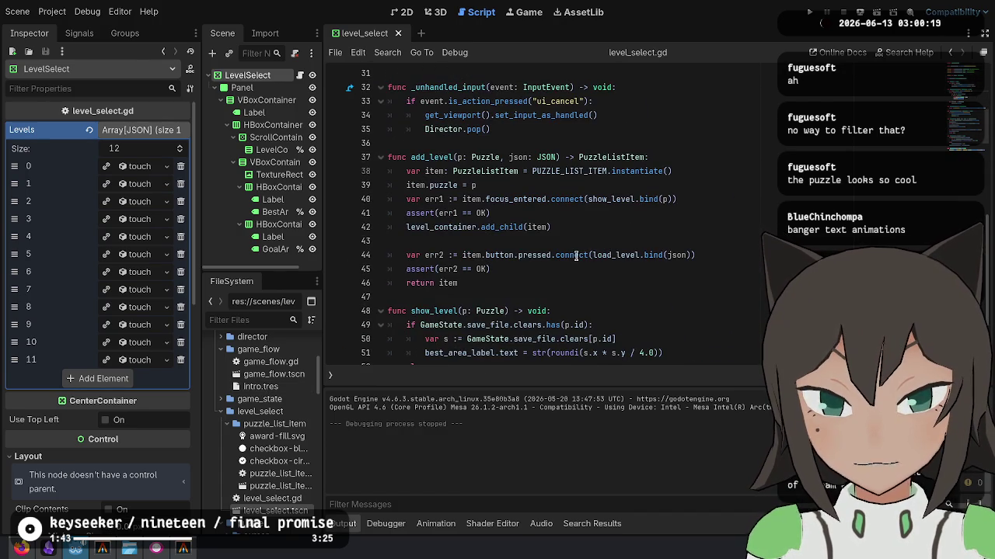
scroll(576, 256, "down", 2)
scroll(576, 249, "up", 2)
scroll(576, 245, "down", 2)
scroll(576, 244, "up", 12)
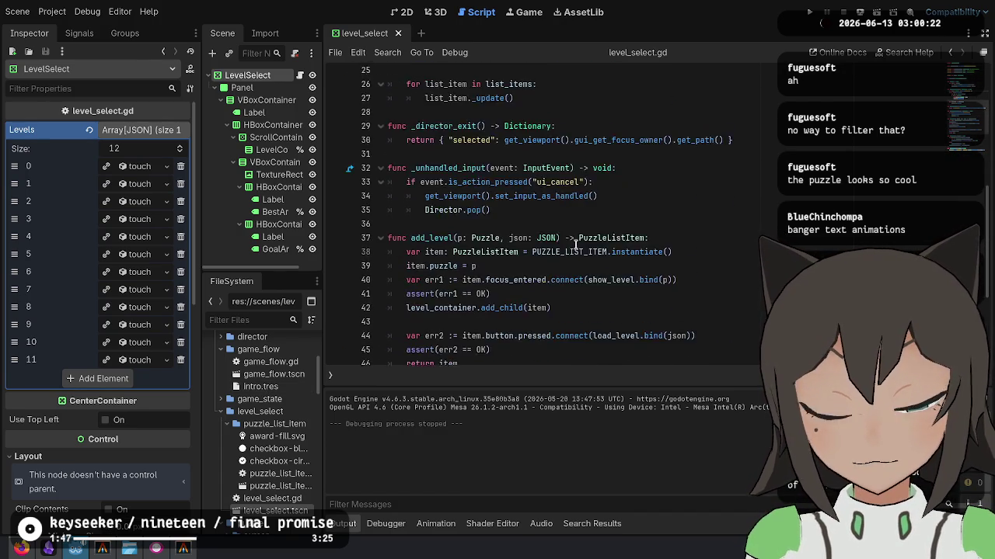
left_click(603, 184)
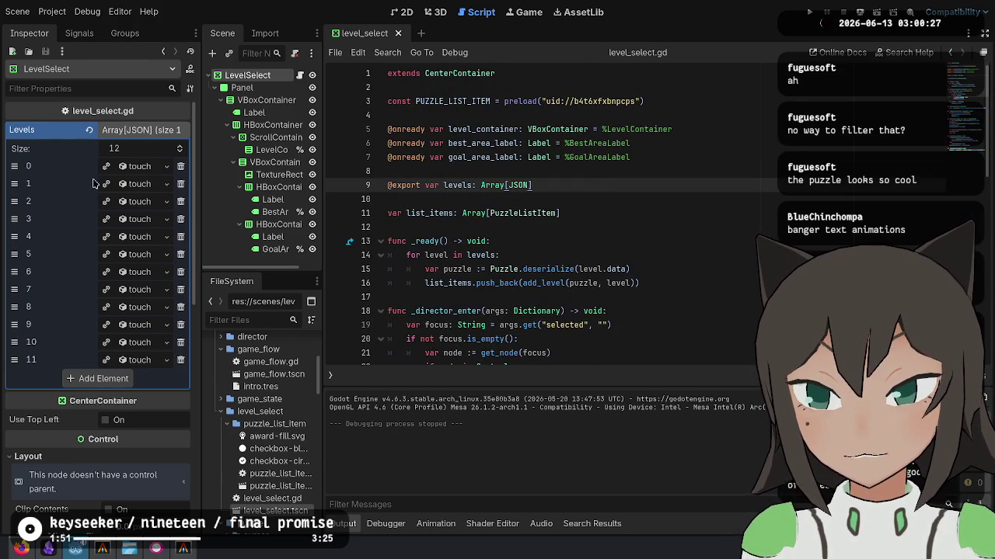
left_click(136, 165)
left_click(140, 169)
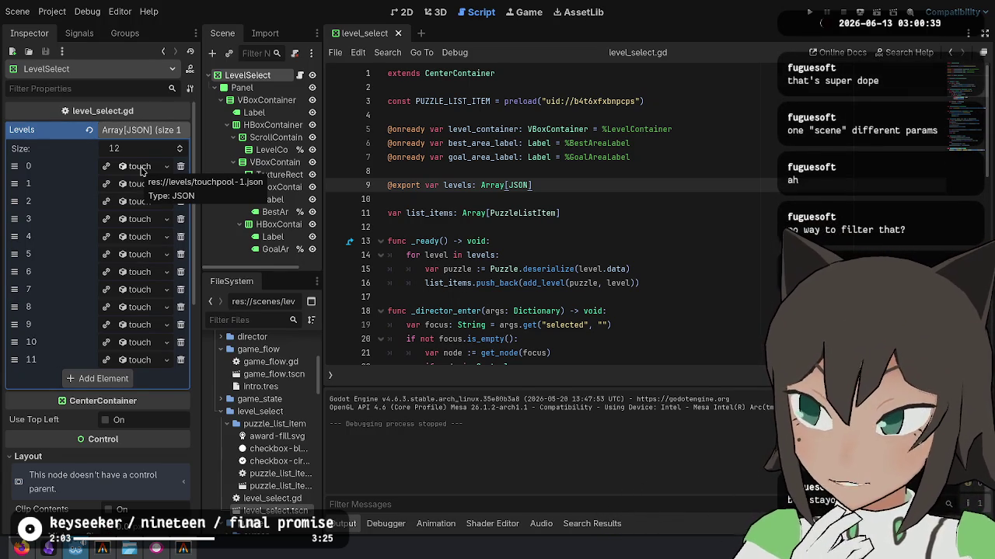
left_click(657, 224)
scroll(657, 224, "down", 2)
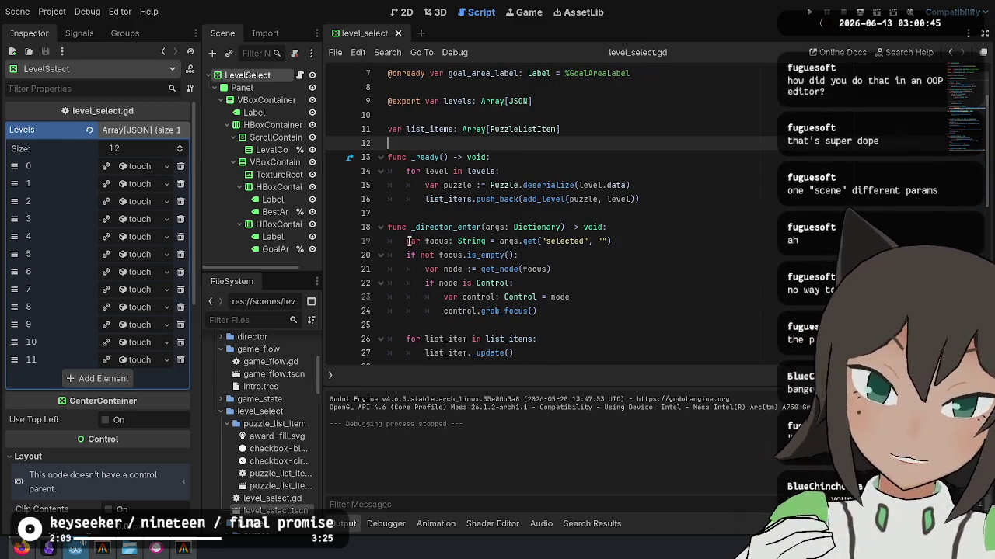
double_click(426, 227)
scroll(451, 218, "down", 3)
left_click_drag(484, 101, 563, 101)
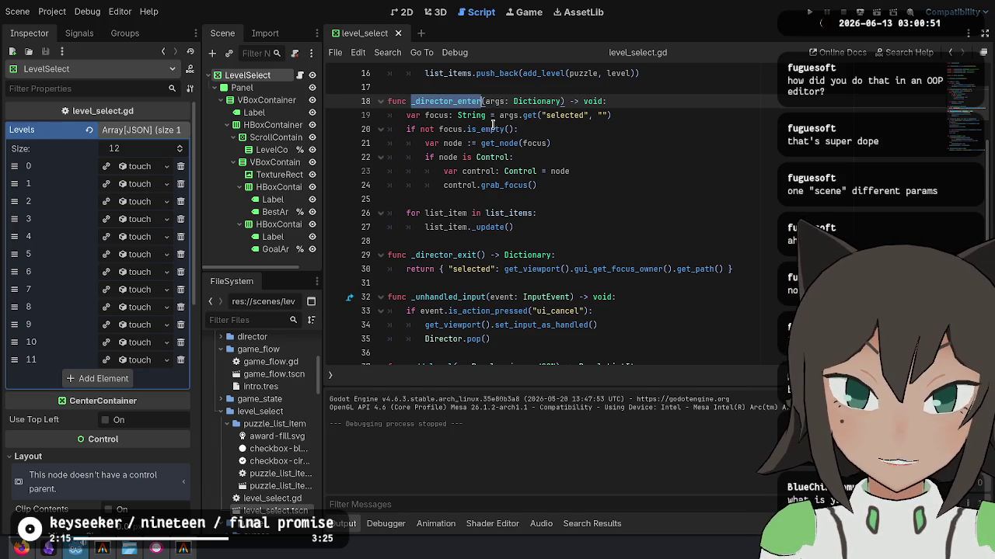
scroll(257, 435, "down", 3)
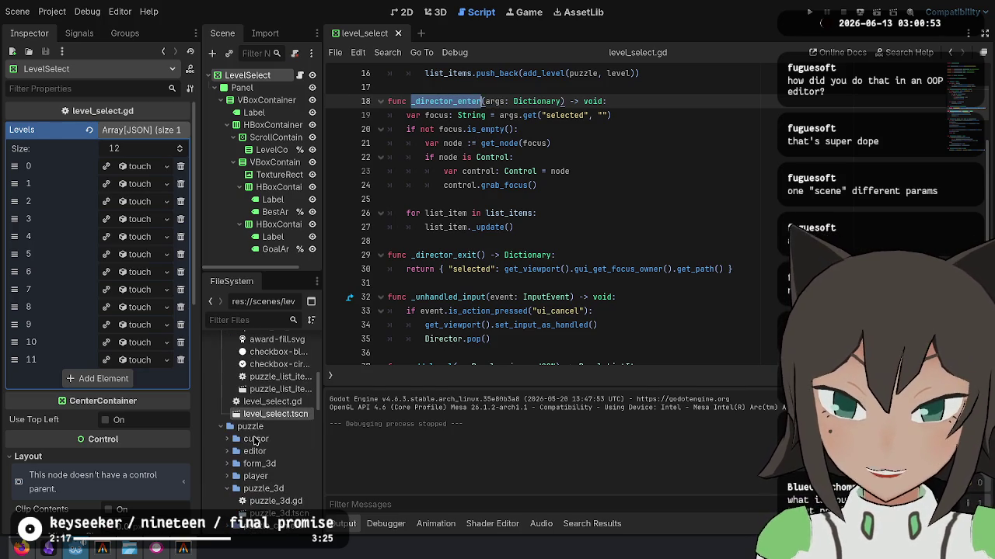
scroll(443, 311, "down", 7)
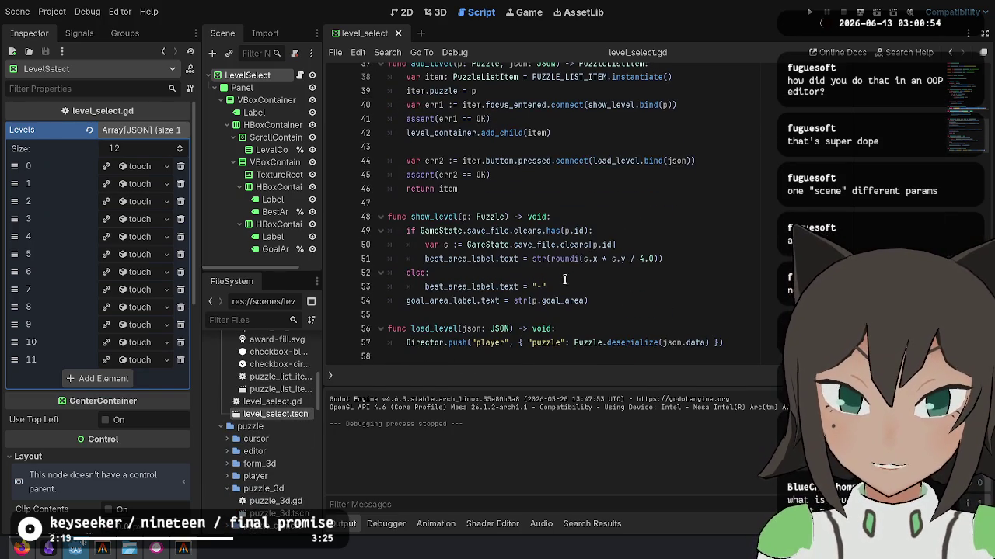
Inspect line 57's Director.push load_level call, selecting its start and deserialize(json.data) part.
triple_click(540, 342)
left_click(511, 342)
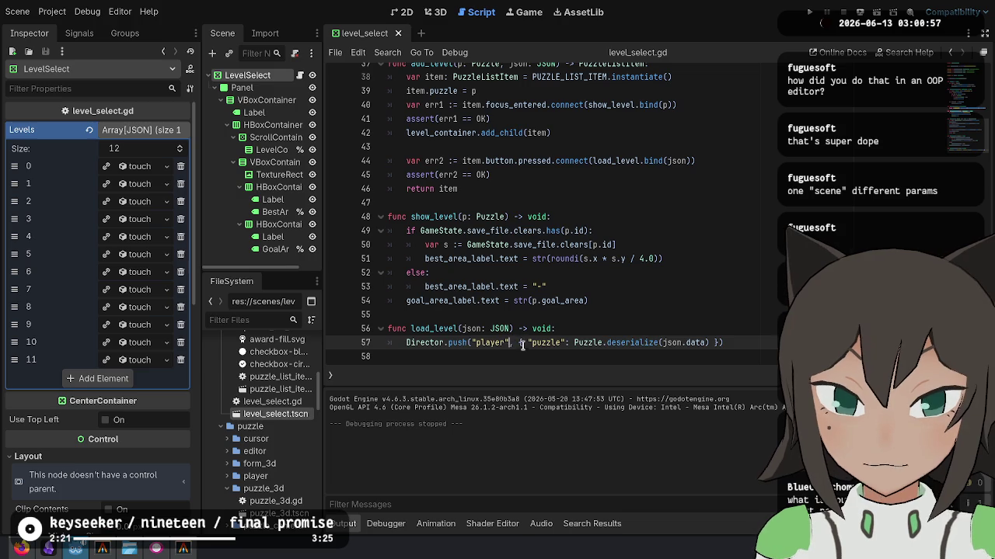
left_click_drag(399, 342, 492, 343)
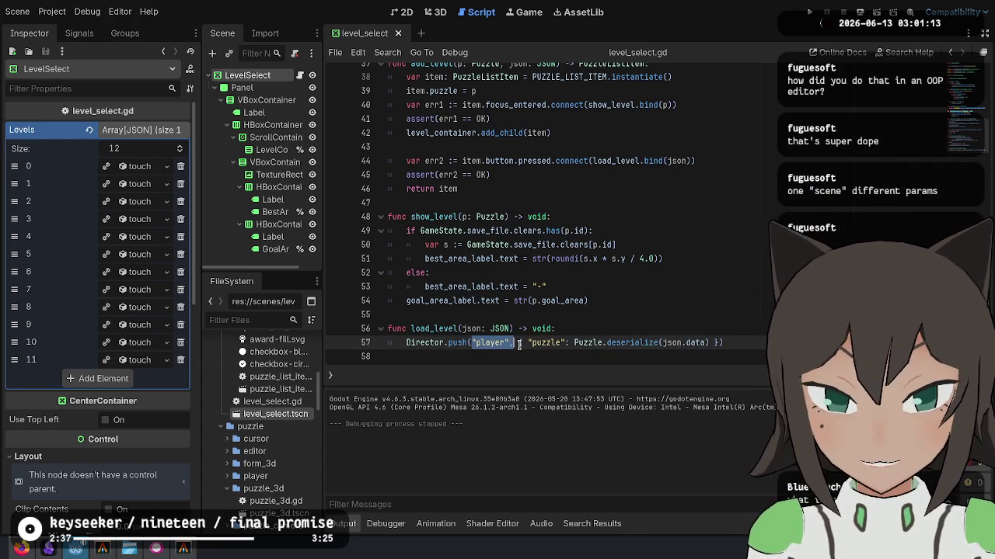
left_click_drag(597, 342, 710, 342)
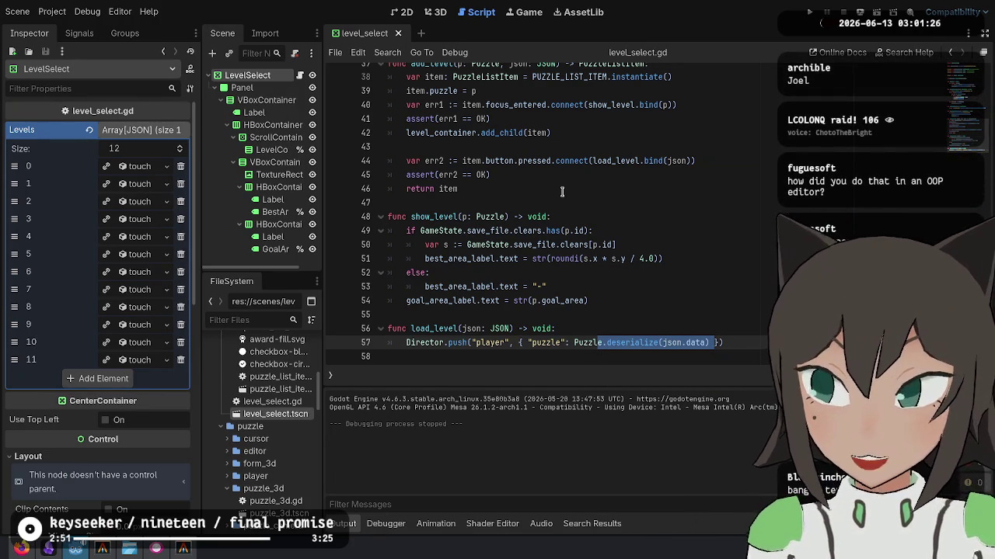
Place the edit point on lines 49 and 48, then launch the game in debug mode.
left_click(559, 230)
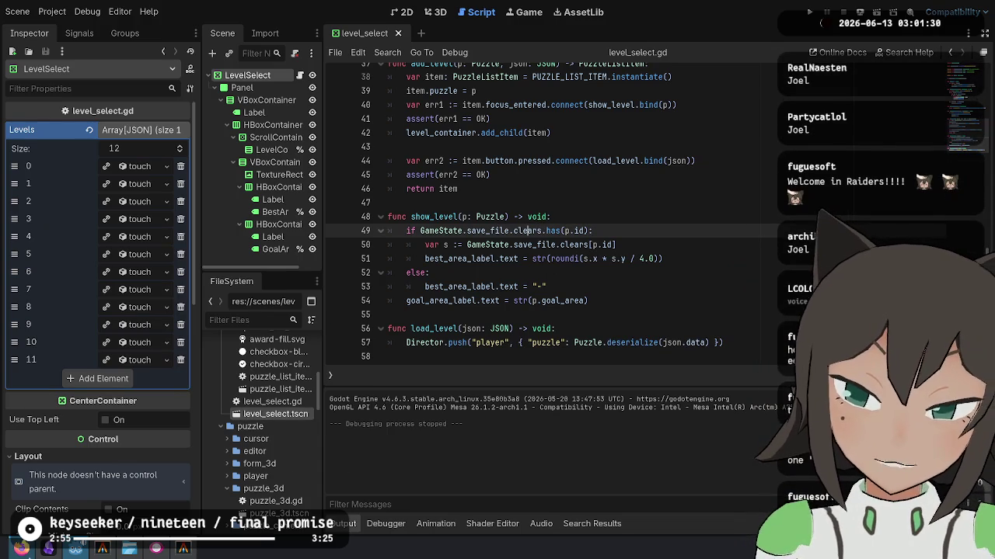
mouse_move(121, 546)
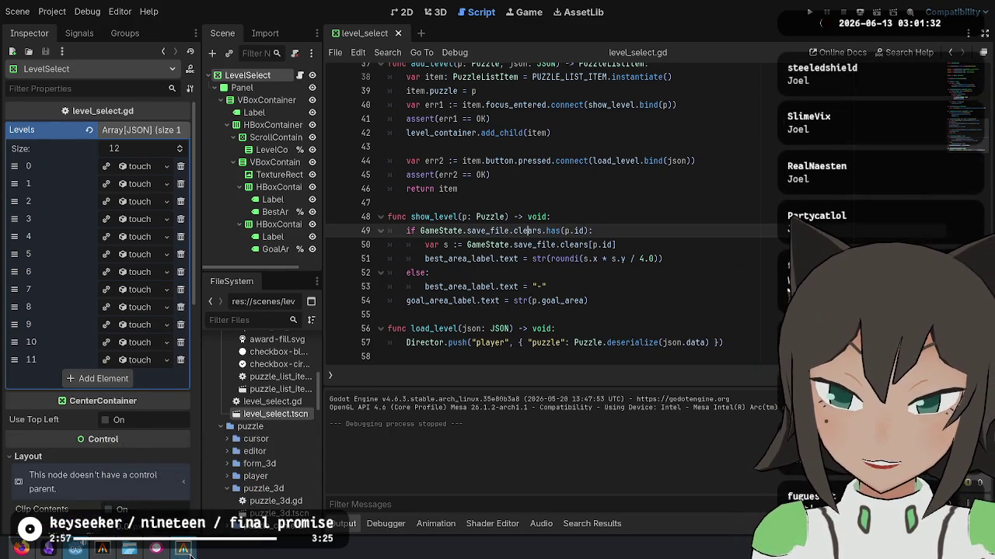
left_click(609, 211)
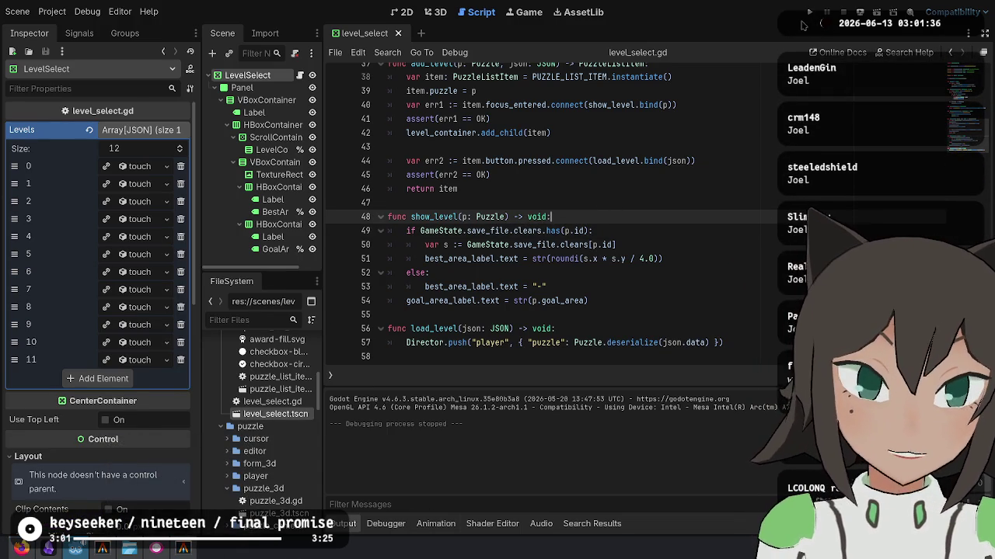
left_click(810, 14)
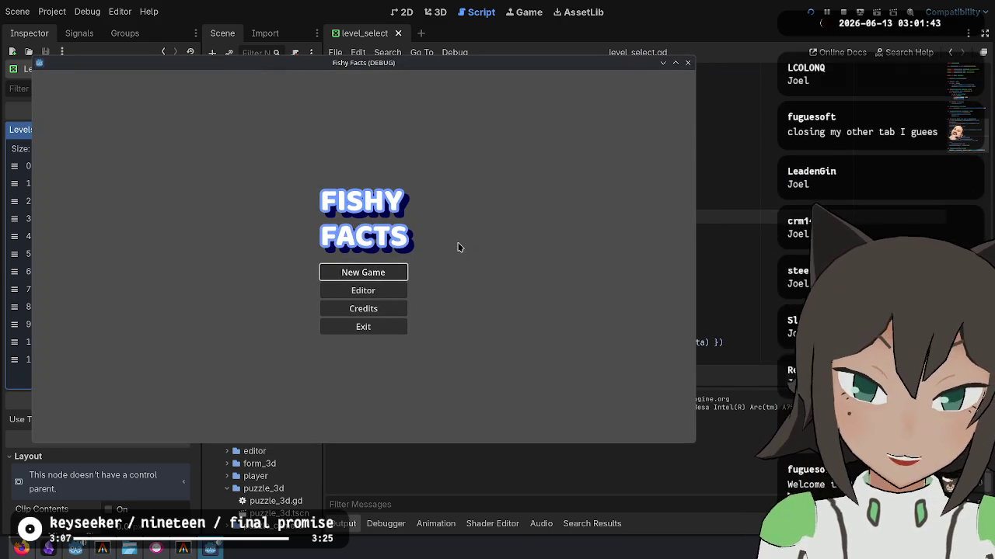
Start a new game, skip the opening dialogue, and open the rotate - exodrifter level.
left_click(387, 273)
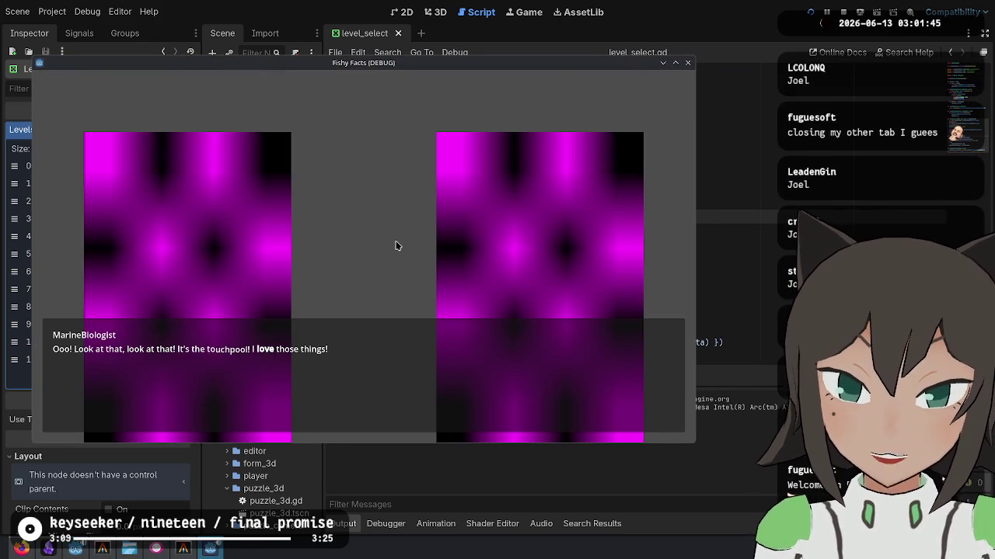
left_click(394, 221)
left_click(370, 229)
left_click(350, 202)
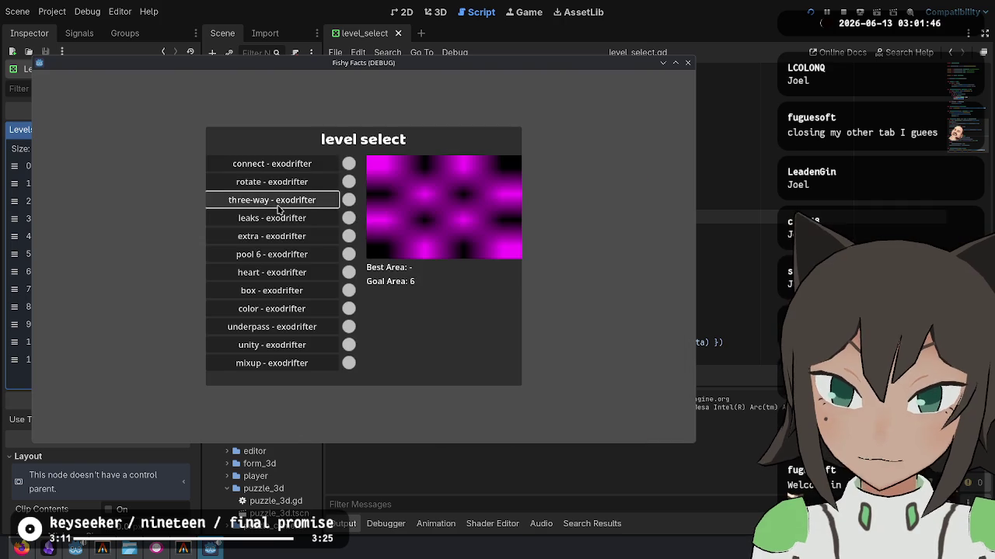
left_click(313, 180)
Slide the two pieces together to solve the level, then return to level select.
left_click(313, 168)
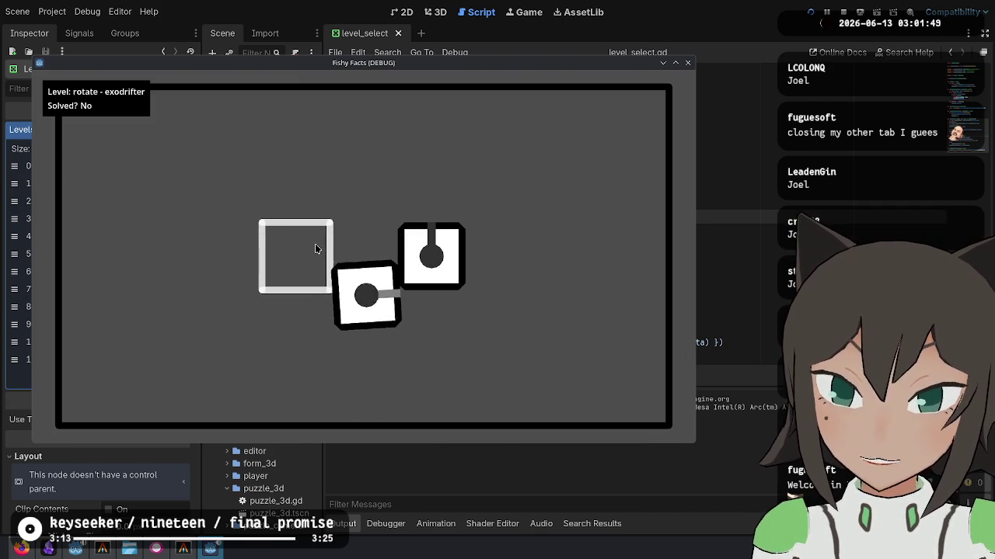
left_click(362, 256)
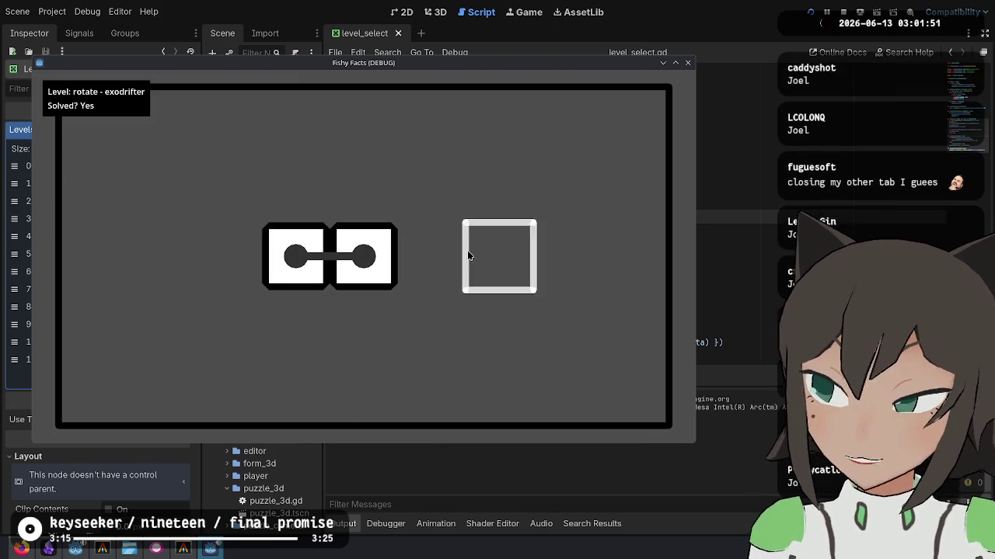
left_click(299, 256)
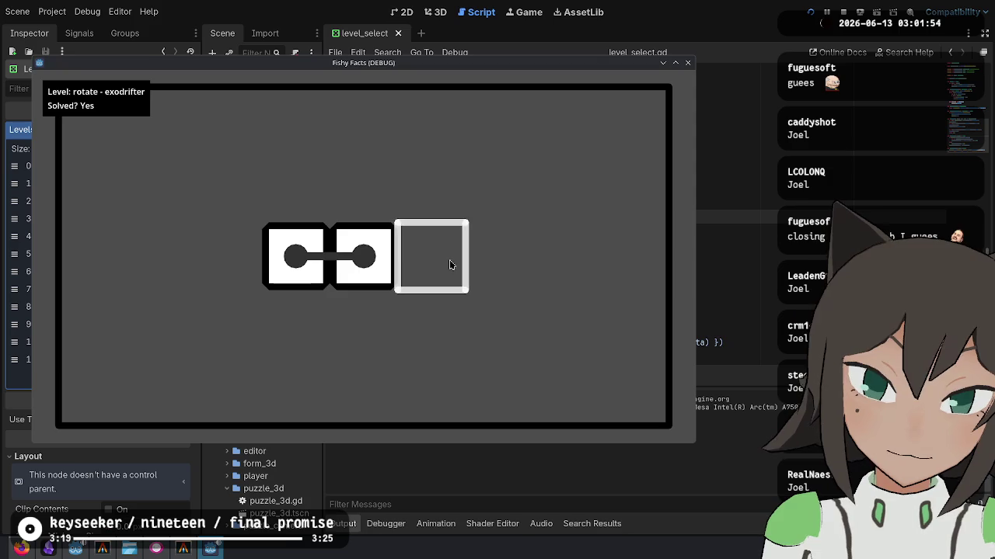
left_click(362, 257)
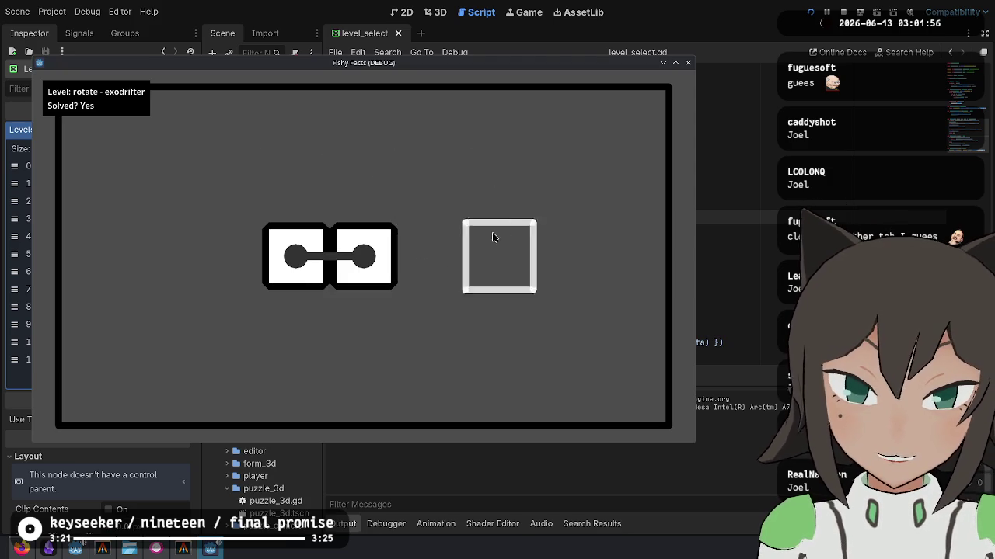
left_click(363, 247)
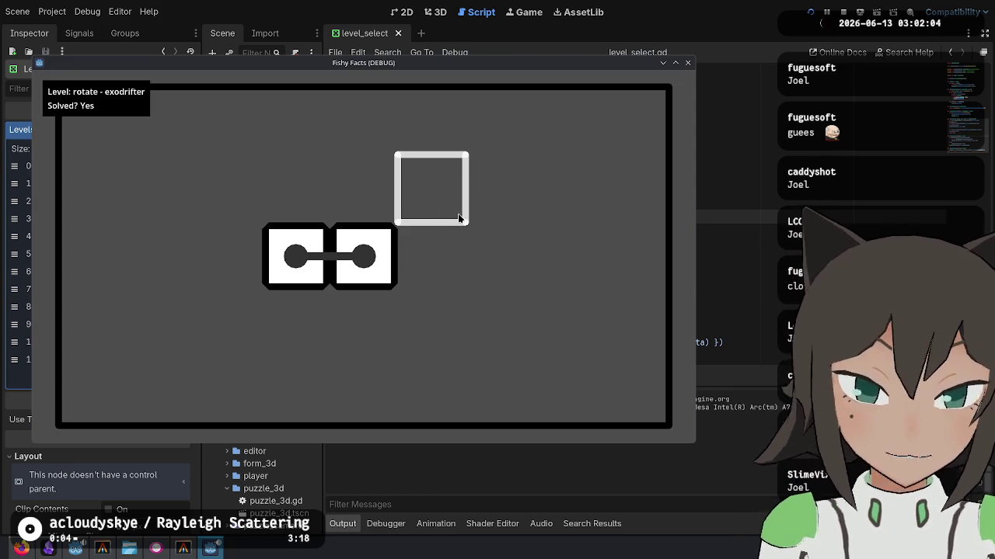
key("Escape")
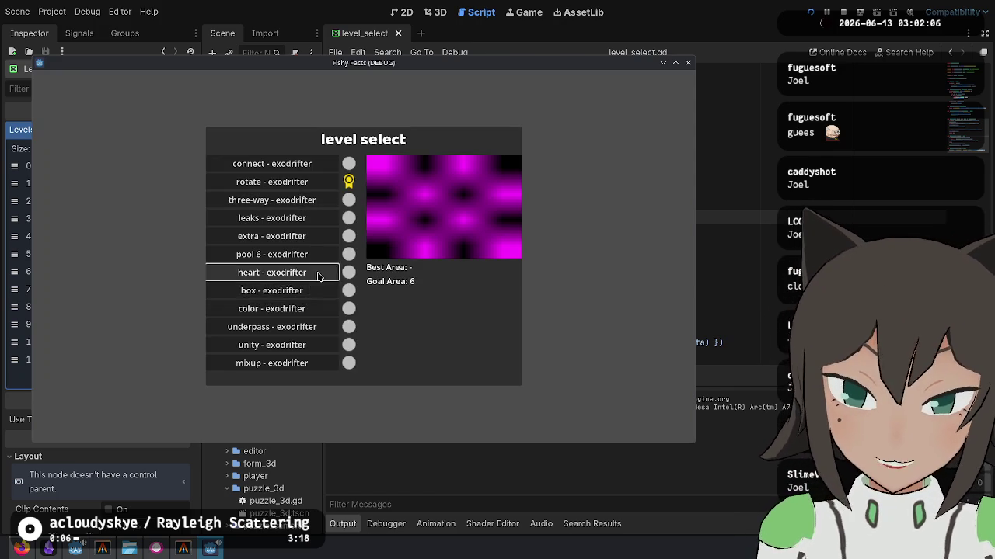
Open the heart - exodrifter level and slide pieces to fill the left and centre columns.
left_click(317, 277)
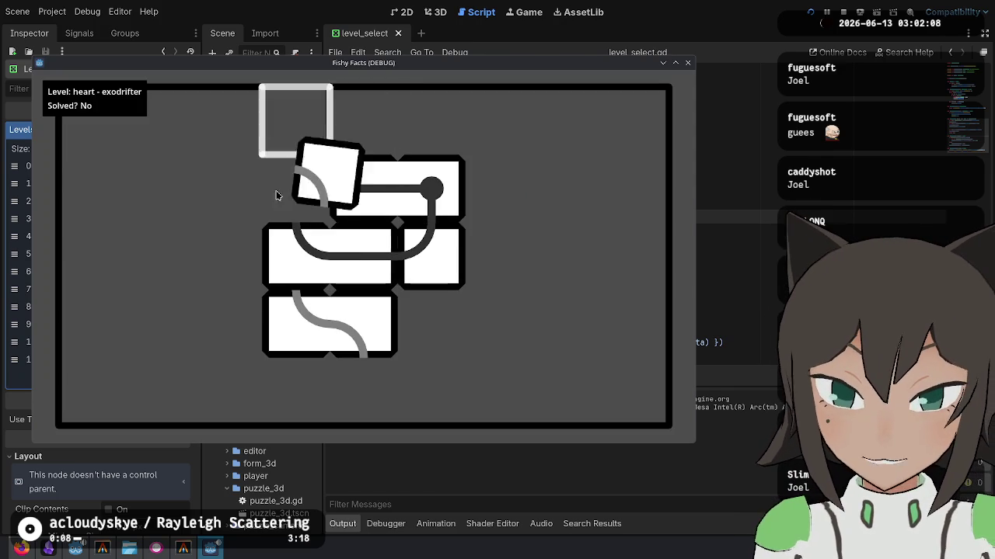
left_click(425, 259)
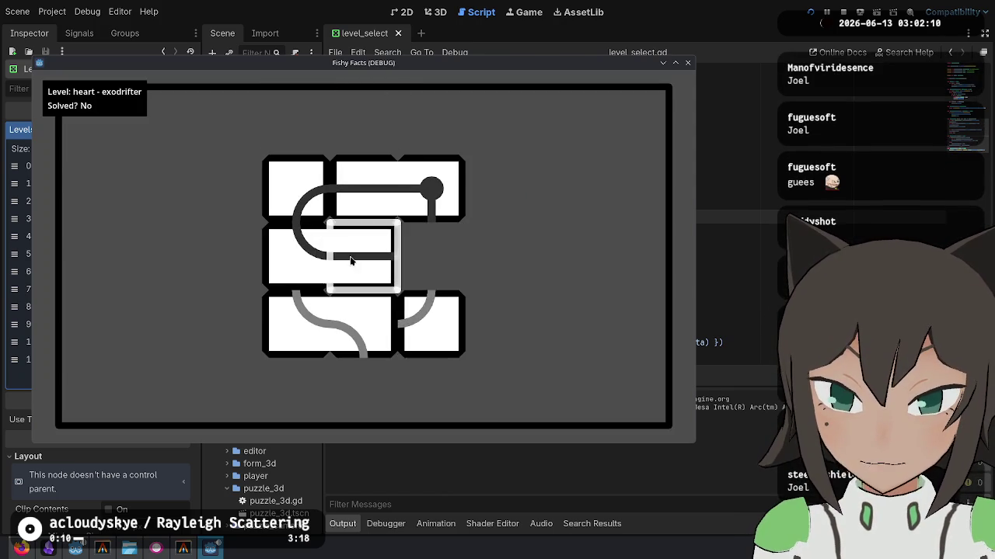
left_click(352, 262)
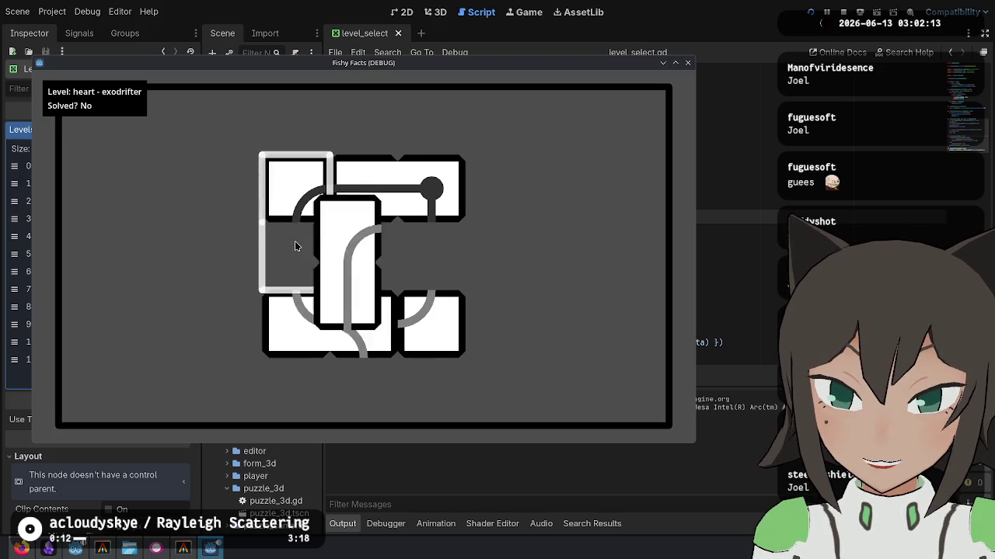
left_click(429, 324)
left_click(297, 323)
left_click(378, 323)
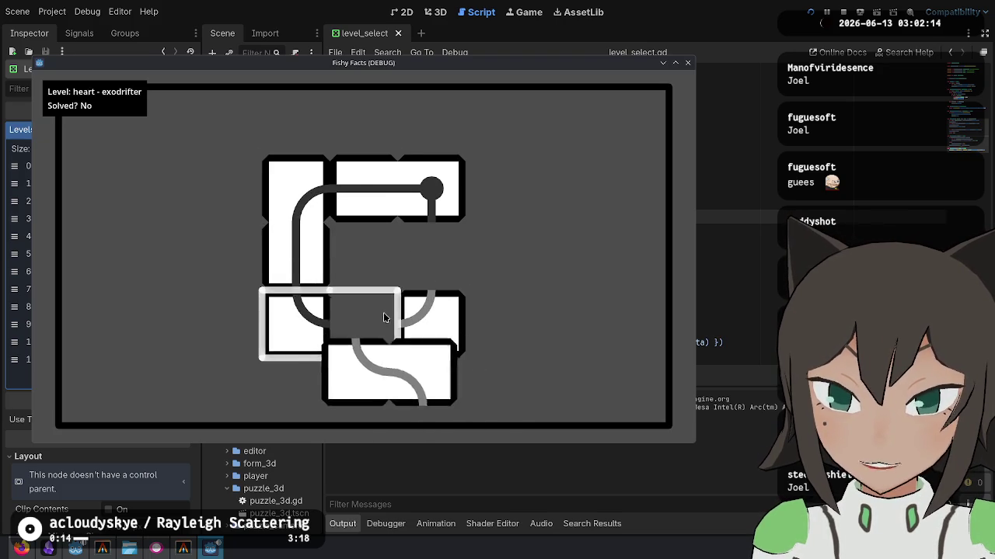
left_click(298, 322)
left_click(439, 261)
Free the middle-right cell and close the heart loop, returning the bottom-left piece to its cell.
left_click(282, 337)
left_click(362, 323)
left_click(363, 257)
left_click(439, 339)
left_click(439, 340)
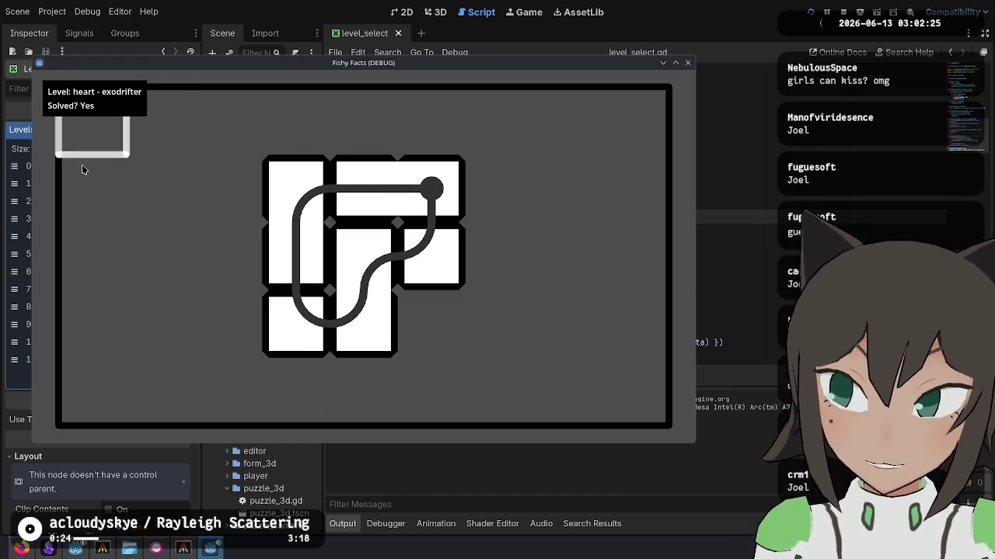
mouse_move(289, 333)
left_mouse_down()
mouse_move(304, 334)
mouse_move(166, 195)
left_mouse_up()
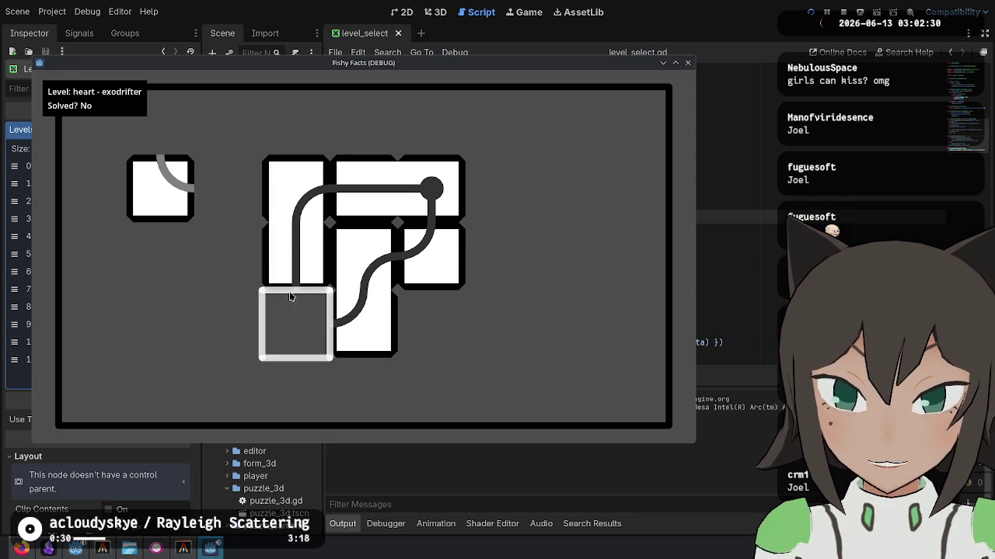
left_click_drag(142, 186, 286, 315)
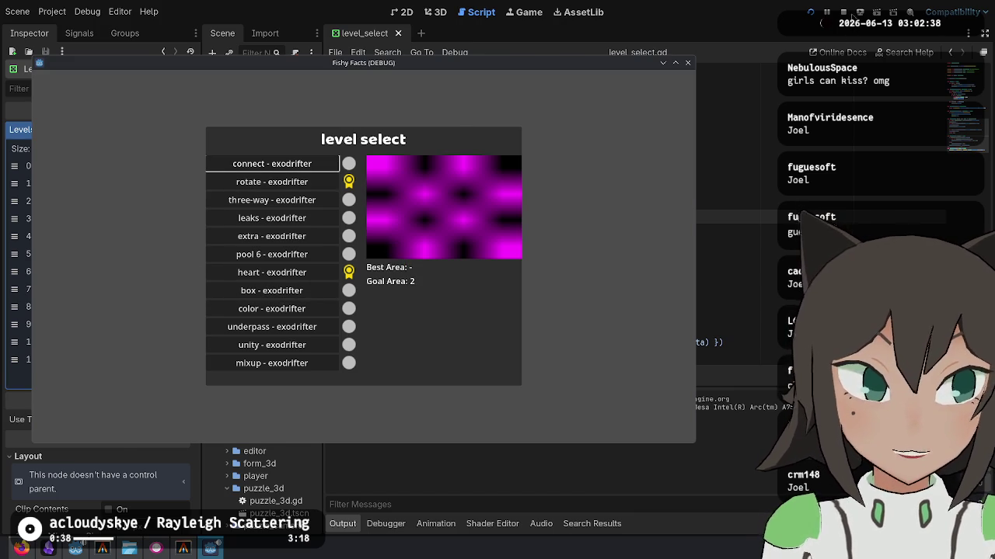
Restart the game with F5 and click through the Narrator intro to the connect level.
key("F5")
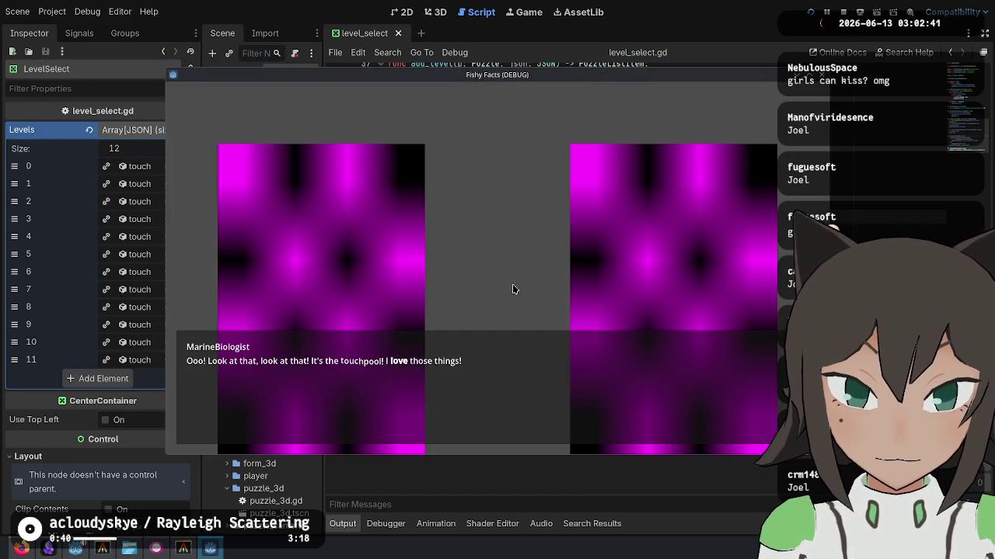
left_click(515, 286)
left_click(522, 278)
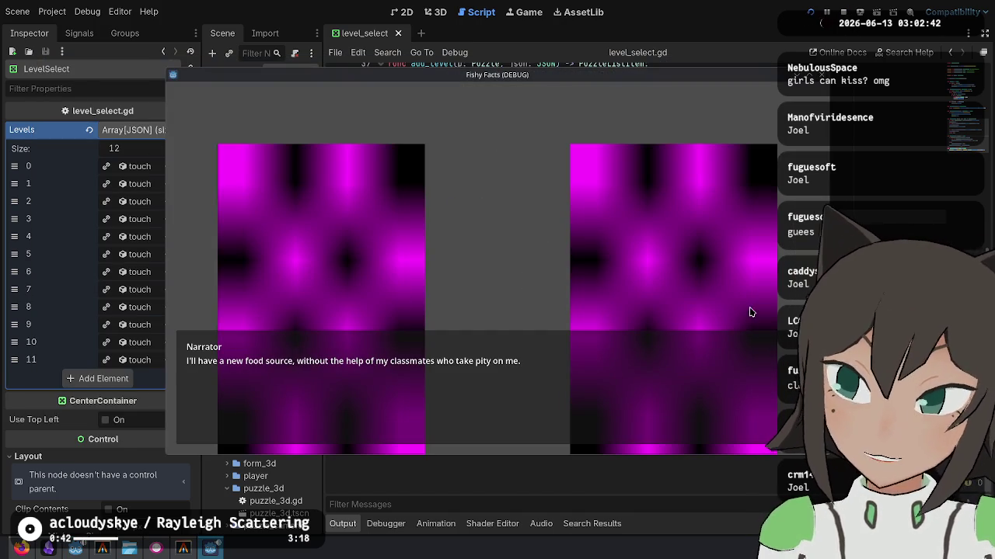
left_click(509, 257)
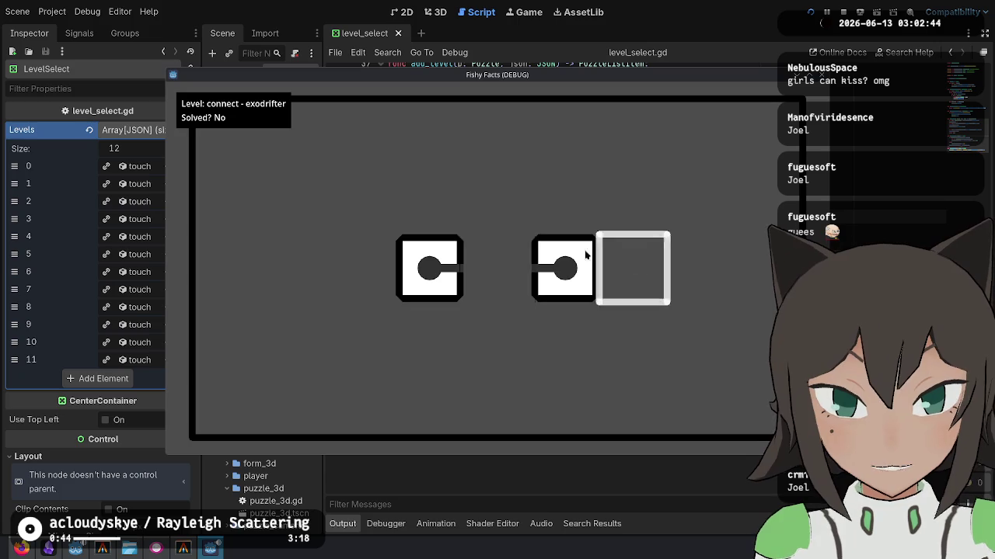
Solve the connect level, then open heart - exodrifter and rearrange its pieces.
left_click(548, 281)
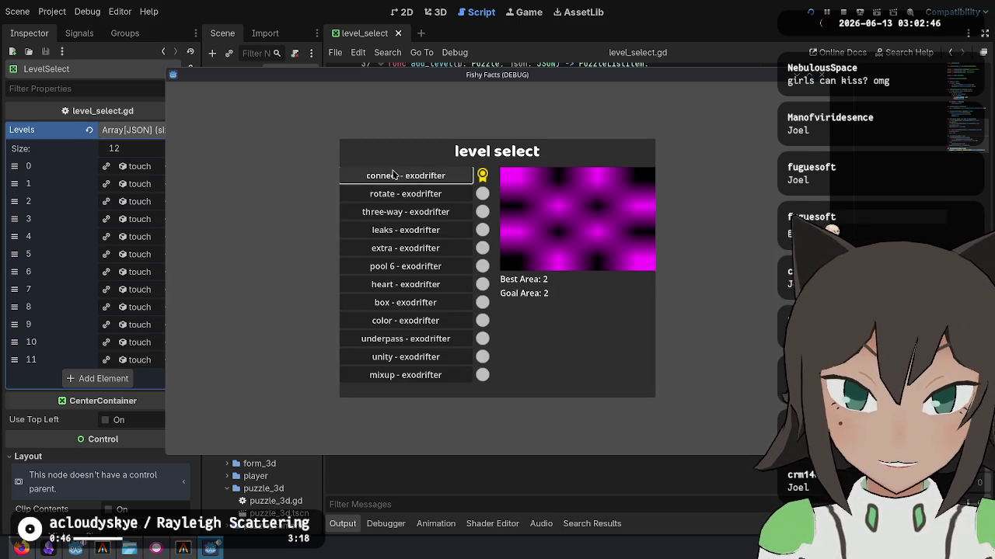
left_click(441, 285)
mouse_move(506, 202)
left_mouse_down()
mouse_move(438, 216)
mouse_move(554, 204)
mouse_move(567, 280)
mouse_move(621, 334)
left_mouse_up()
mouse_move(505, 264)
left_mouse_down()
mouse_move(472, 285)
mouse_move(405, 247)
mouse_move(420, 237)
left_mouse_up()
mouse_move(435, 335)
left_mouse_down()
mouse_move(476, 319)
mouse_move(497, 327)
left_mouse_up()
left_click_drag(632, 336, 420, 334)
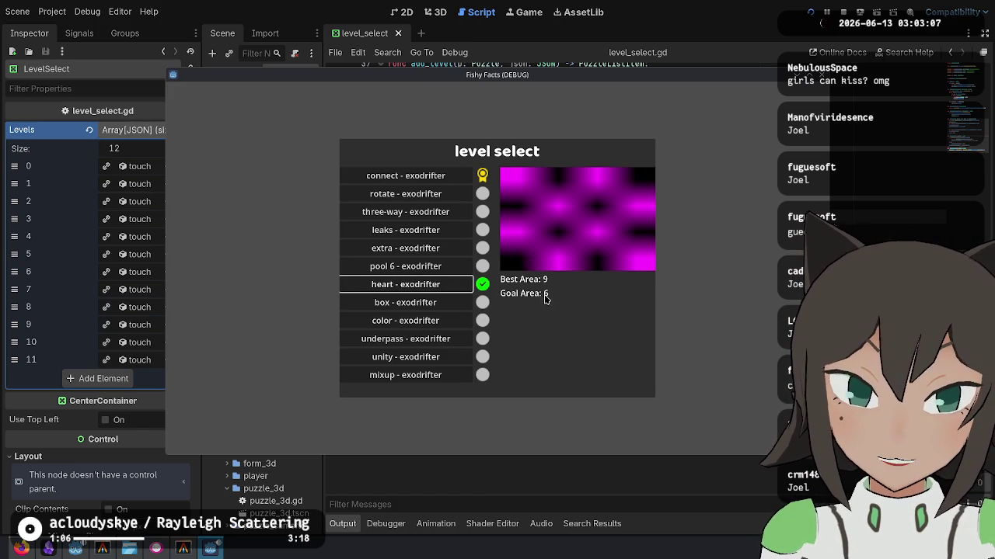
Reopen heart, return to the level select with Esc, and open mixup - exodrifter.
left_click(477, 289)
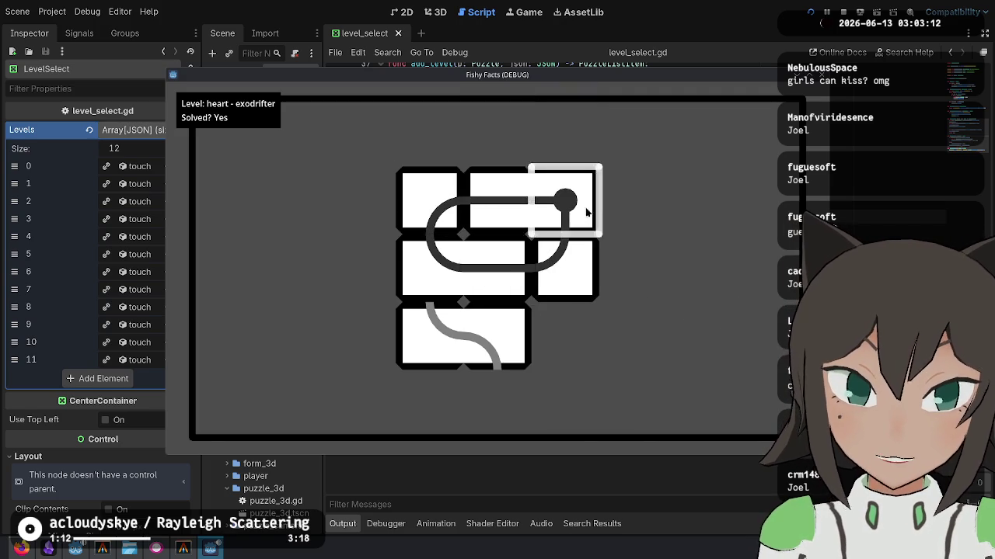
key("Escape")
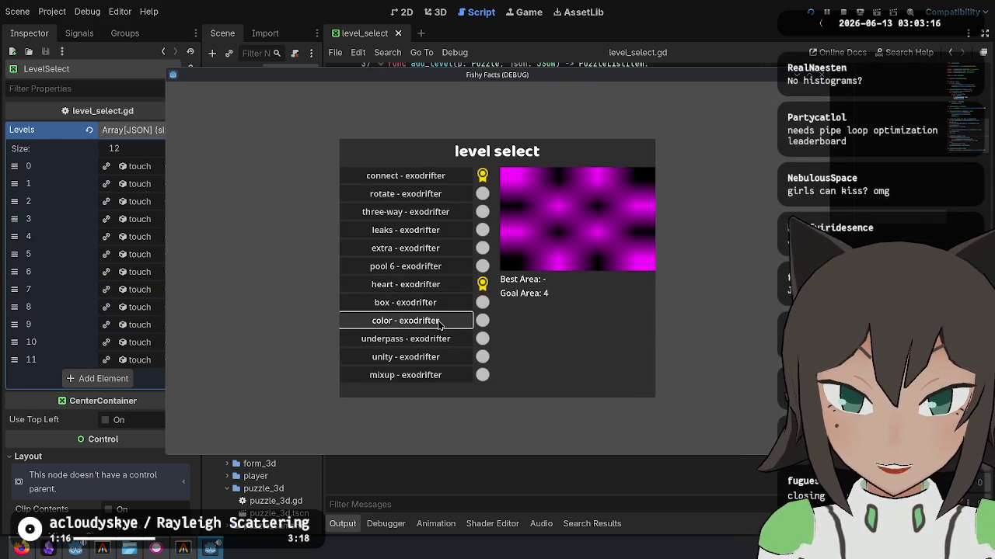
left_click(435, 381)
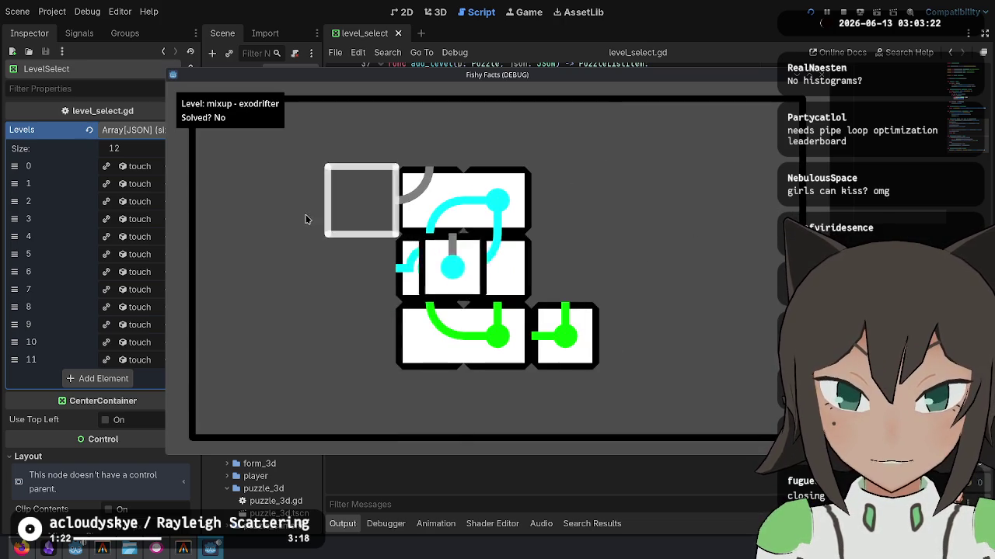
Try the green tile in mixup, then reopen the level and rearrange the right-side and square pieces.
left_click(565, 336)
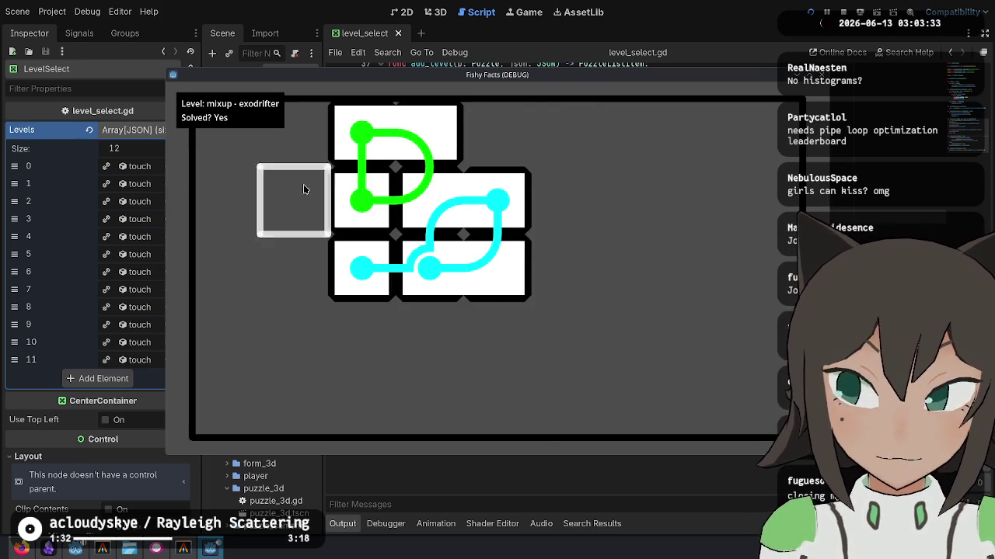
key("Escape")
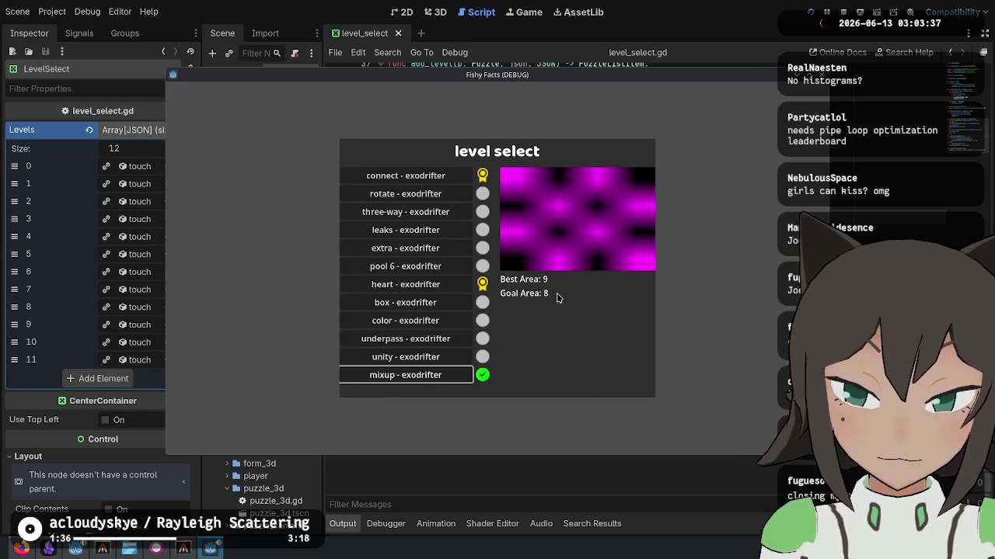
left_click(458, 381)
left_click(579, 249)
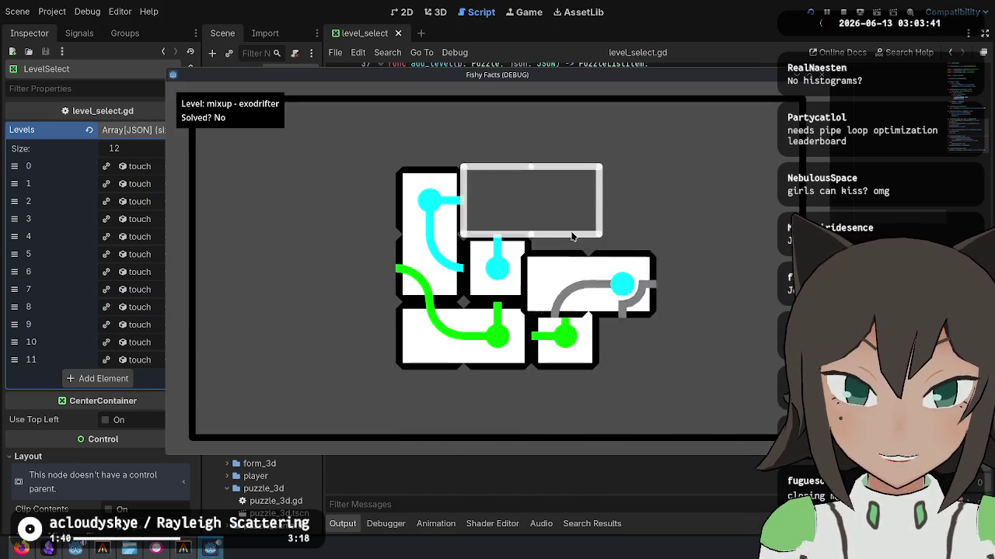
left_click(572, 236)
left_click(431, 272)
left_click(435, 249)
left_click(586, 268)
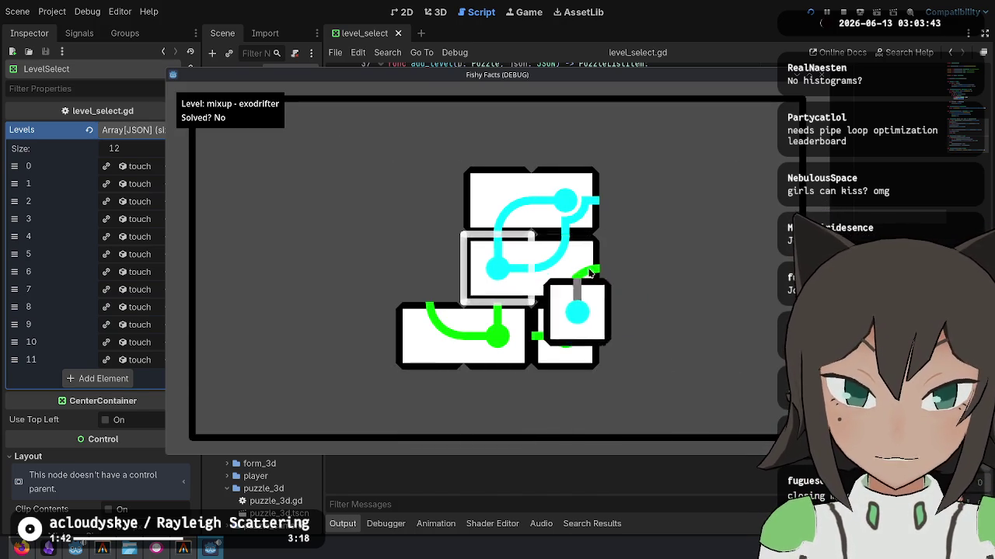
left_click(544, 295)
left_click(645, 264)
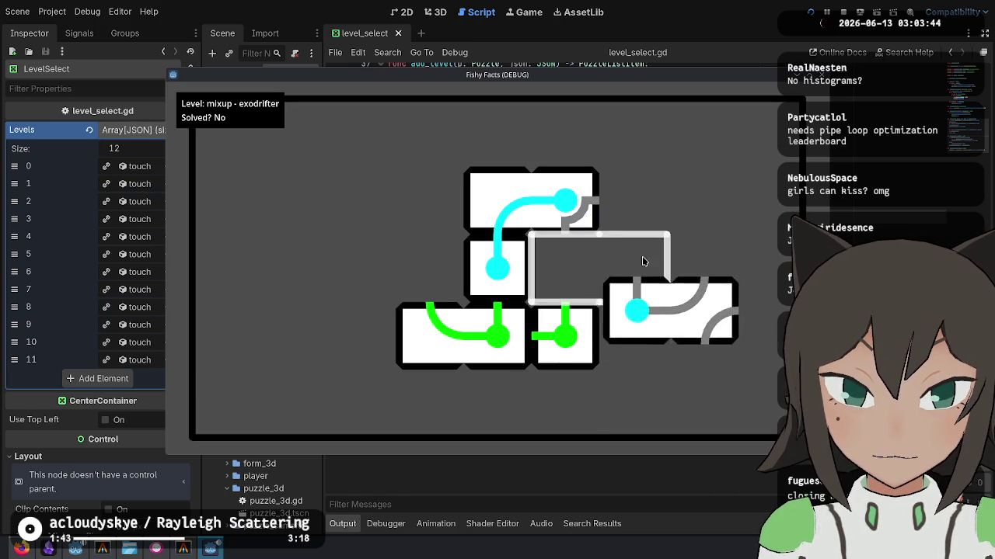
Reconnect the cyan path and move the green pieces into the middle and bottom rows.
left_click(575, 220)
left_click(533, 199)
left_click(499, 294)
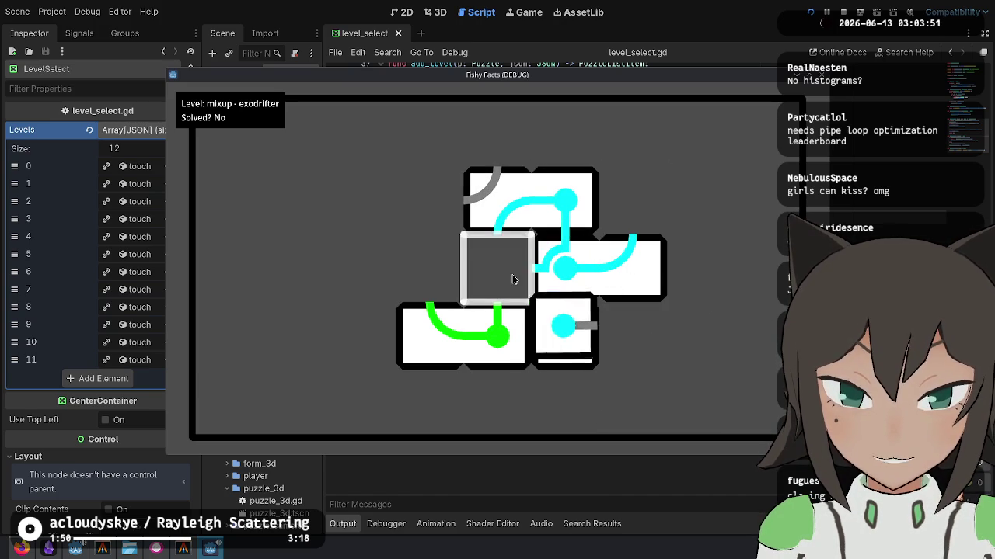
left_click(588, 188)
left_click(587, 346)
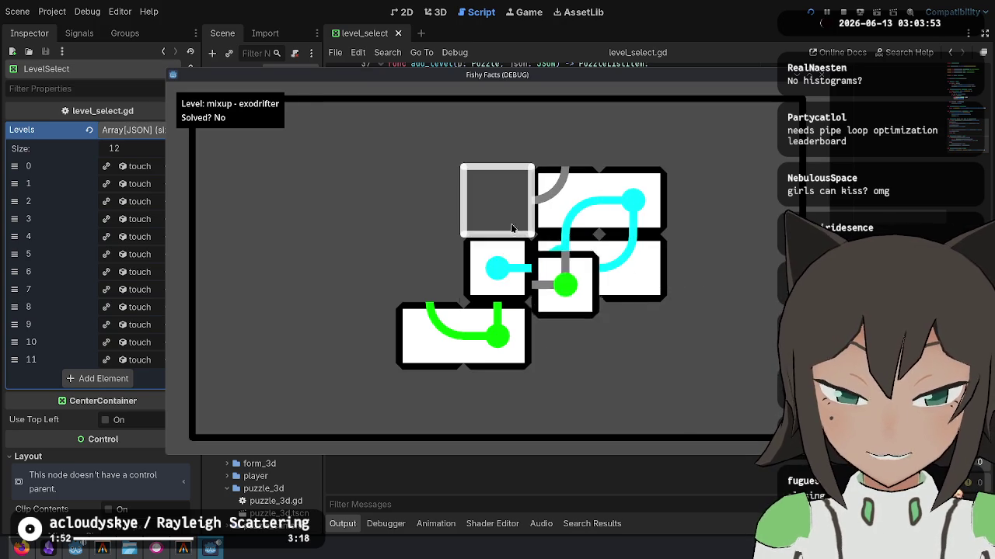
left_click(573, 340)
left_click(565, 278)
Shift the remaining tiles to join the green and cyan paths until mixup reads Solved? Yes.
left_click(641, 222)
left_click(566, 189)
left_click(559, 262)
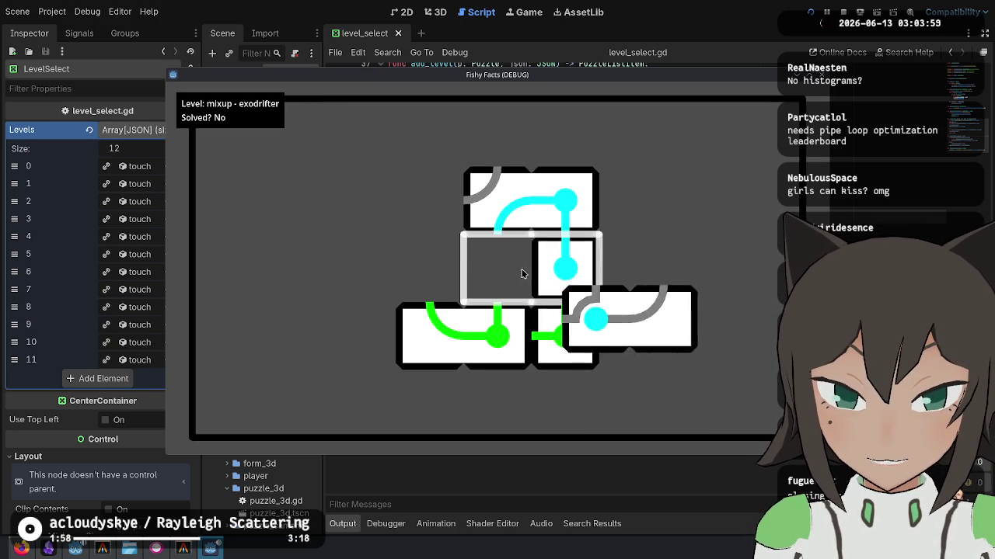
left_click(412, 244)
left_click(425, 191)
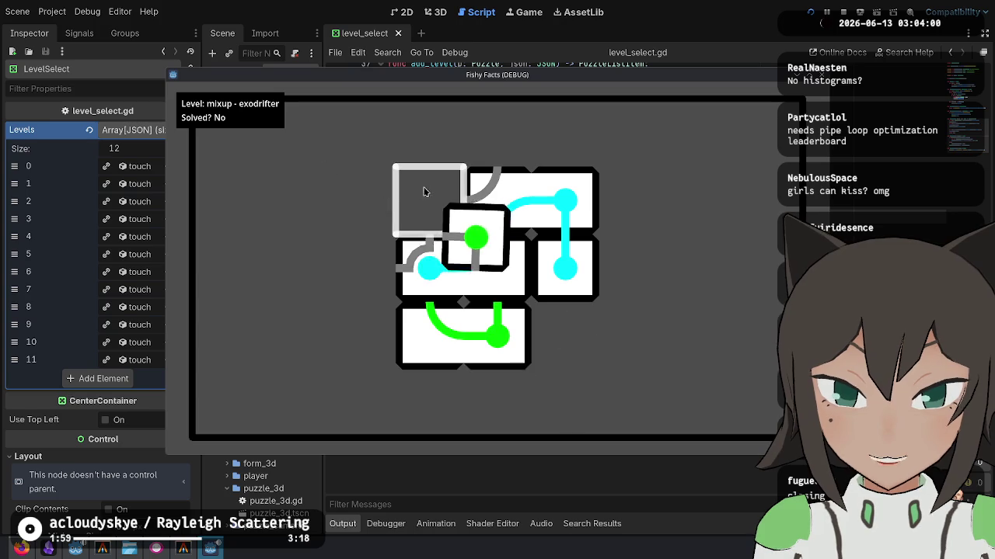
left_click(497, 335)
left_click(364, 256)
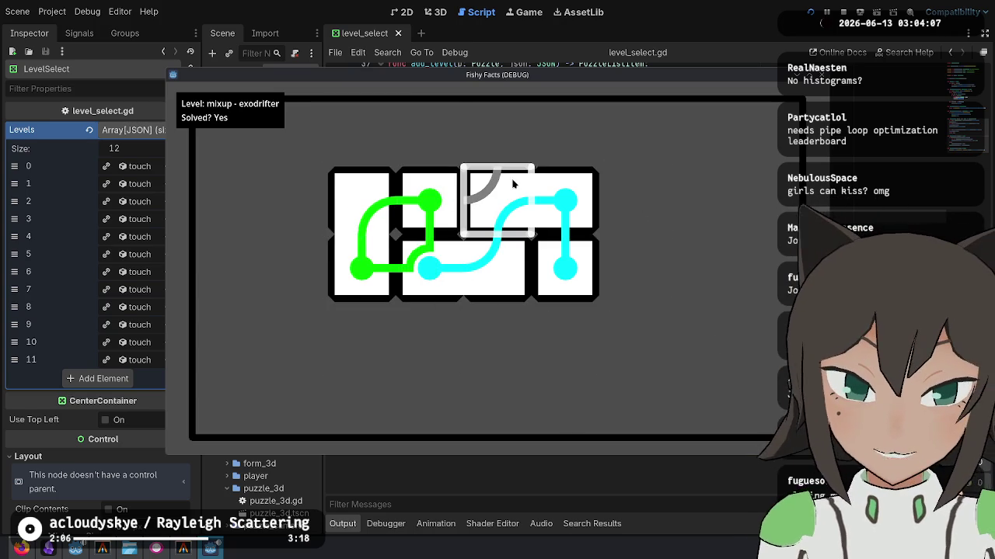
Adjust tiles in the solved puzzle, then return to level select and tab to connect.
mouse_move(653, 277)
left_mouse_down()
mouse_move(704, 214)
mouse_move(670, 334)
mouse_move(716, 303)
mouse_move(697, 158)
mouse_move(575, 180)
mouse_move(602, 190)
mouse_move(581, 173)
left_mouse_up()
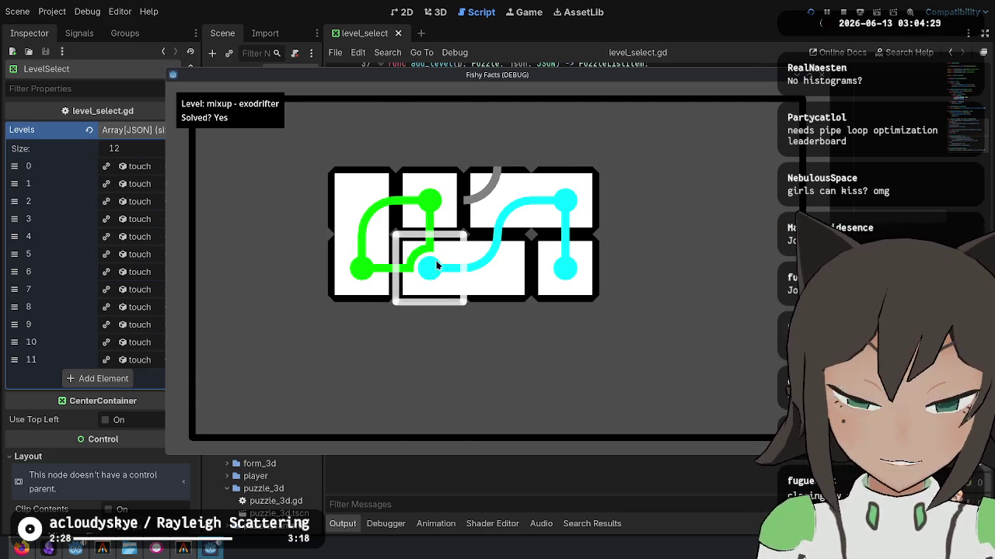
left_click(434, 184)
mouse_move(505, 186)
left_mouse_down()
mouse_move(671, 244)
mouse_move(630, 248)
left_mouse_up()
key("Escape")
key("Tab")
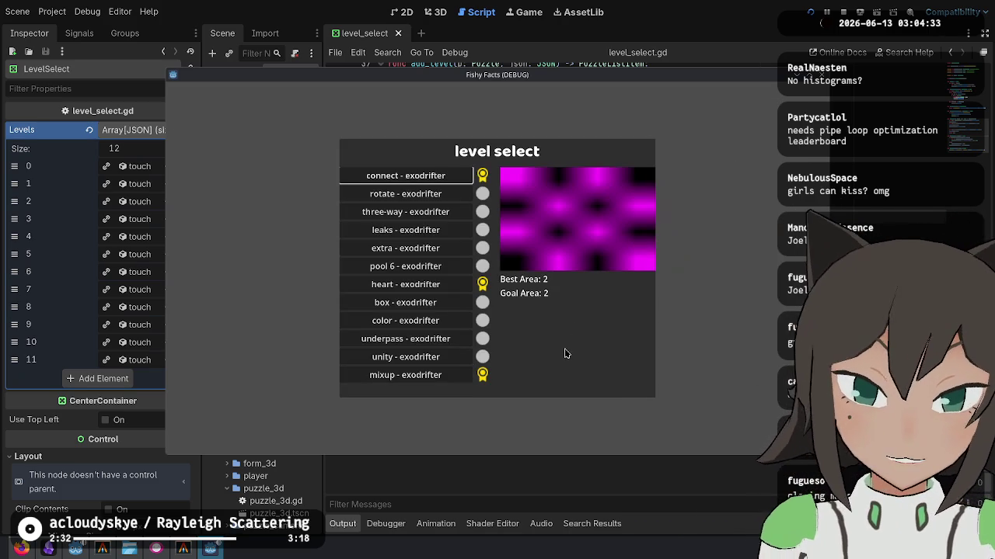
Reopen the mixup level and drop the centre tile in place to solve it.
mouse_move(405, 248)
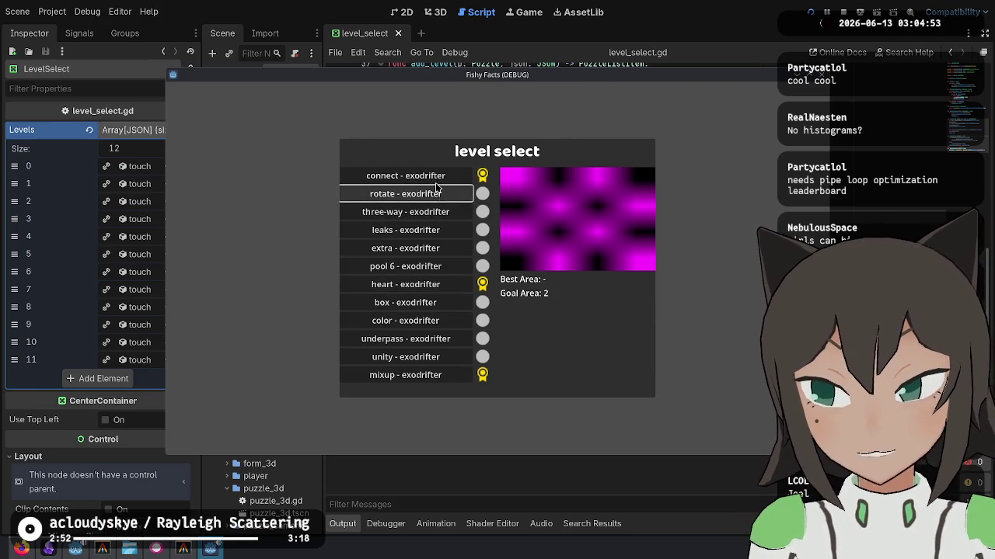
left_click(445, 379)
left_click_drag(531, 289, 566, 284)
Stop the game, put the caret on the best_area_label line near the script top, and rerun the project.
left_click(843, 11)
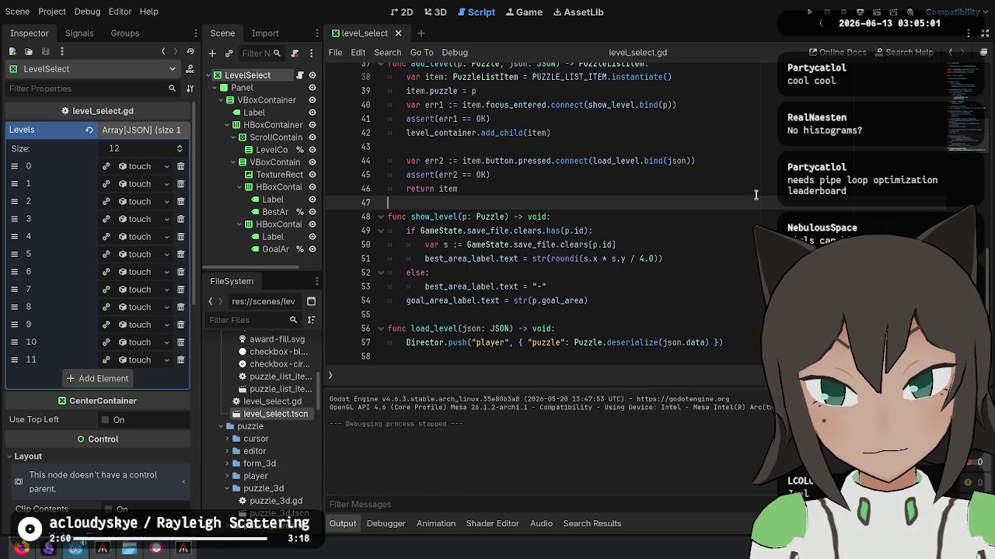
scroll(755, 194, "up", 12)
left_click(749, 138)
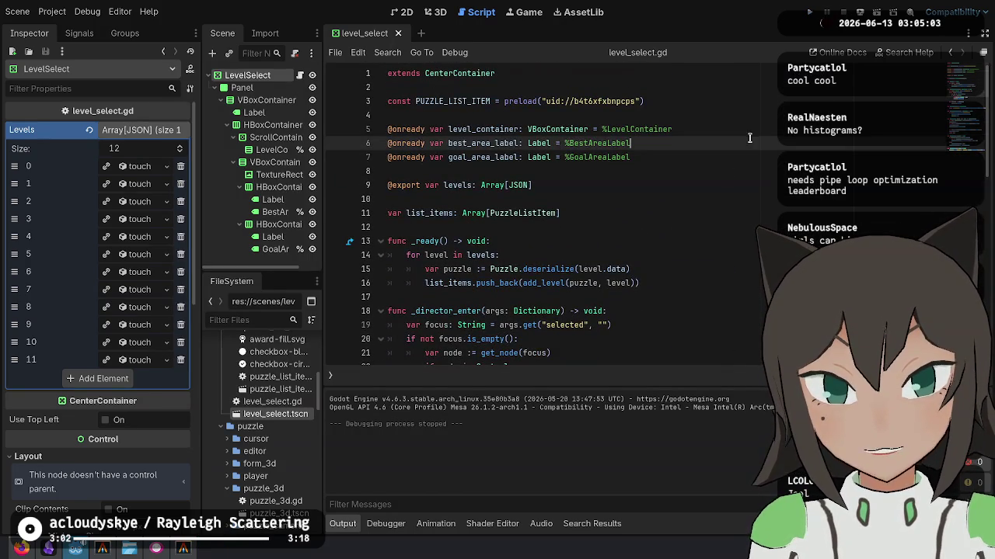
left_click(809, 11)
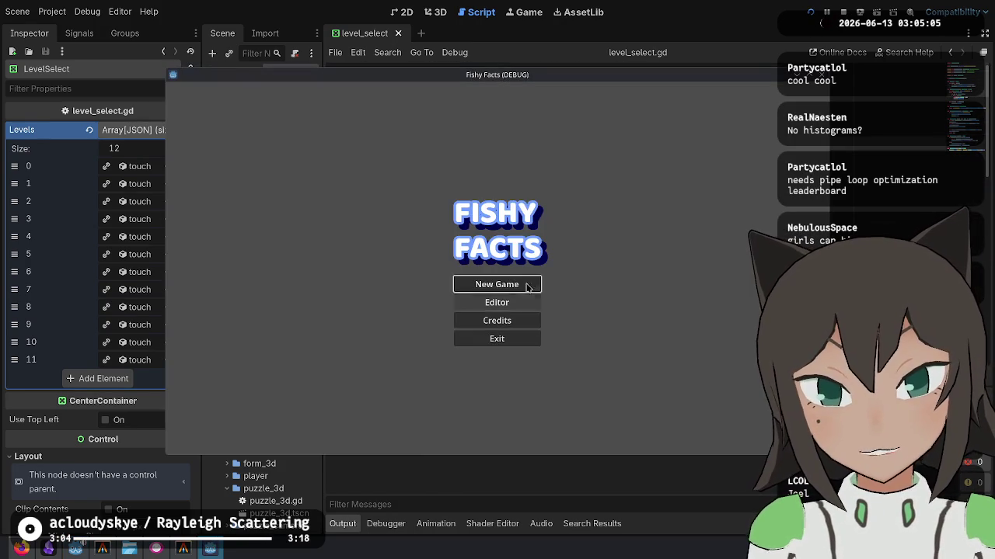
Start a new game, move its window aside, click through the touchpool dialogue to level select, then stop it.
left_click(527, 285)
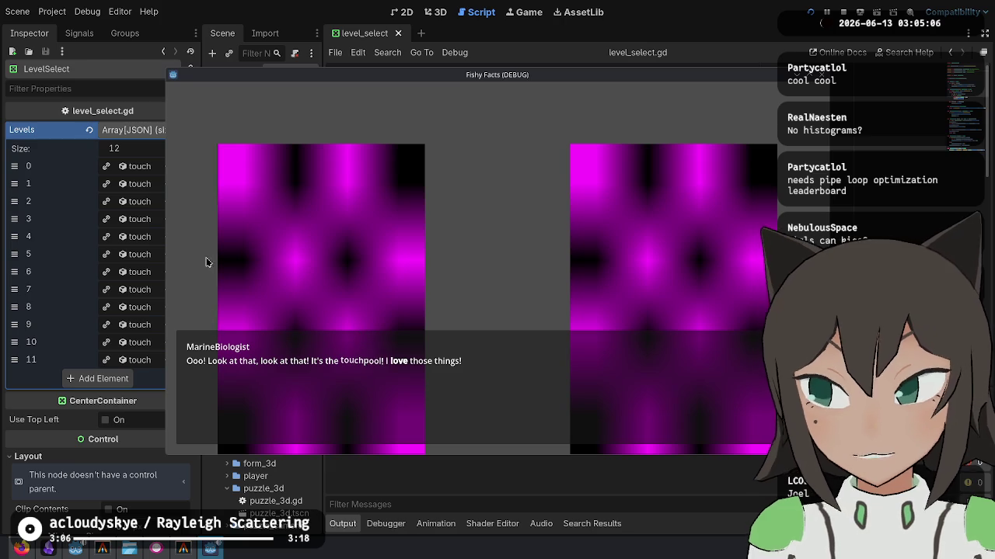
mouse_move(448, 377)
left_mouse_down()
mouse_move(399, 311)
mouse_move(340, 174)
left_mouse_up()
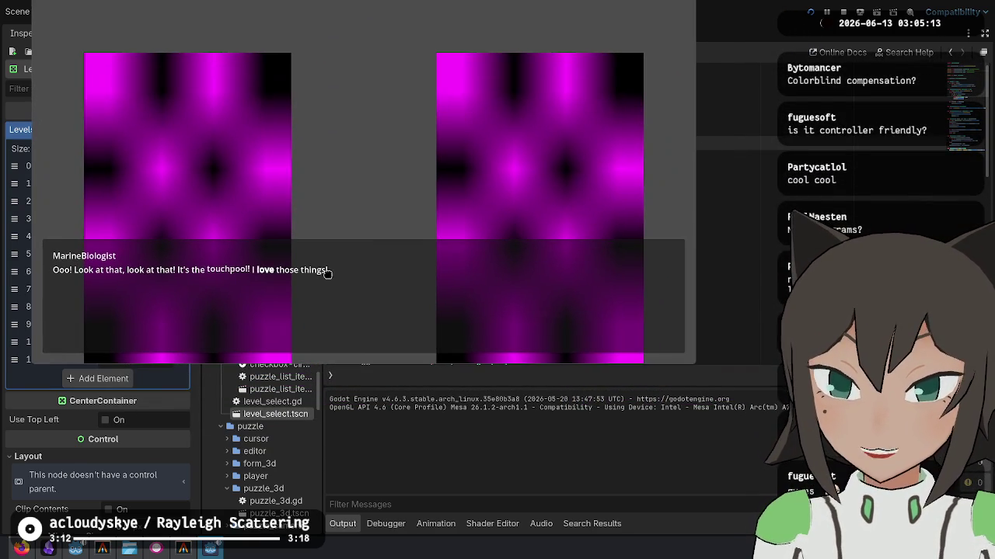
left_click(384, 207)
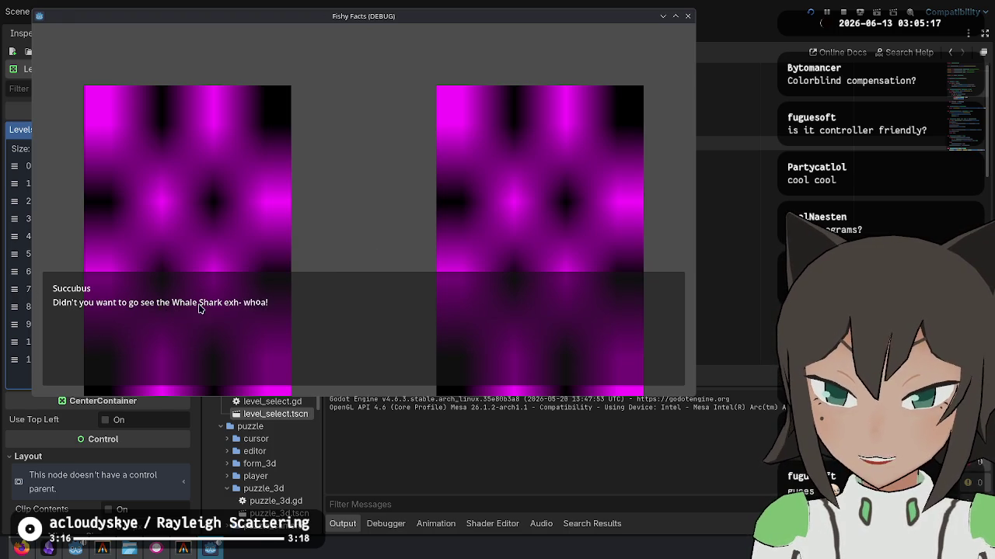
left_click(278, 314)
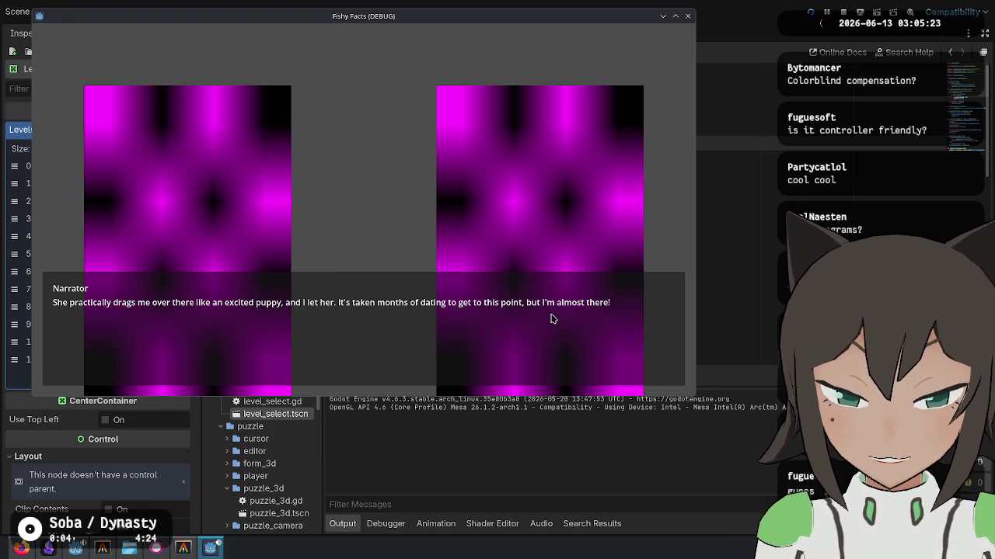
left_click(647, 325)
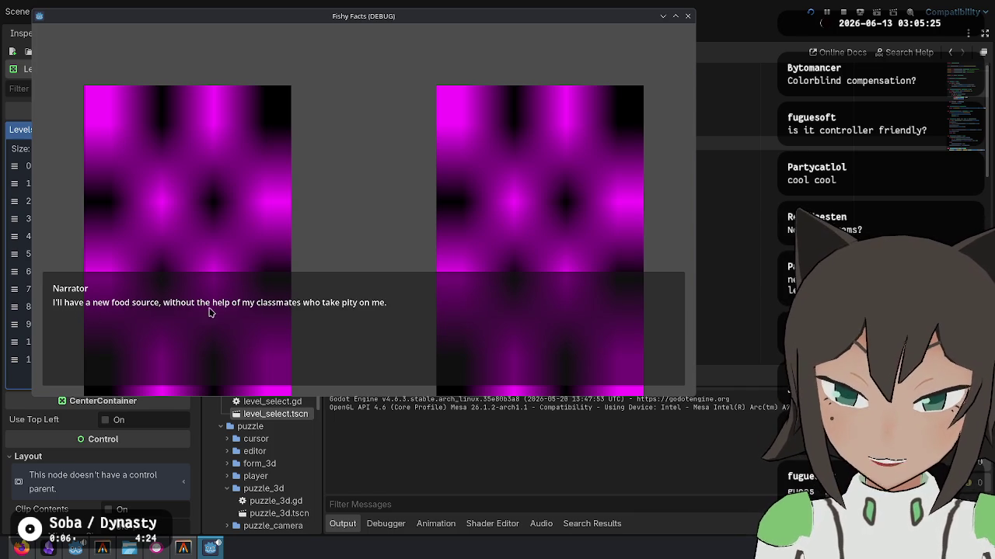
left_click(368, 320)
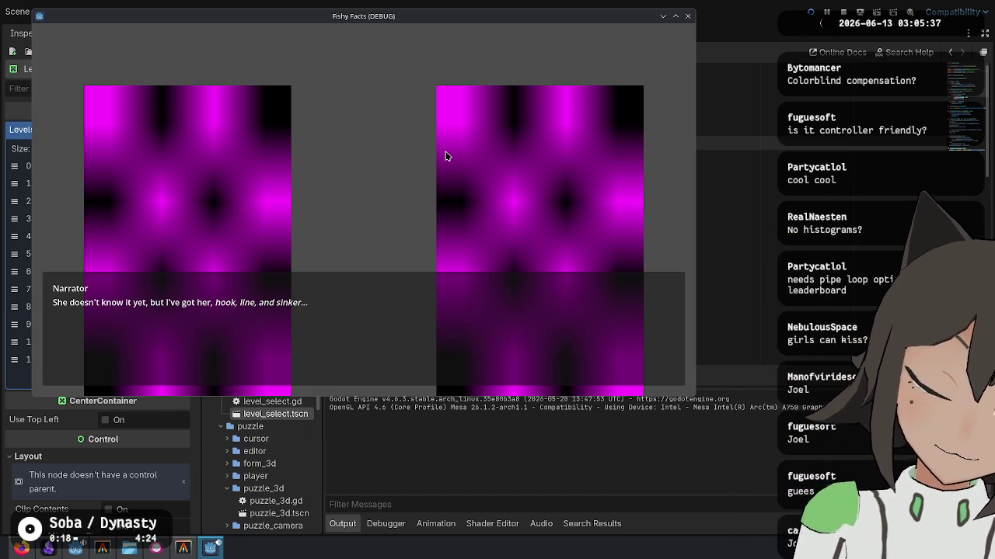
left_click(544, 175)
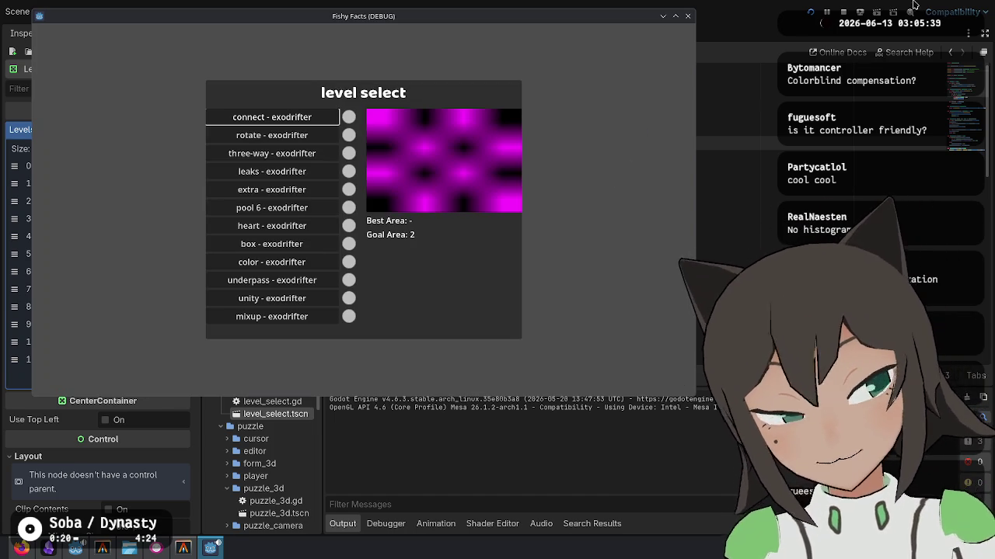
left_click(844, 13)
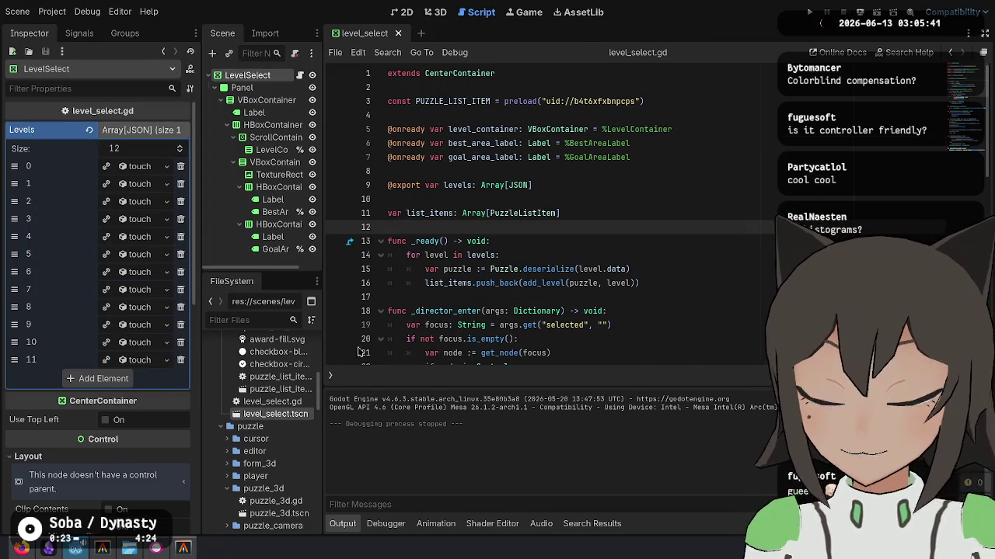
Bring up the fishy-facts folder in Dolphin and open colors.svg.
left_click(129, 548)
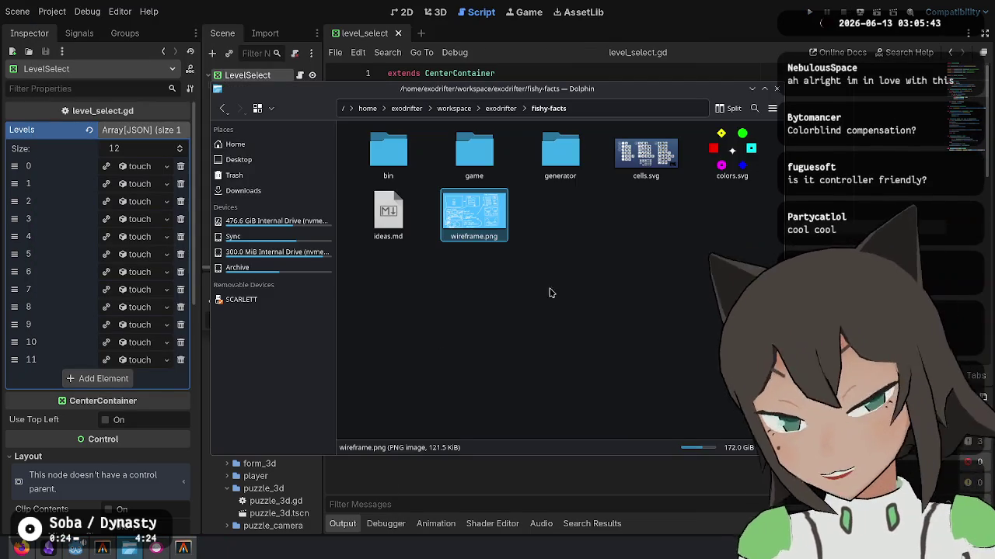
left_click(733, 162)
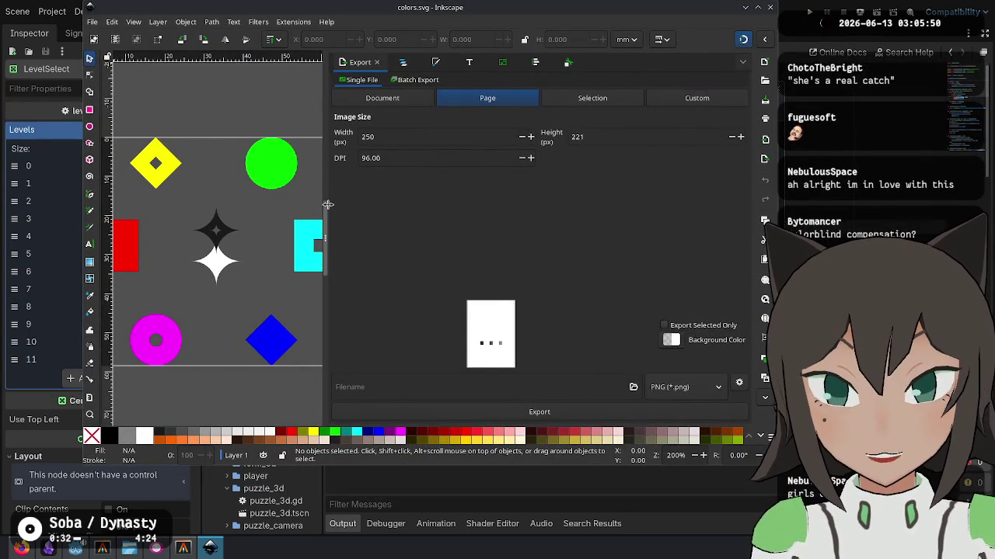
Widen the canvas, inspect the red square, magenta ring, green circle and cyan square, then deselect.
left_click_drag(323, 215, 621, 206)
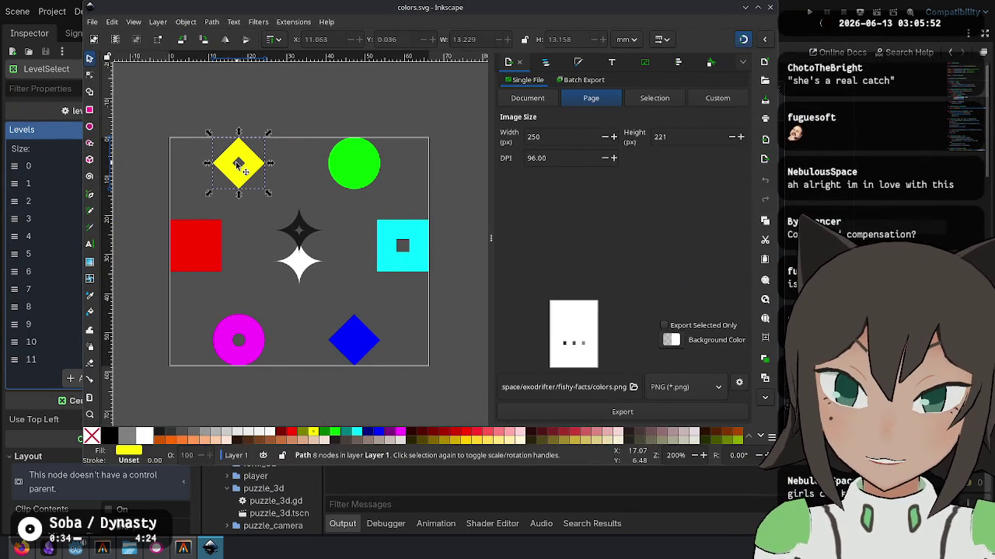
left_click(196, 266)
left_click(256, 346)
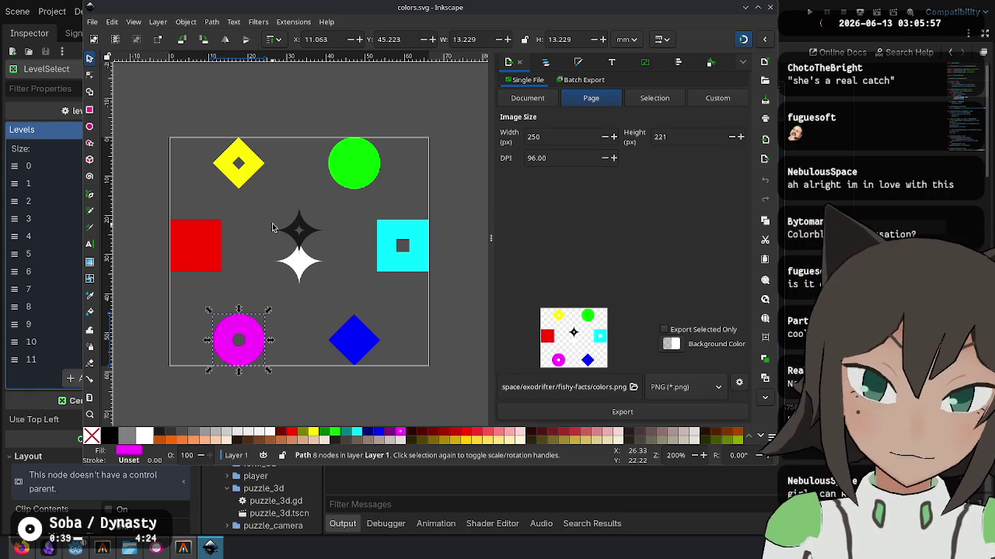
left_click(350, 175)
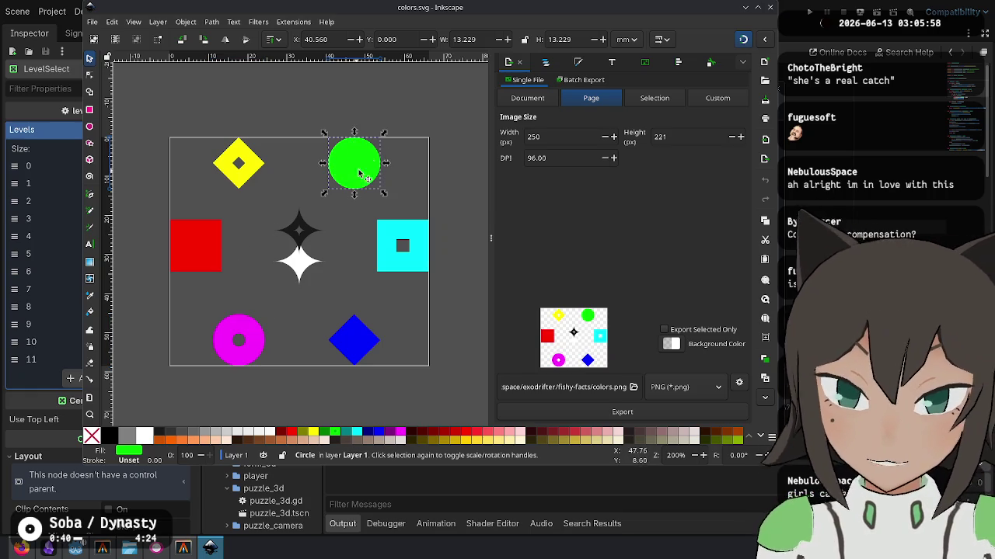
left_click(392, 259)
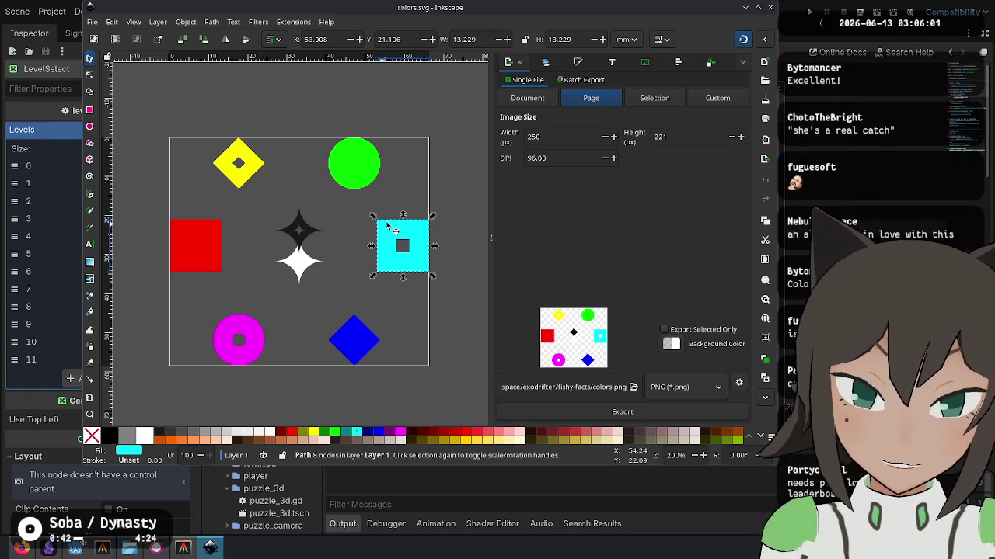
left_click(193, 264)
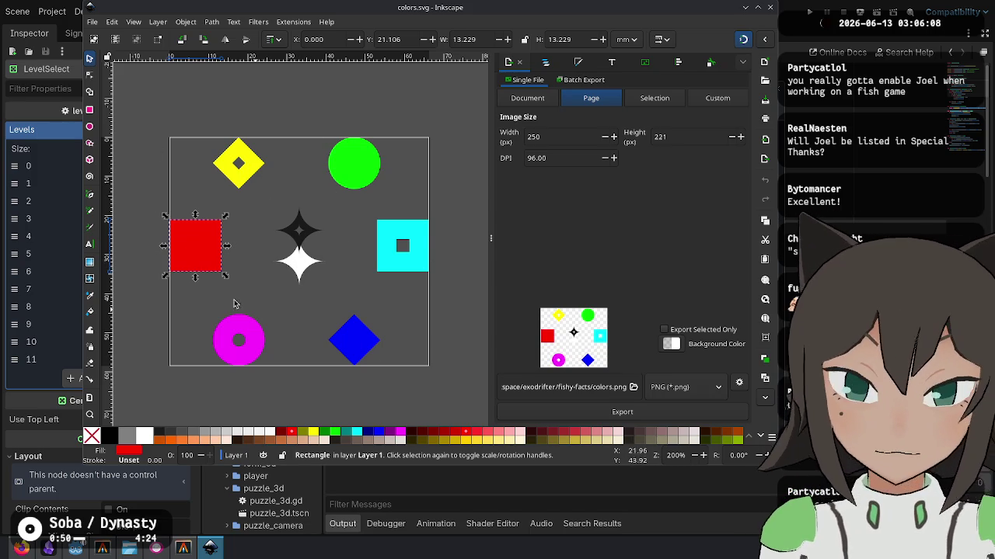
left_click(274, 107)
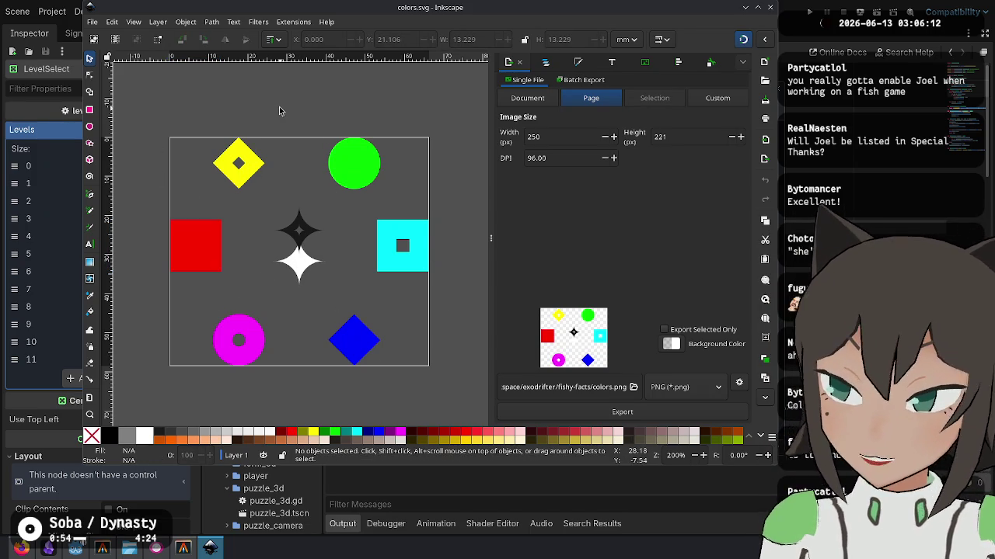
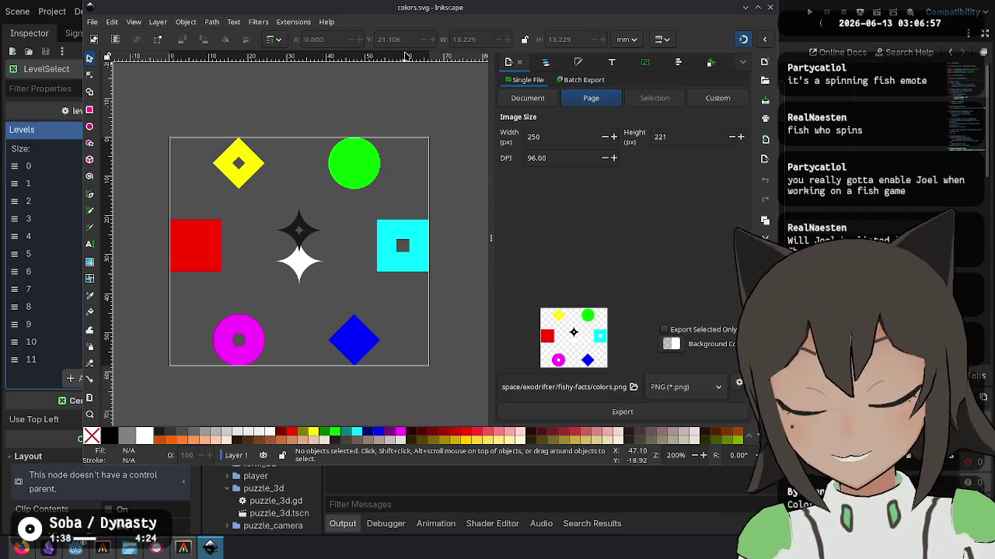
Back in Godot, select intro.tres under scenes/game_flow in the FileSystem dock.
key("alt+Tab")
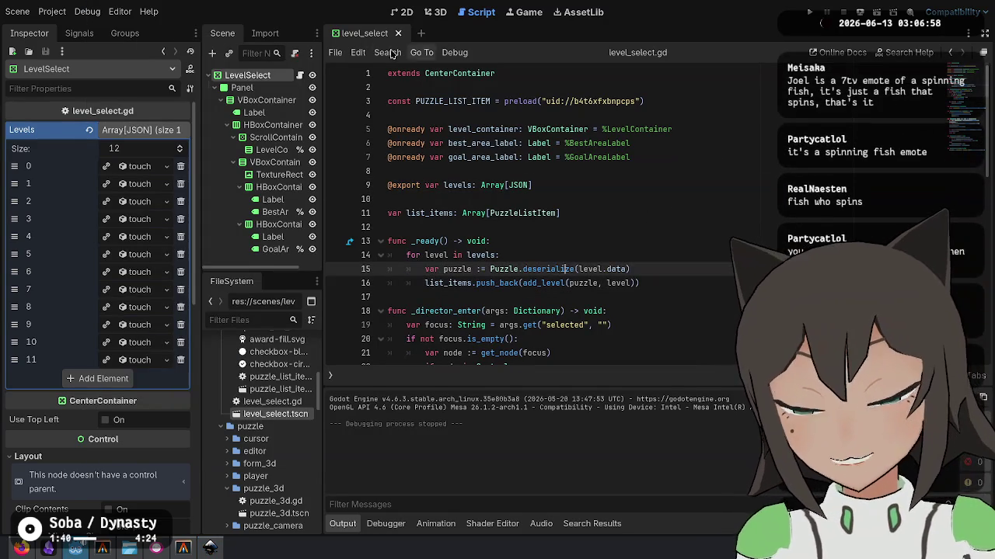
scroll(188, 288, "down", 10)
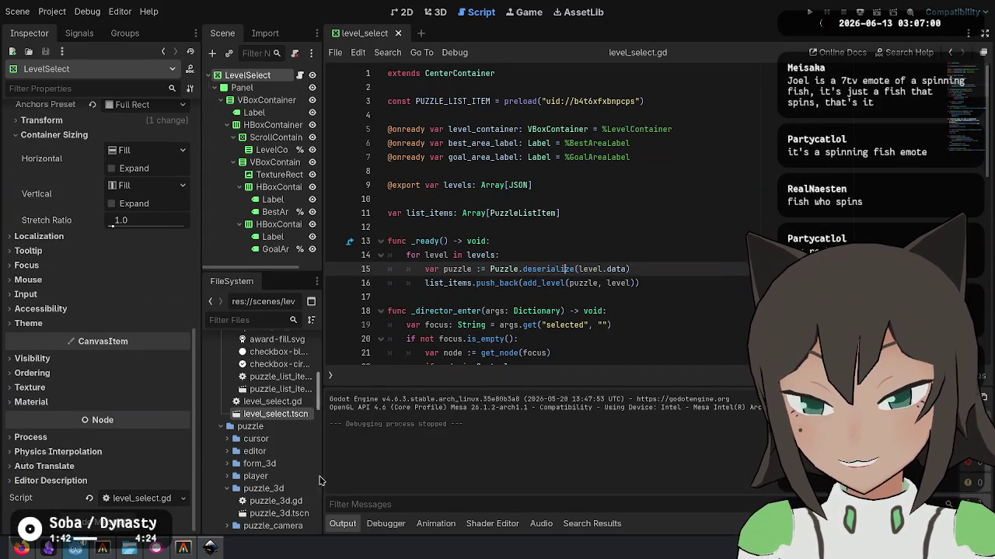
scroll(250, 355, "up", 5)
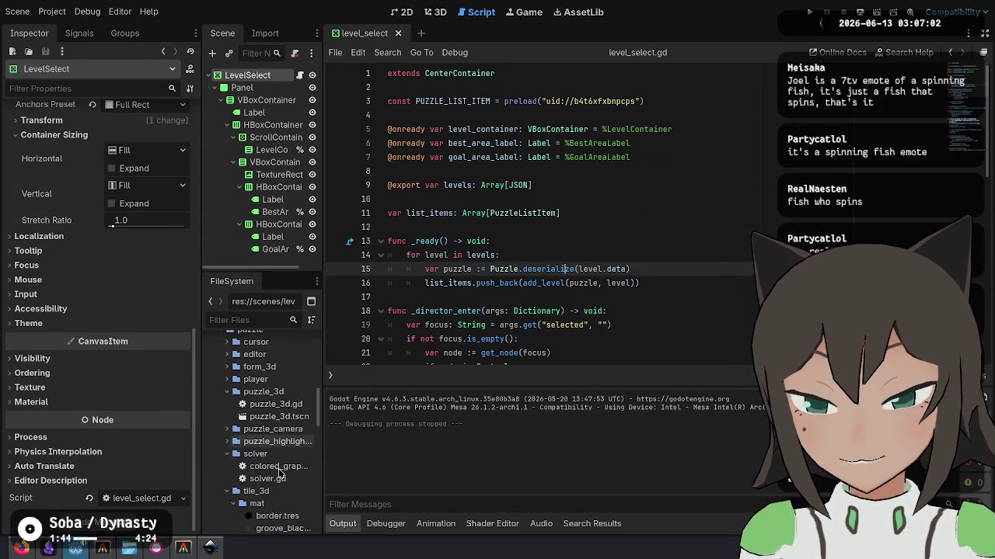
scroll(253, 365, "up", 3)
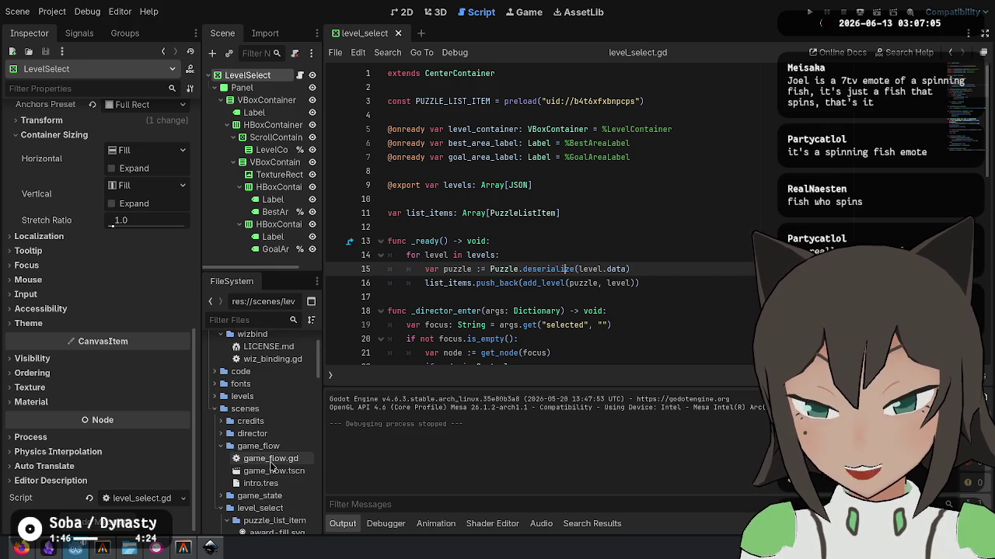
left_click(275, 461)
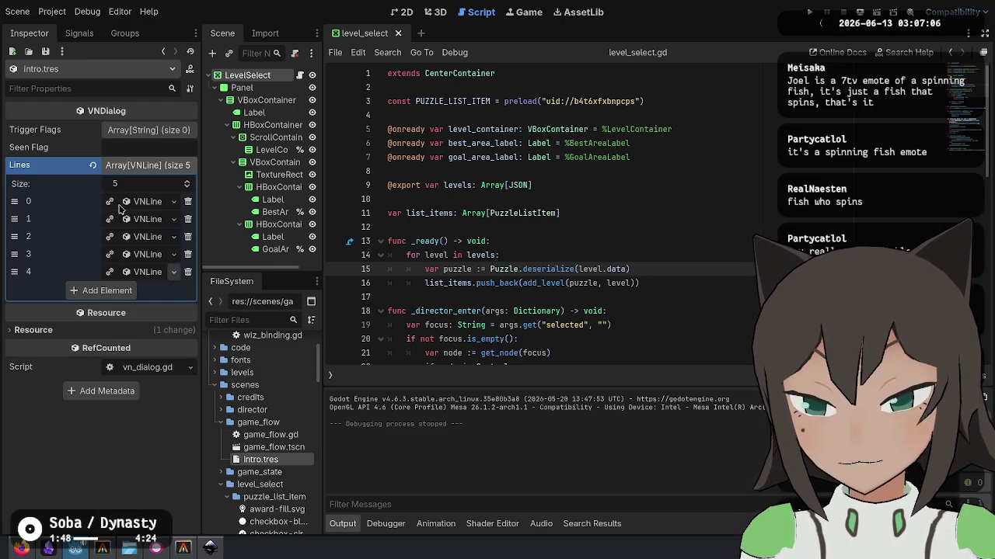
Expand intro.tres's dialogue lines and read through the text of lines 1 to 4.
left_click(153, 254)
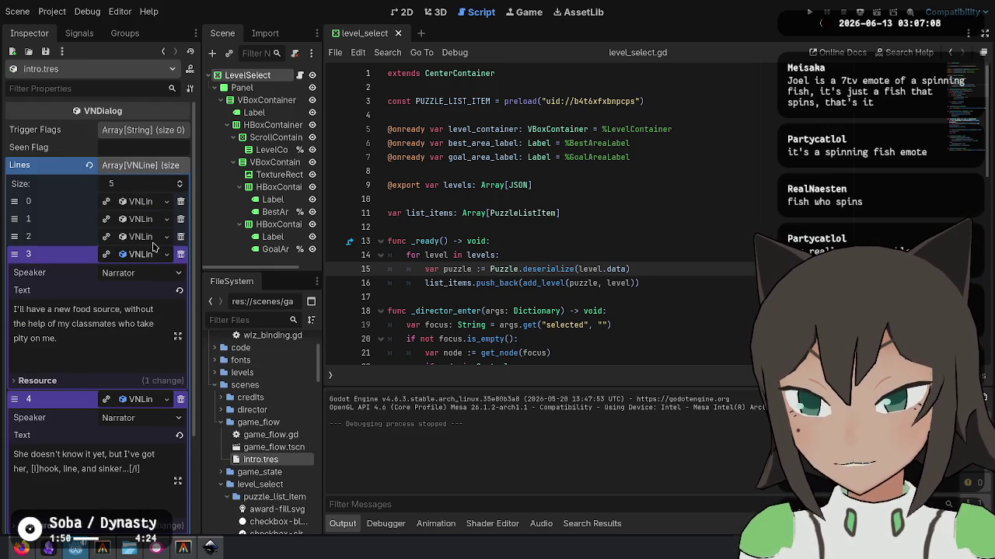
left_click(153, 238)
scroll(153, 247, "down", 1)
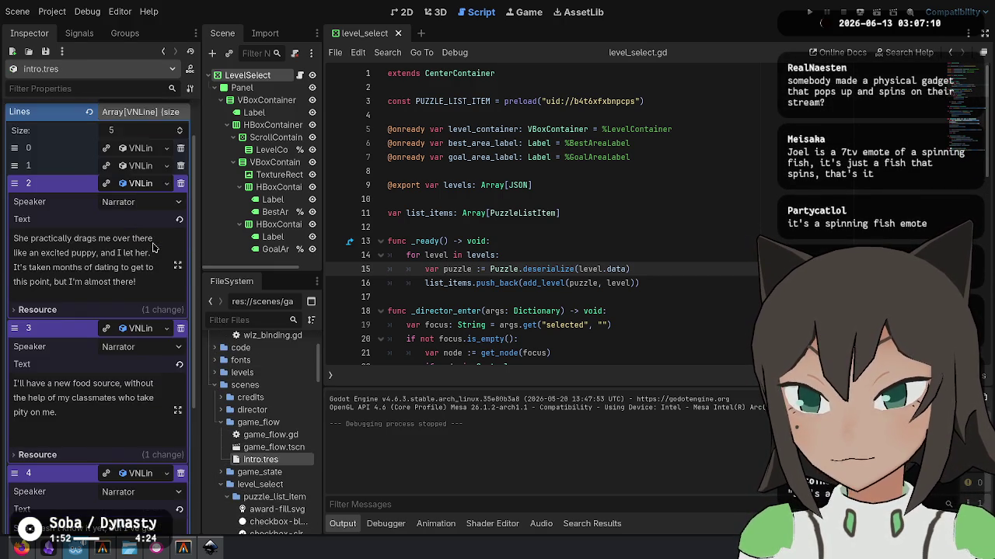
scroll(153, 247, "down", 1)
left_click(75, 331)
left_click(123, 331)
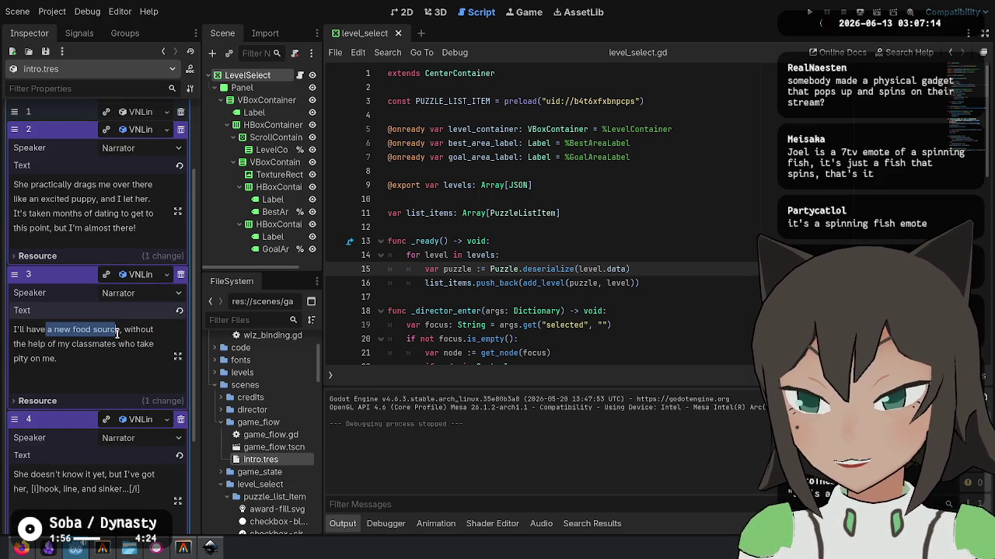
key("BackSpace")
scroll(62, 341, "down", 1)
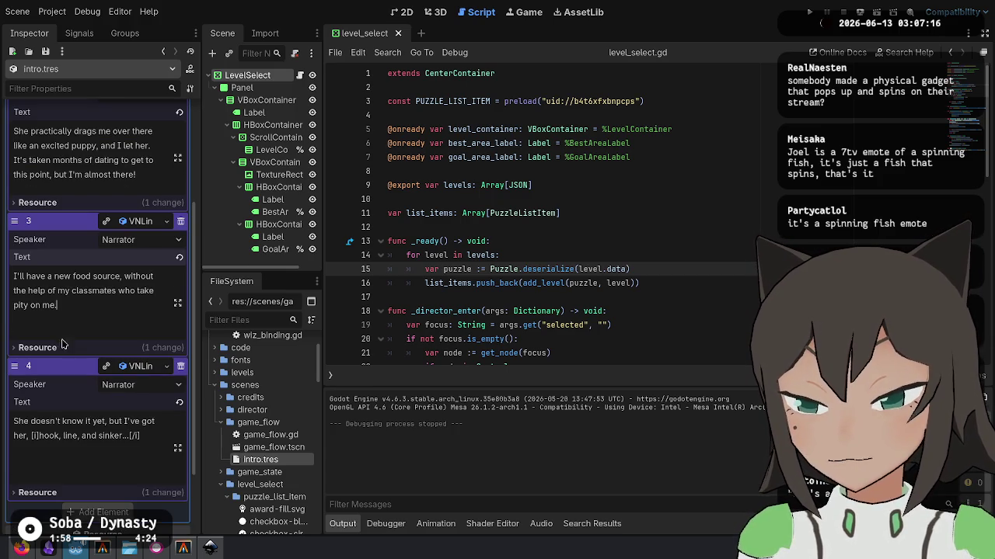
left_click_drag(83, 311, 47, 277)
left_click_drag(140, 436, 110, 435)
scroll(95, 293, "up", 2)
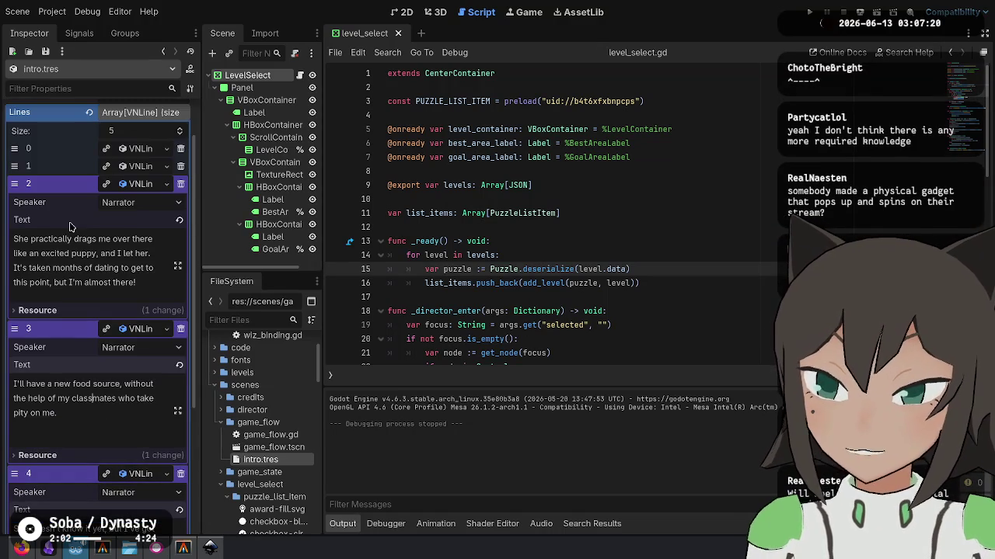
left_click(134, 166)
left_click(140, 167)
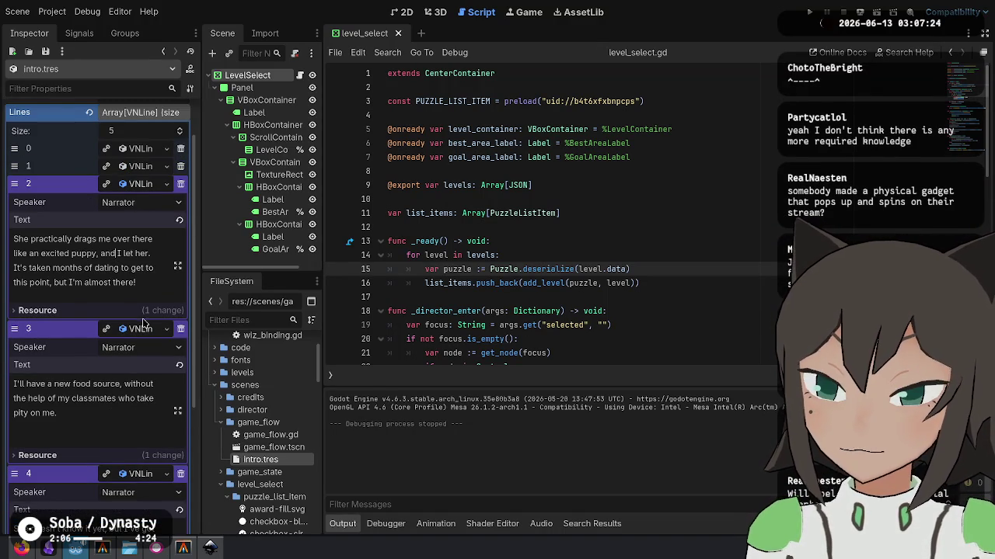
Replace line 2's ending 'I'm almost there!' with 'she's a real catch!'.
left_click(152, 254)
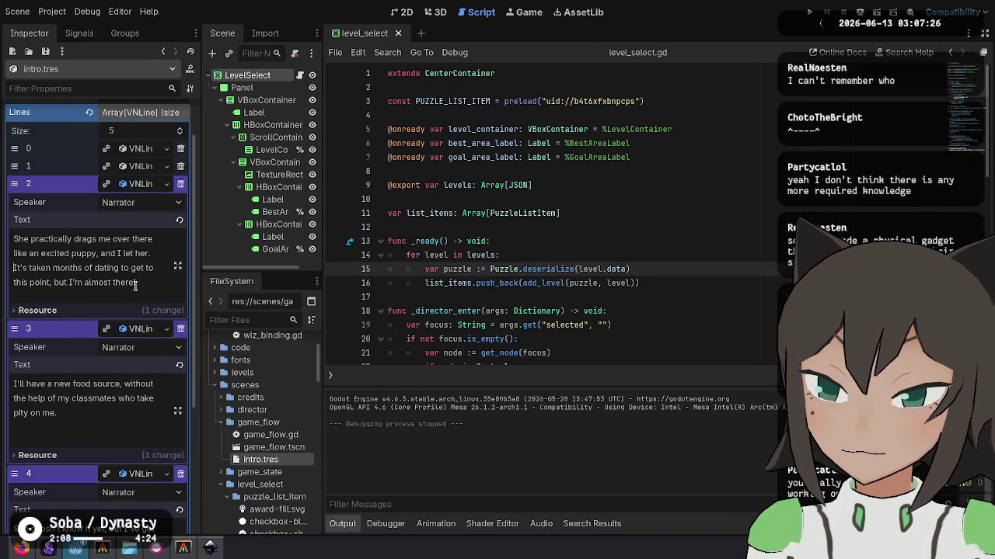
mouse_move(120, 283)
left_mouse_down()
mouse_move(50, 267)
mouse_move(118, 268)
mouse_move(69, 283)
mouse_move(86, 283)
left_mouse_up()
left_click(102, 254)
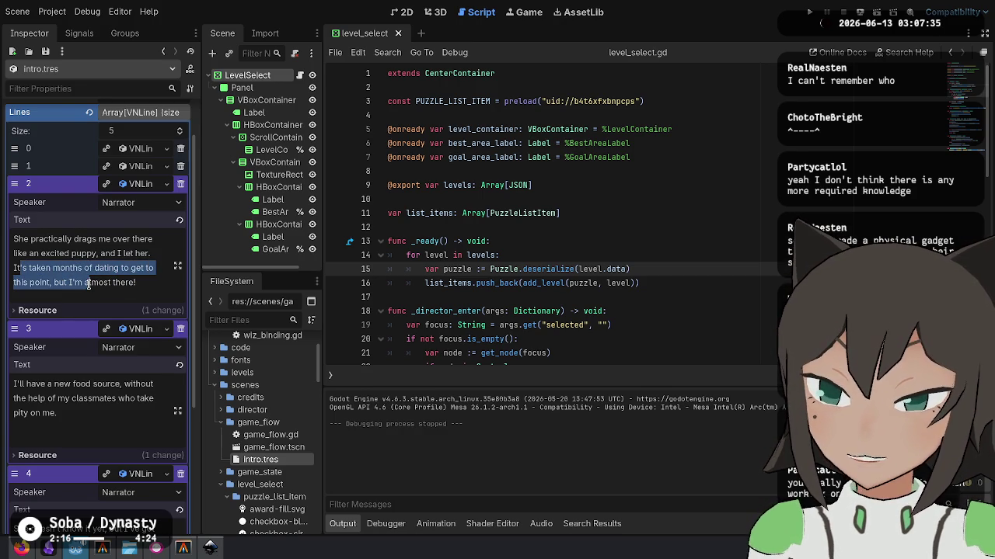
left_click(75, 285)
key("shift+End")
type("s")
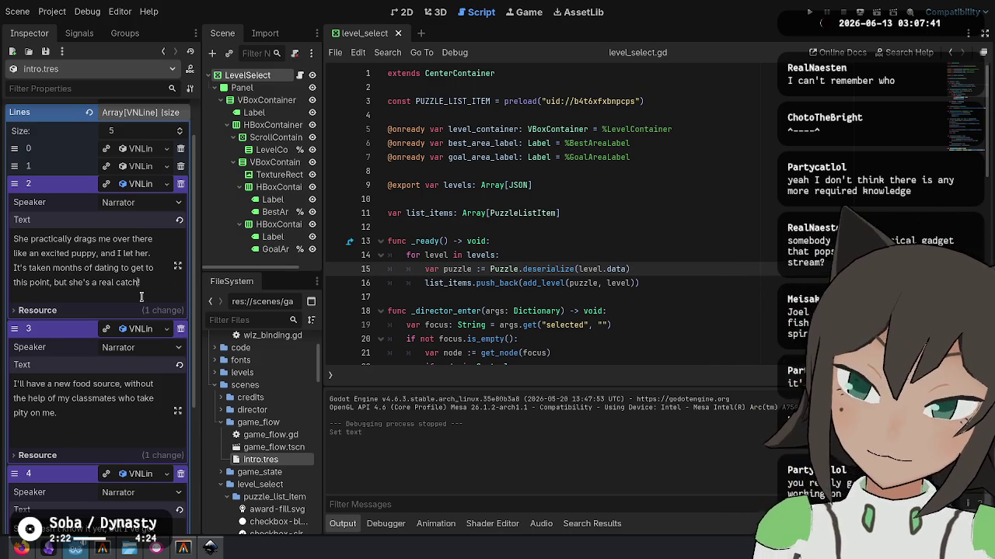
left_click(177, 266)
key("Escape")
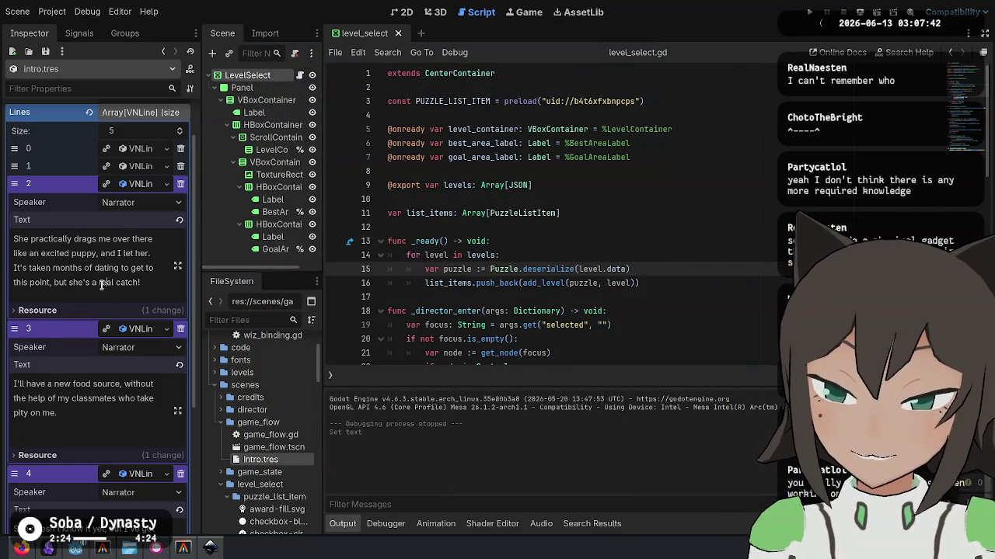
mouse_move(30, 268)
left_mouse_down()
mouse_move(87, 254)
mouse_move(50, 282)
mouse_move(113, 282)
left_mouse_up()
mouse_move(34, 387)
left_mouse_down()
mouse_move(23, 385)
mouse_move(61, 413)
left_mouse_up()
left_click(58, 413)
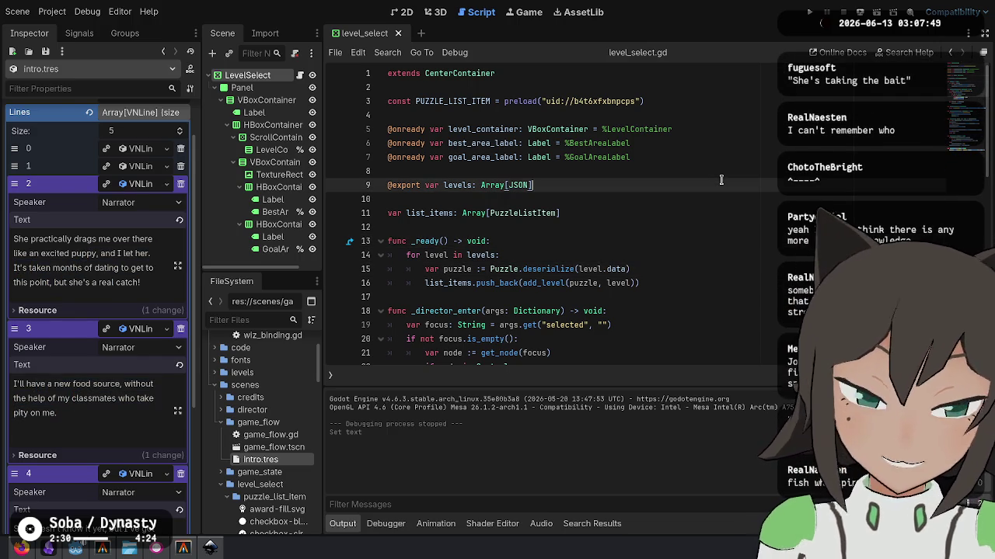
Run git status in the terminal and stage the intro.tres hunk with git add -p.
left_click(104, 552)
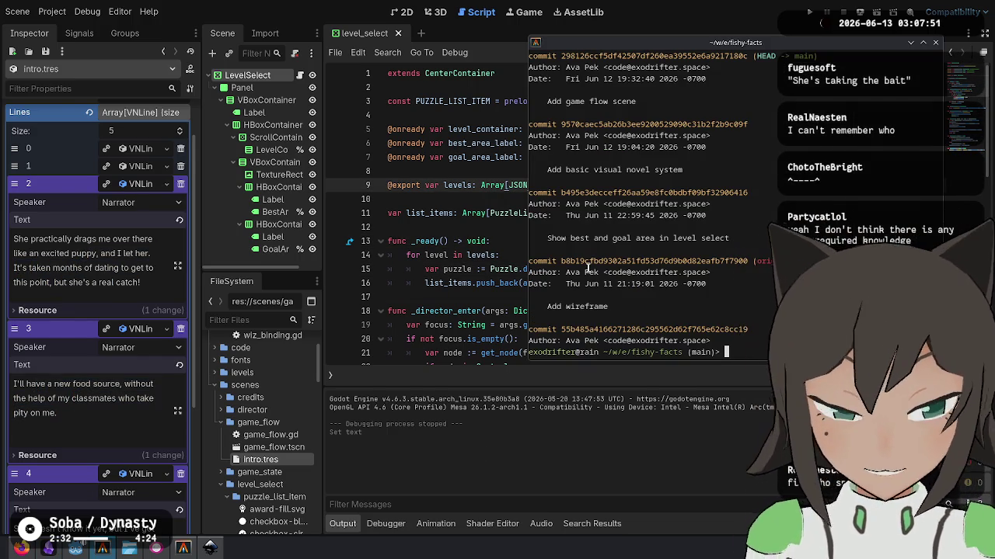
type("git status")
key("Return")
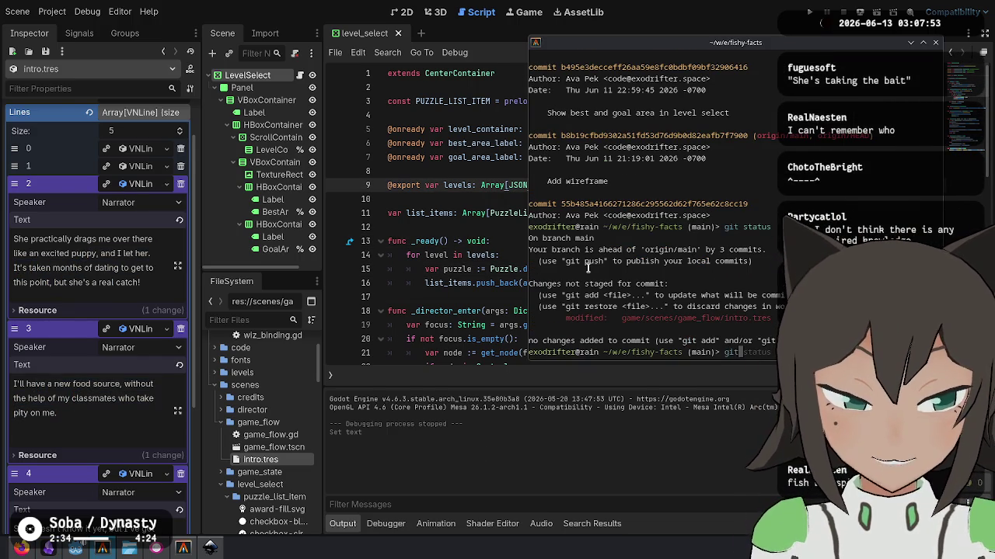
type("add -")
key("Return")
type("y")
key("Return")
Amend the staged change into the 'Add game flow scene' commit and close the terminal.
type("git")
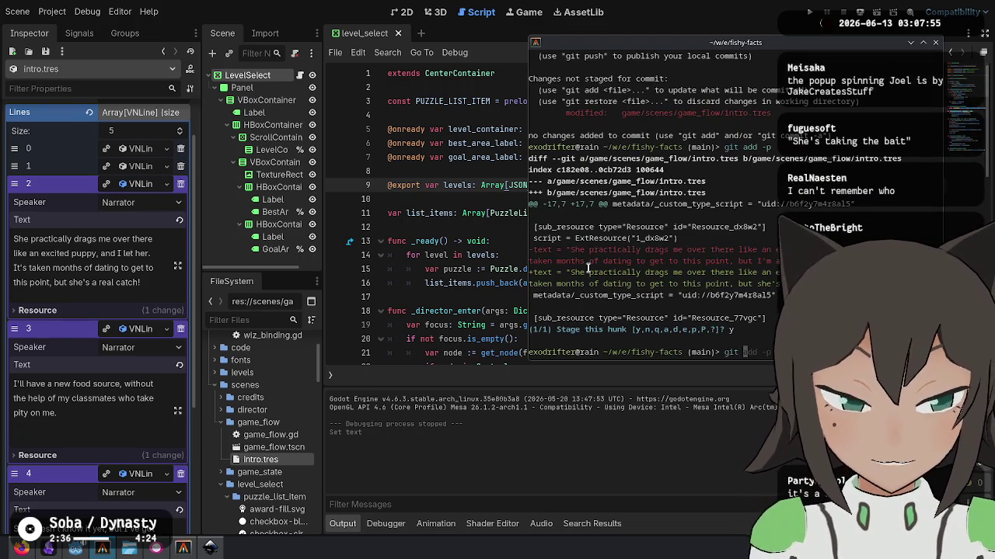
key("Return")
type("Add game flow scene:wq")
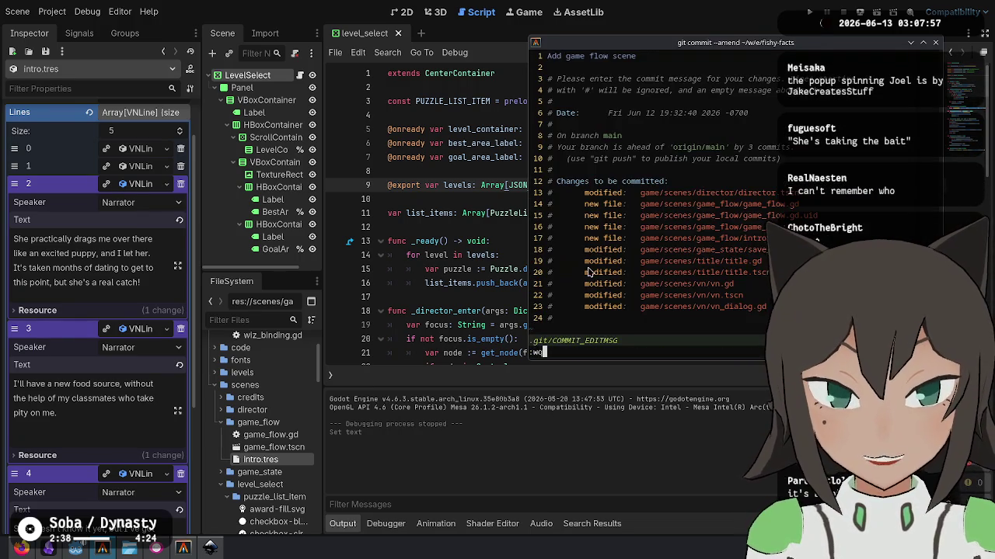
key("Return")
key("ctrl+d")
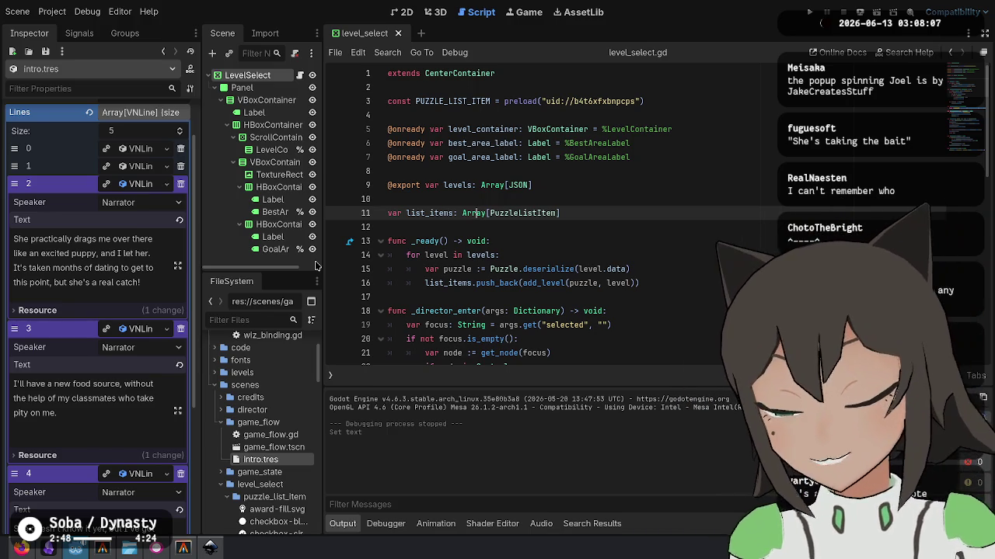
Review the TODO list in Obsidian, then bring the colors.svg Inkscape window forward.
mouse_move(3, 4)
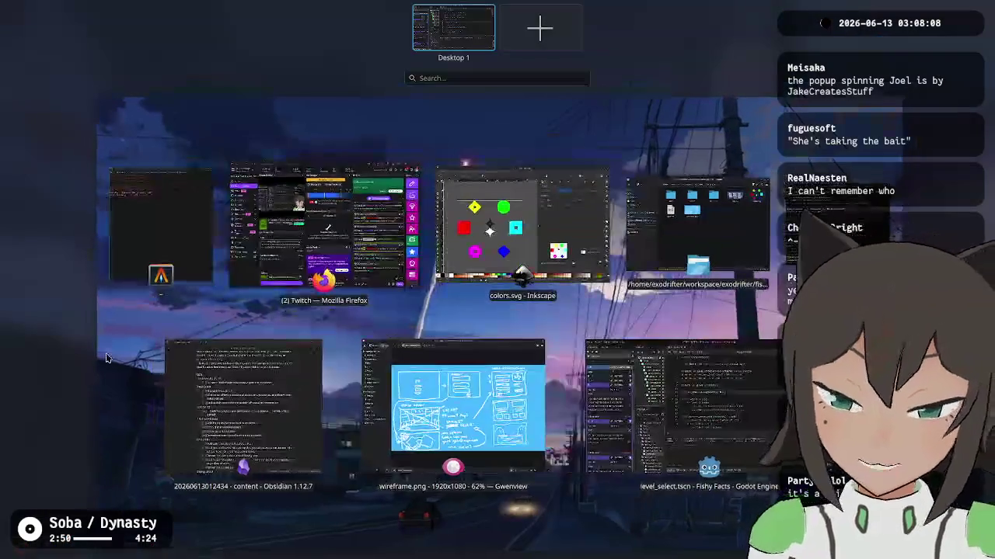
left_click(222, 415)
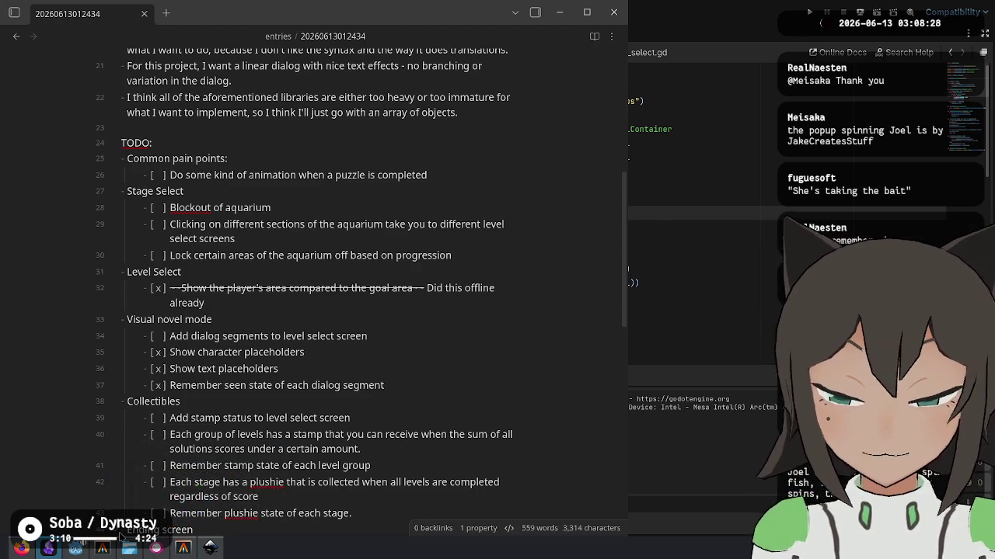
mouse_move(210, 548)
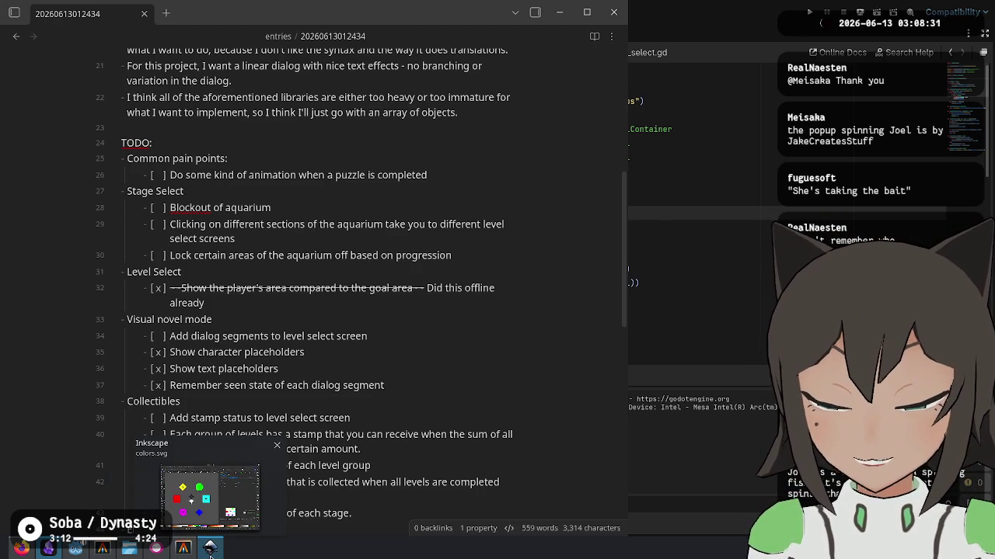
left_click(198, 505)
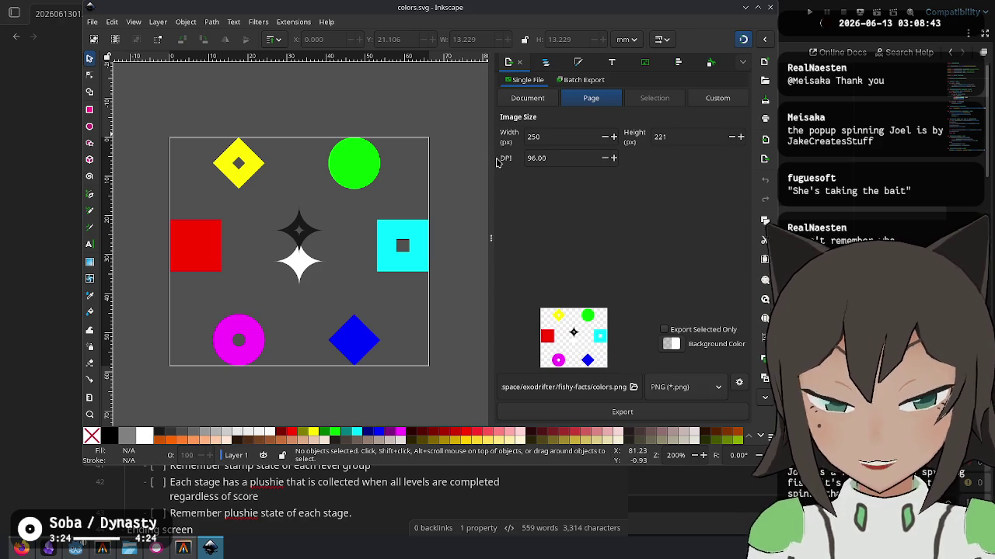
Close the Inkscape colors.svg window and return to the Godot editor.
mouse_move(541, 8)
left_mouse_down()
mouse_move(546, 74)
mouse_move(544, 30)
mouse_move(522, 30)
mouse_move(536, 34)
left_mouse_up()
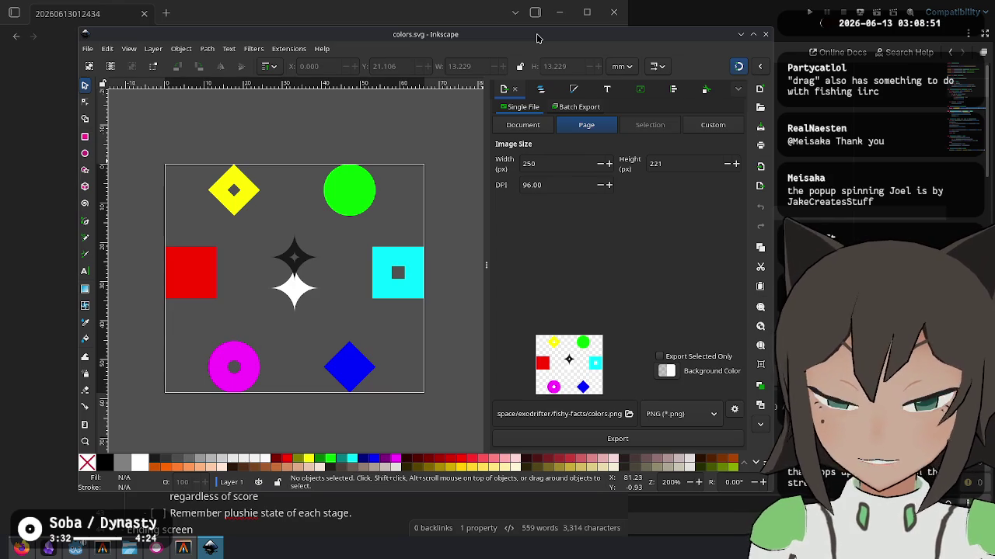
left_click(766, 34)
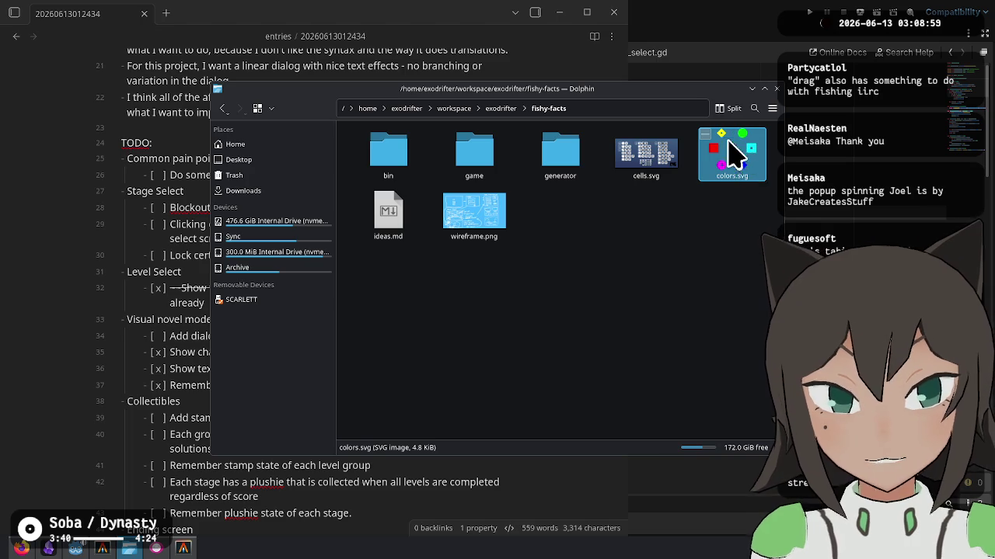
left_click(75, 548)
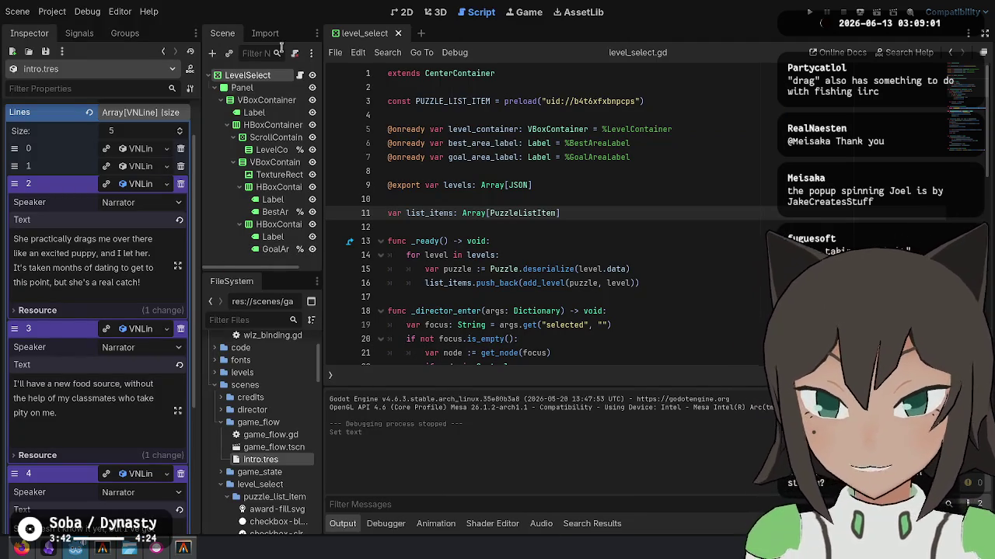
Open tile_3d.tscn from the FileSystem dock and view its four meshes in the 3D workspace.
left_click(255, 321)
scroll(263, 420, "down", 8)
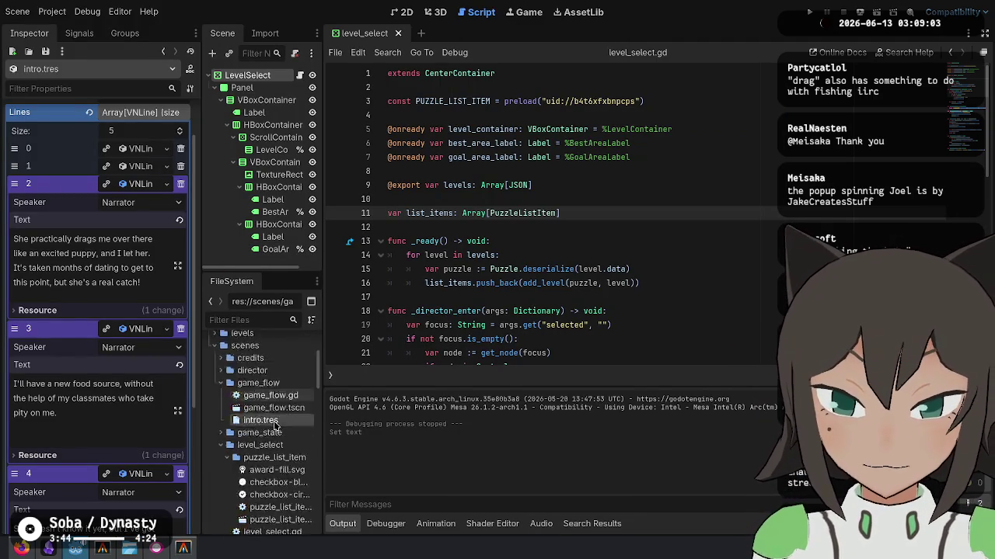
scroll(263, 431, "down", 10)
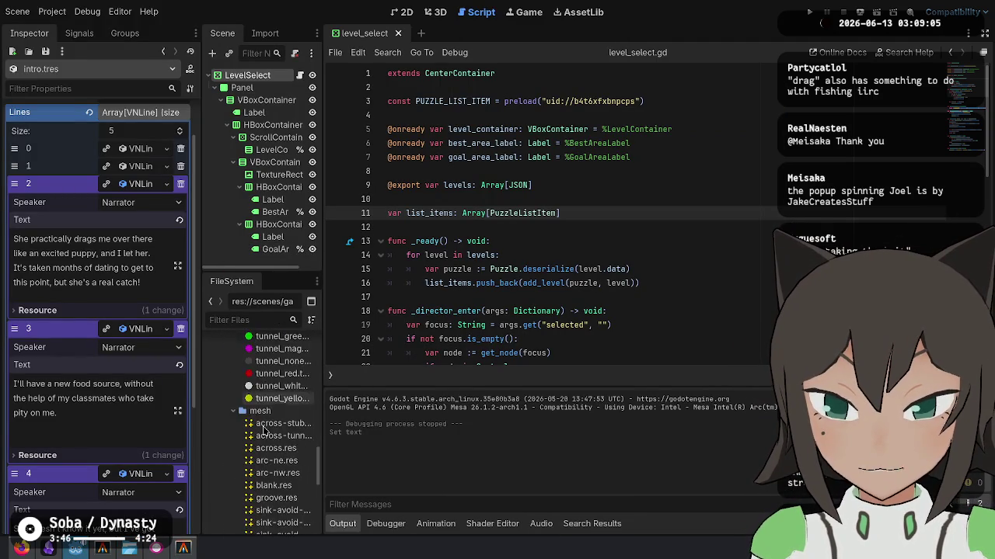
scroll(264, 431, "down", 5)
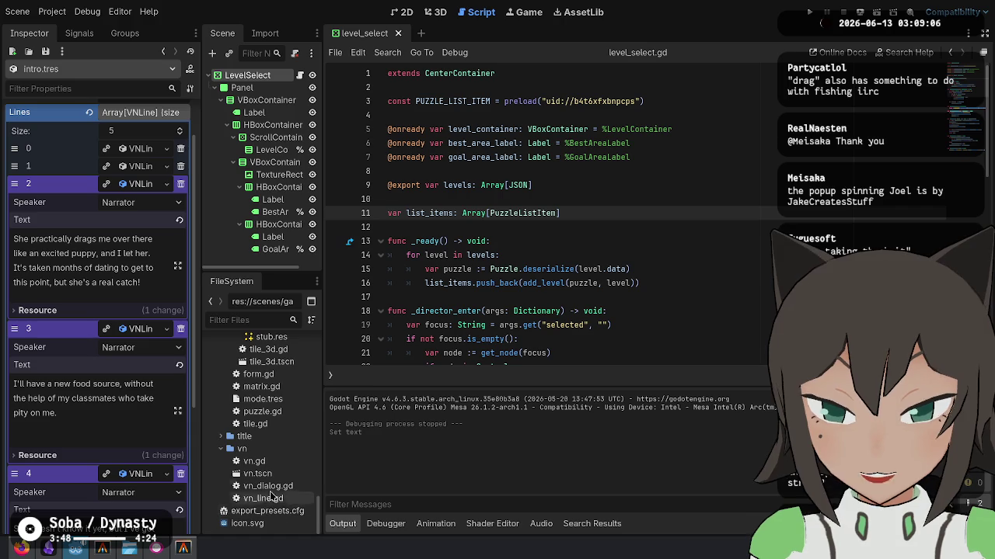
scroll(241, 422, "up", 3)
scroll(256, 412, "down", 3)
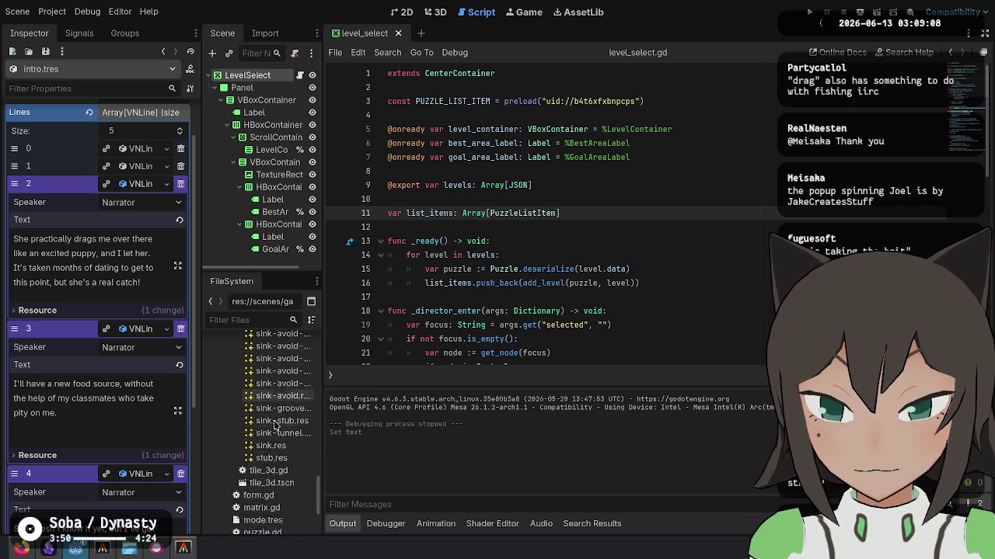
double_click(271, 435)
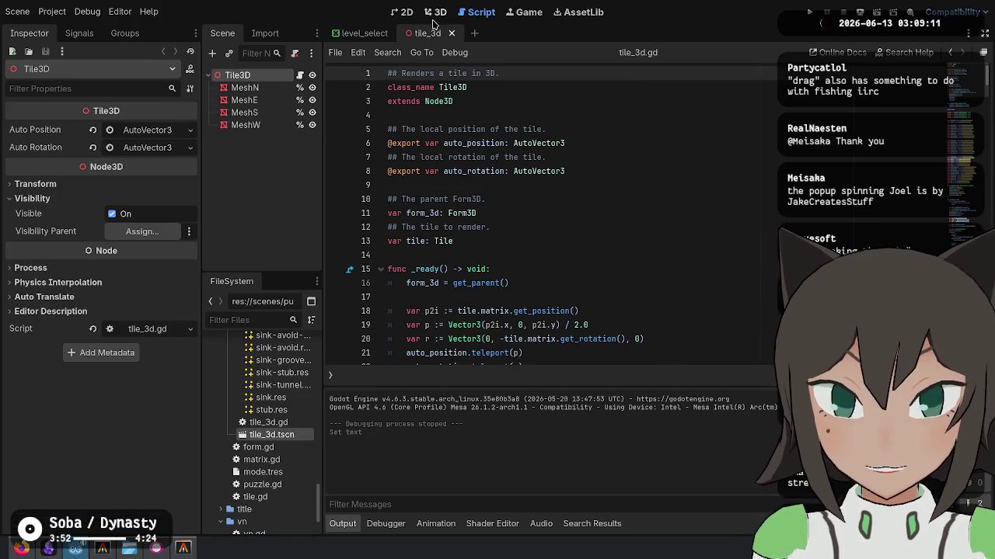
left_click(435, 12)
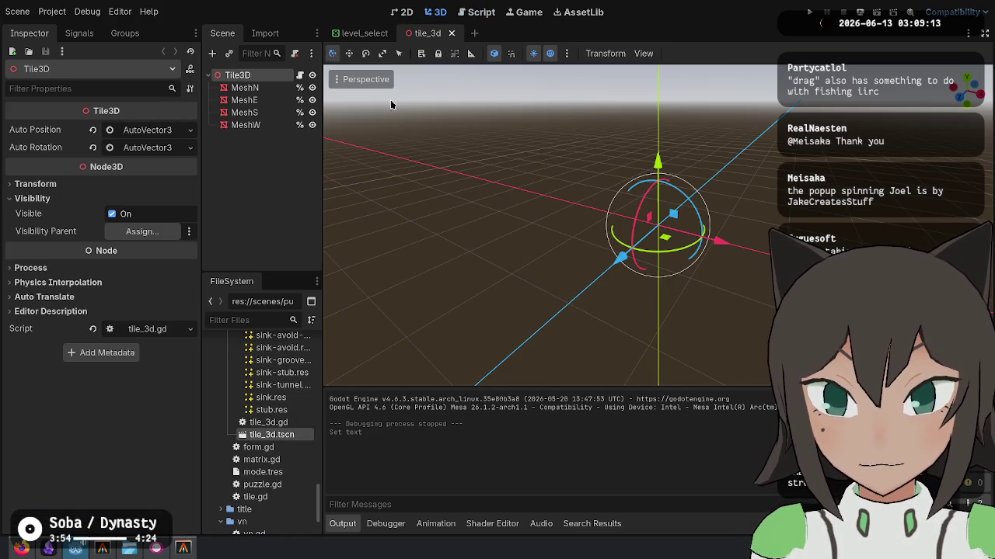
scroll(278, 427, "up", 10)
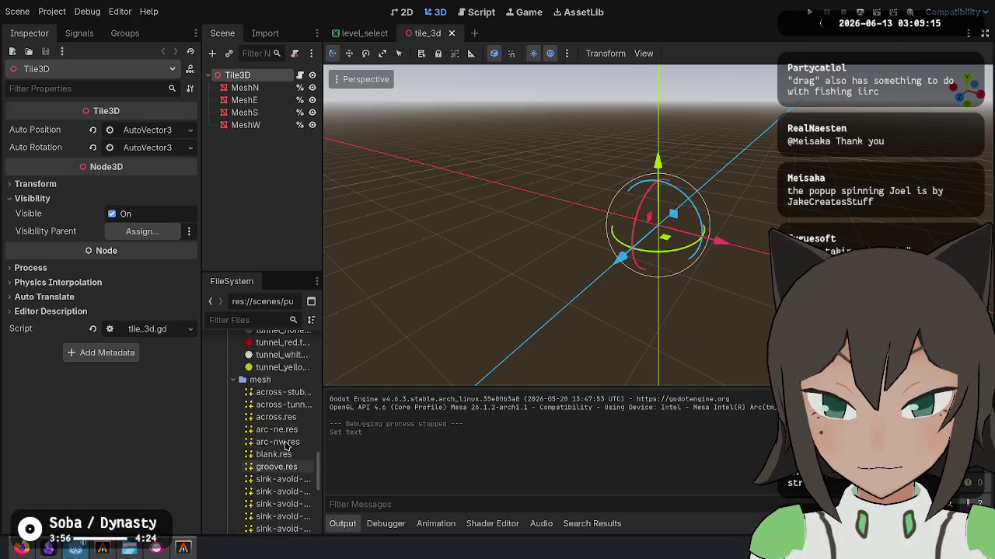
left_click(52, 12)
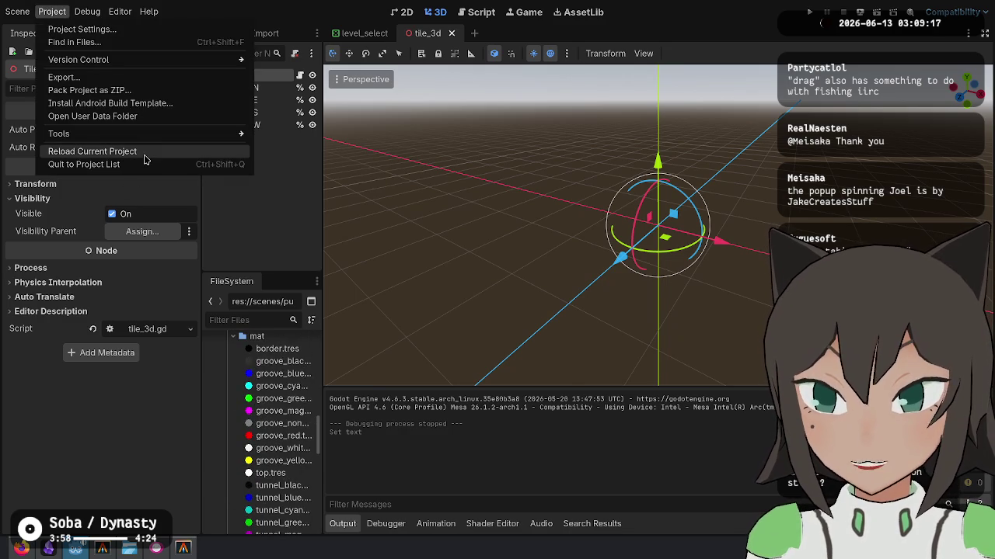
Quit to the Project List and open the generator project.
left_click(142, 165)
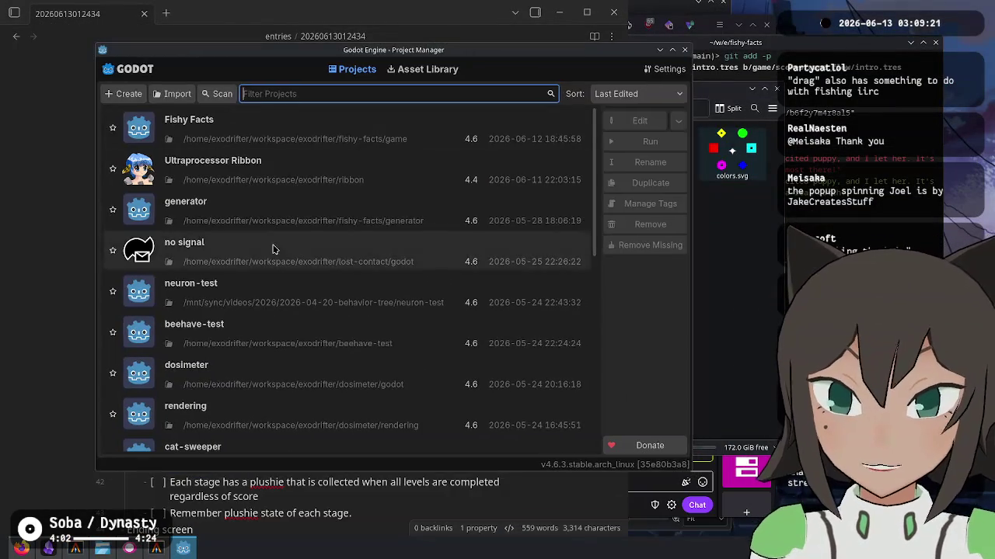
double_click(244, 206)
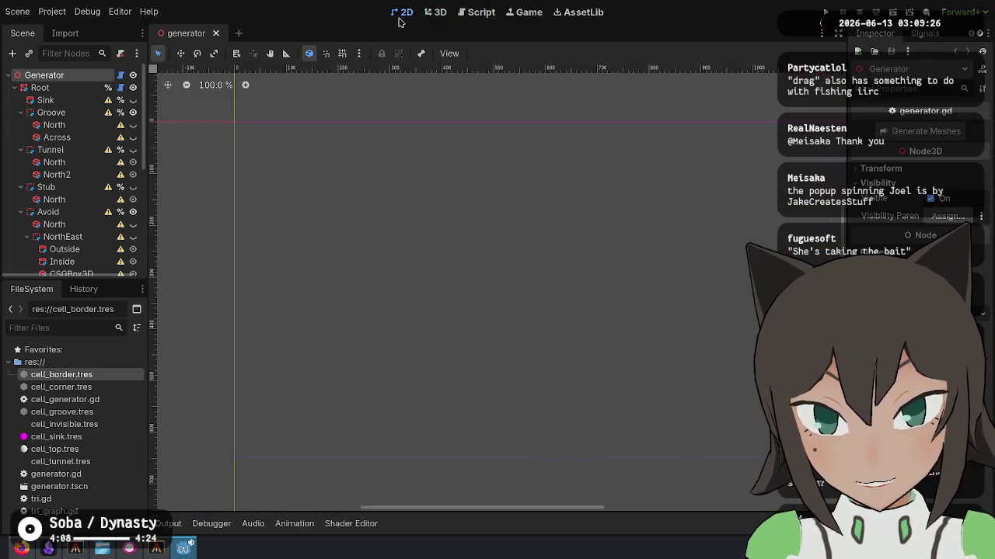
In 3D view, make the Sink node visible, select it and centre the view on it.
left_click(435, 11)
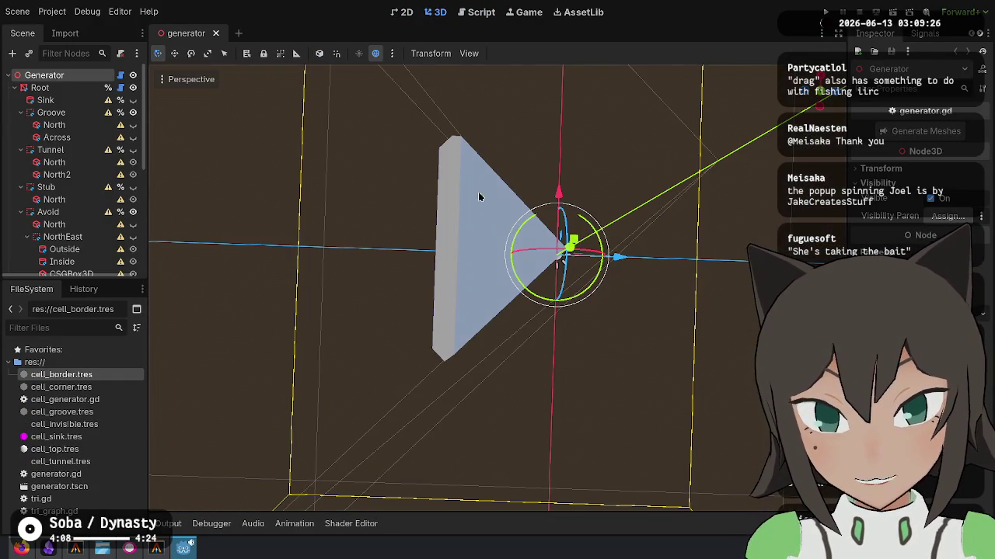
mouse_move(544, 327)
left_mouse_down()
mouse_move(528, 270)
mouse_move(519, 292)
mouse_move(570, 284)
left_mouse_up()
left_click(133, 100)
mouse_move(195, 156)
left_mouse_down()
mouse_move(173, 115)
mouse_move(420, 241)
left_mouse_up()
left_click(41, 100)
double_click(79, 101)
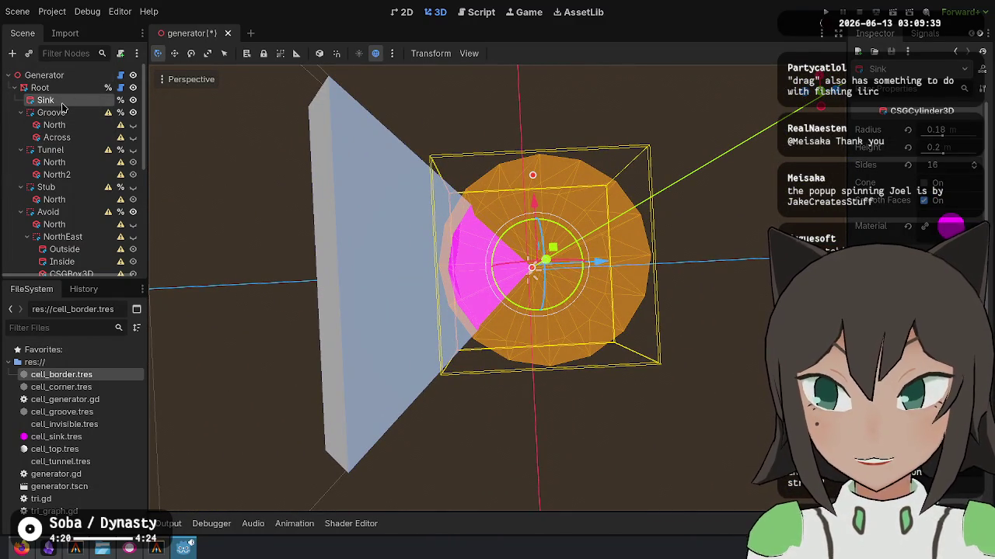
Orbit and zoom around the Sink cylinder (0.18 m radius, 0.2 m height) to inspect it.
left_click_drag(482, 201, 575, 326)
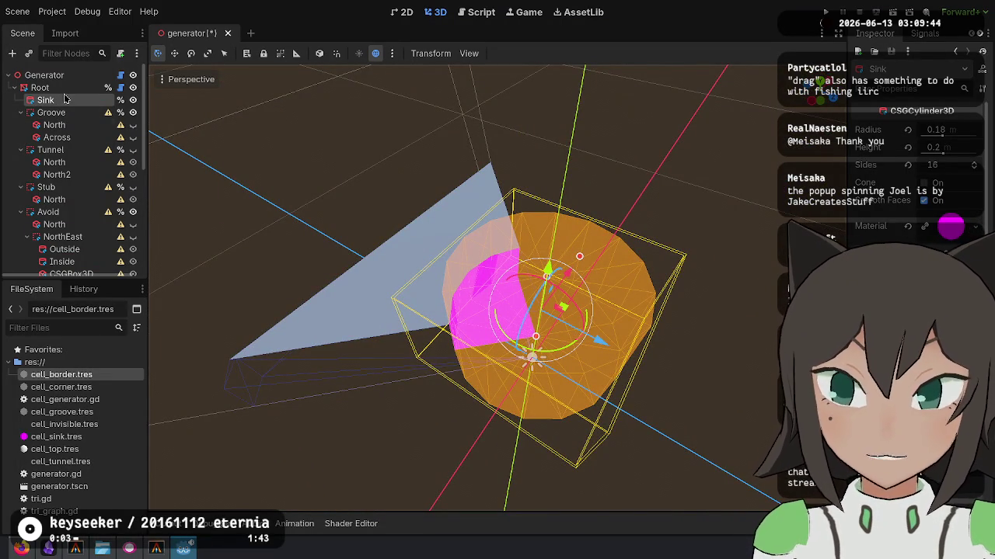
mouse_move(337, 231)
left_mouse_down()
mouse_move(357, 249)
mouse_move(389, 225)
mouse_move(404, 272)
mouse_move(534, 327)
left_mouse_up()
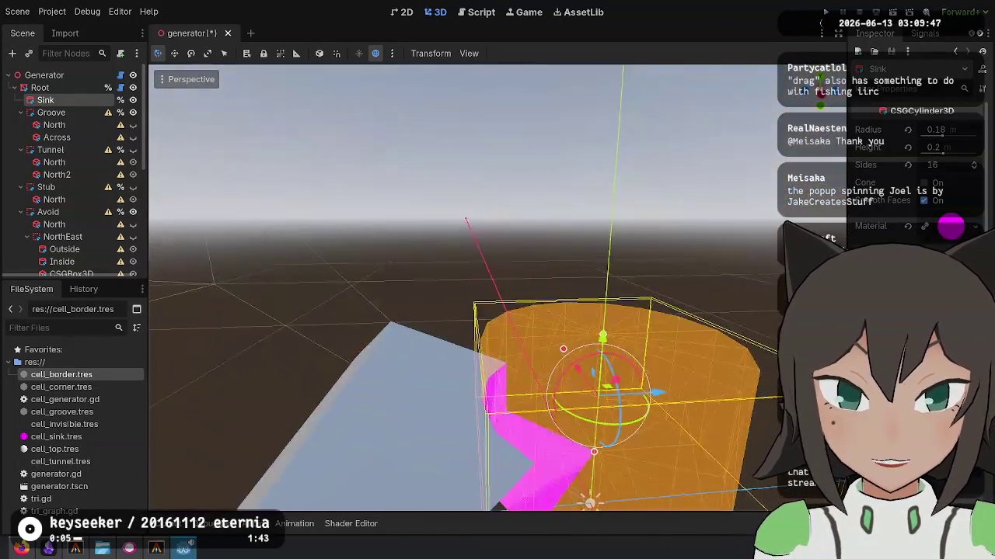
scroll(458, 288, "down", 3)
mouse_move(341, 196)
left_mouse_down()
mouse_move(399, 243)
mouse_move(458, 264)
mouse_move(498, 373)
mouse_move(508, 326)
mouse_move(707, 318)
mouse_move(627, 438)
mouse_move(591, 435)
mouse_move(528, 373)
mouse_move(652, 342)
left_mouse_up()
mouse_move(371, 470)
left_mouse_down()
mouse_move(466, 497)
mouse_move(698, 490)
mouse_move(668, 478)
mouse_move(707, 501)
mouse_move(154, 493)
left_mouse_up()
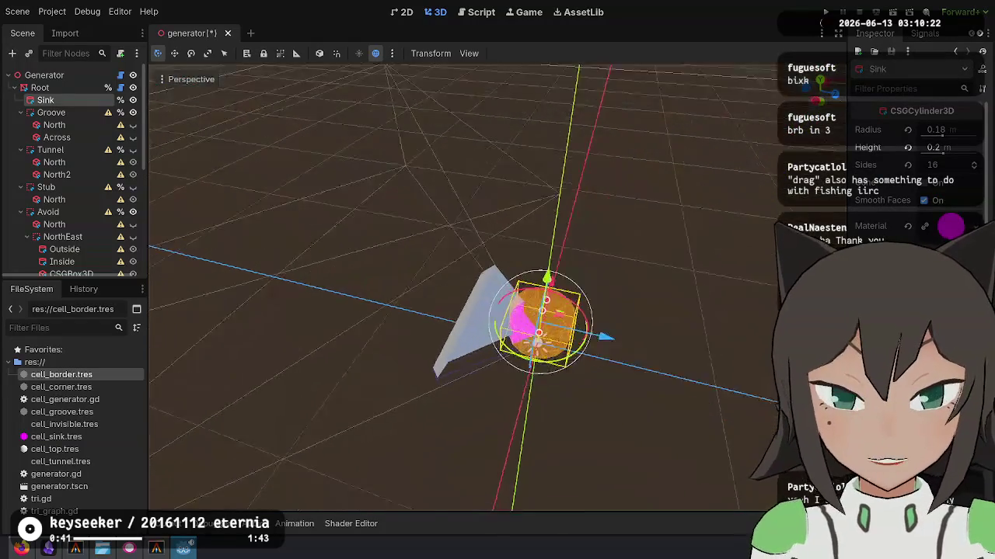
left_click_drag(169, 457, 190, 489)
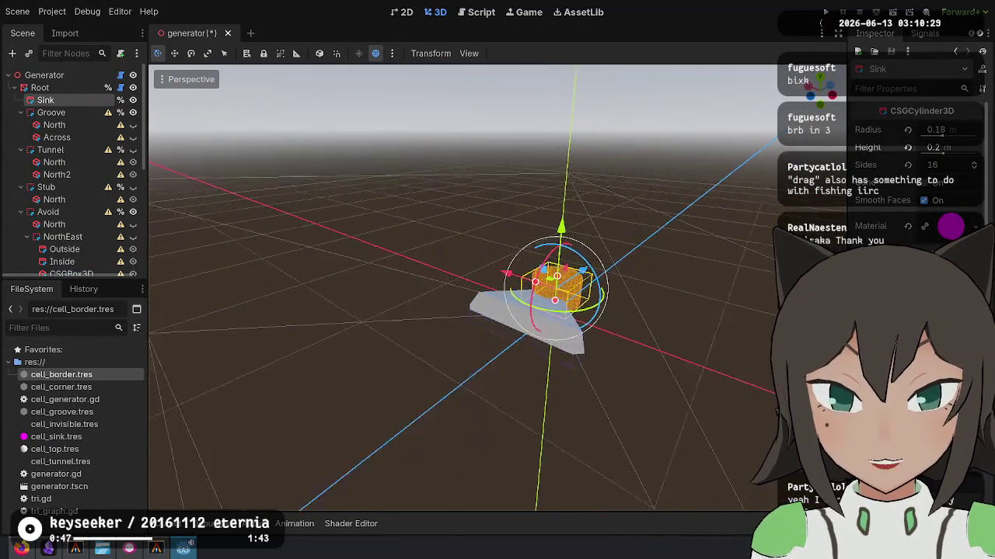
mouse_move(173, 471)
left_mouse_down()
mouse_move(199, 502)
mouse_move(159, 466)
mouse_move(167, 486)
mouse_move(175, 466)
mouse_move(192, 474)
mouse_move(154, 451)
left_mouse_up()
left_click_drag(547, 401, 498, 460)
mouse_move(226, 506)
left_mouse_down()
mouse_move(204, 483)
mouse_move(191, 489)
mouse_move(232, 504)
mouse_move(202, 504)
mouse_move(167, 478)
mouse_move(233, 504)
mouse_move(202, 498)
mouse_move(161, 463)
left_mouse_up()
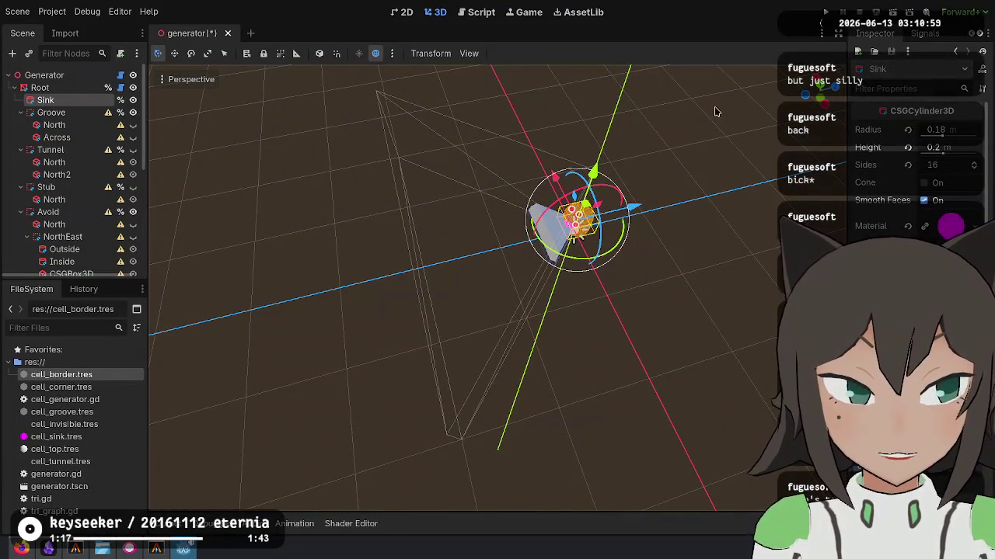
Reload the generator project discarding the unsaved Sink change, then quit to the Project List.
right_click(186, 550)
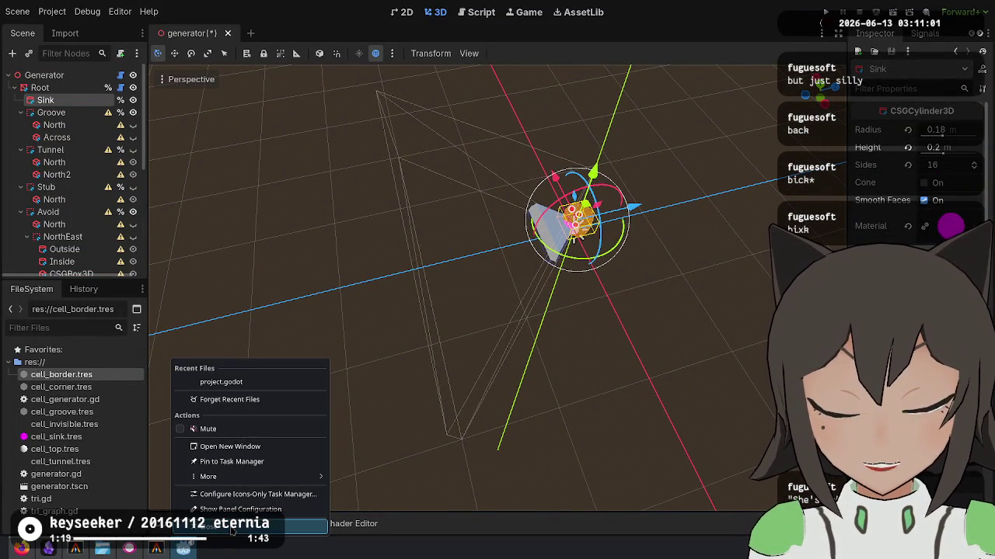
left_click(87, 11)
left_click(52, 11)
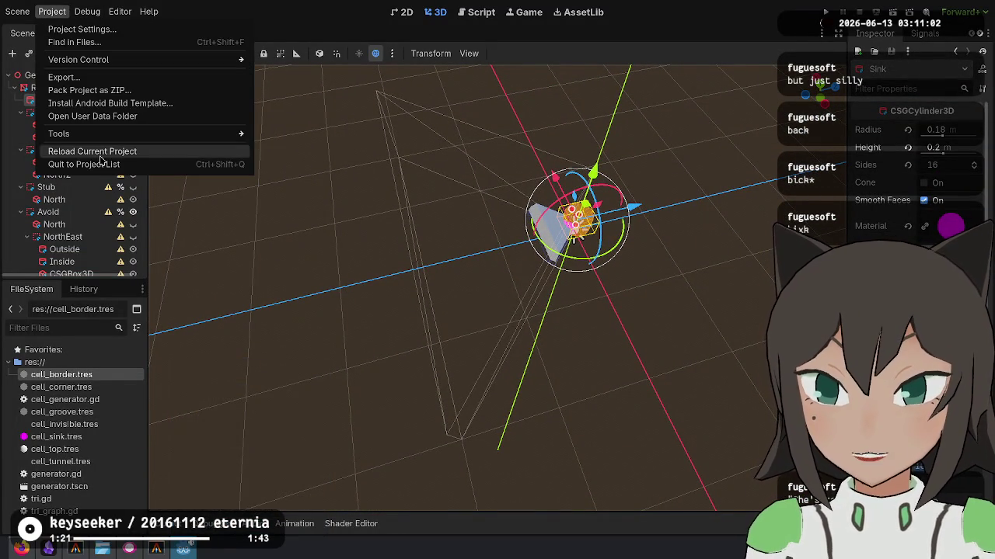
left_click(121, 152)
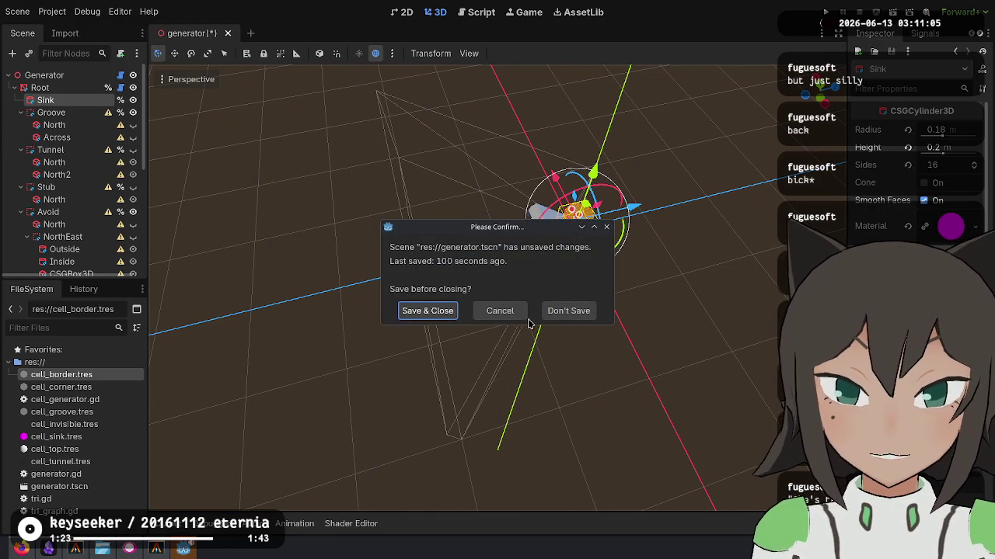
left_click(571, 311)
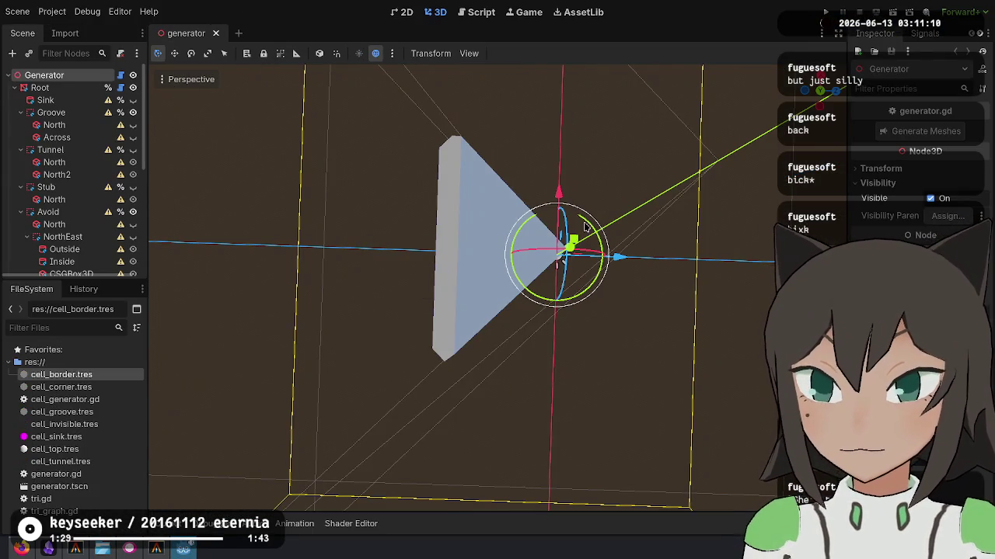
left_click(53, 10)
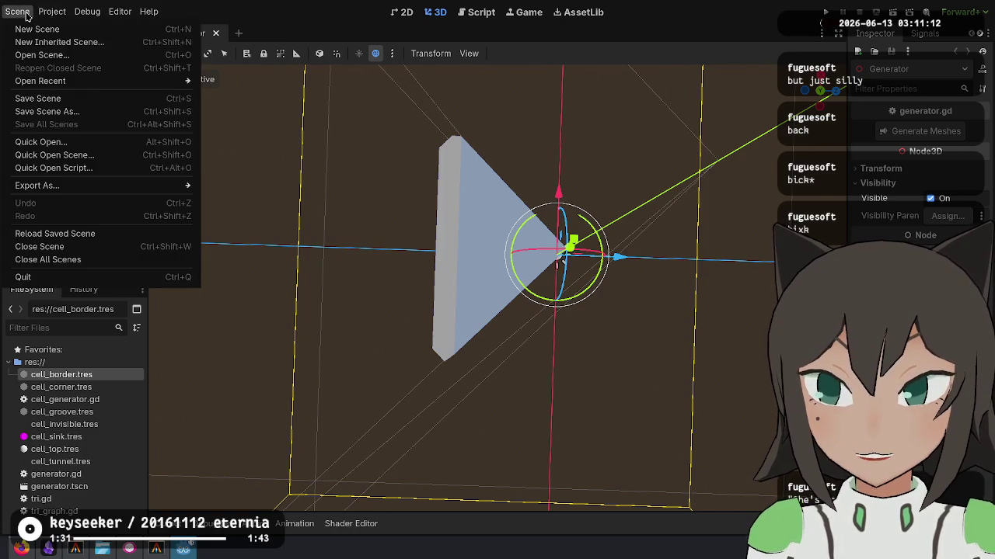
left_click(98, 165)
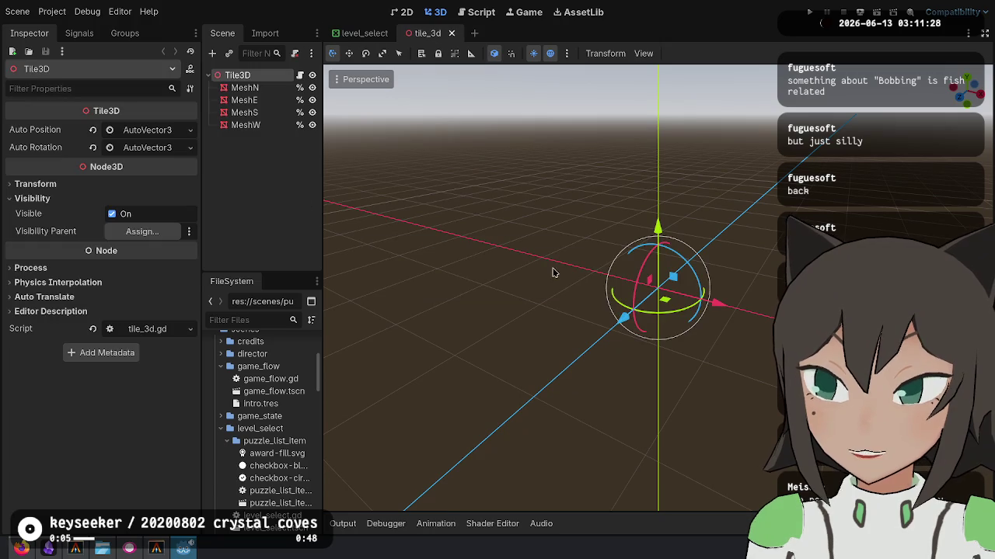
Close the tile_3d scene tab in the main project.
mouse_move(623, 199)
left_mouse_down()
mouse_move(590, 256)
mouse_move(559, 272)
mouse_move(590, 303)
mouse_move(621, 272)
left_mouse_up()
scroll(591, 303, "down", 8)
scroll(606, 287, "down", 6)
left_click(451, 33)
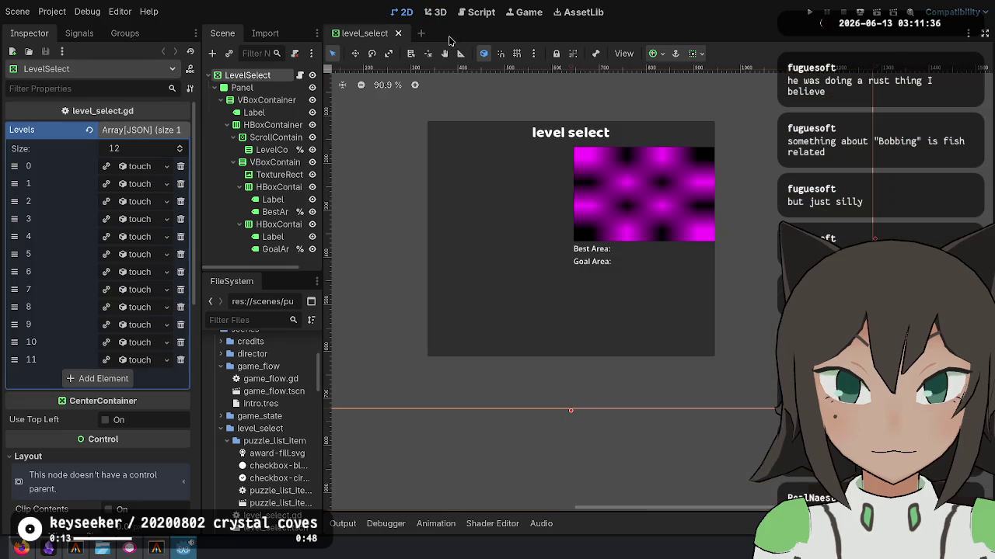
right_click(544, 204)
left_click(467, 181)
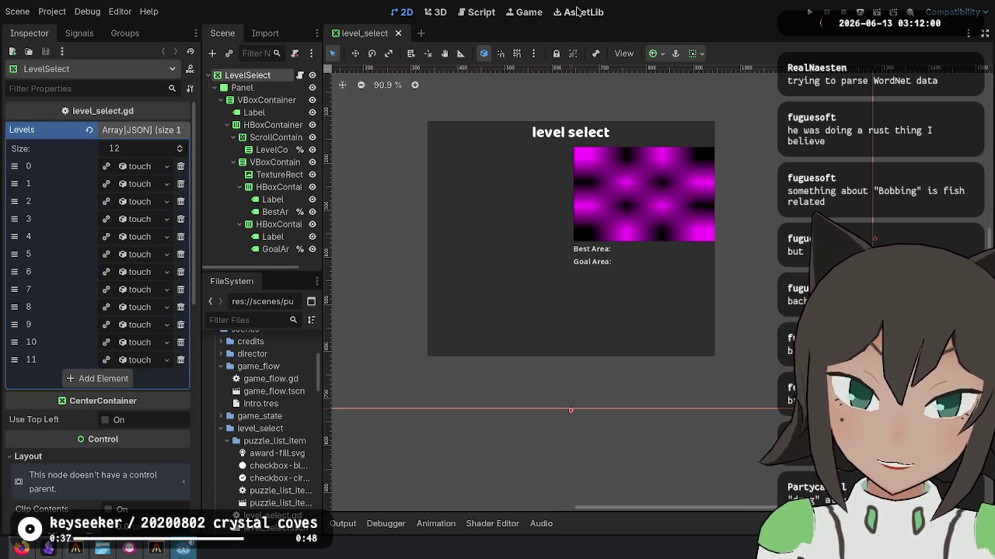
Show level_select.gd in the script editor with the caret on empty line 17.
left_click(478, 12)
left_click(537, 381)
left_click(478, 283)
left_click(646, 227)
left_click(643, 158)
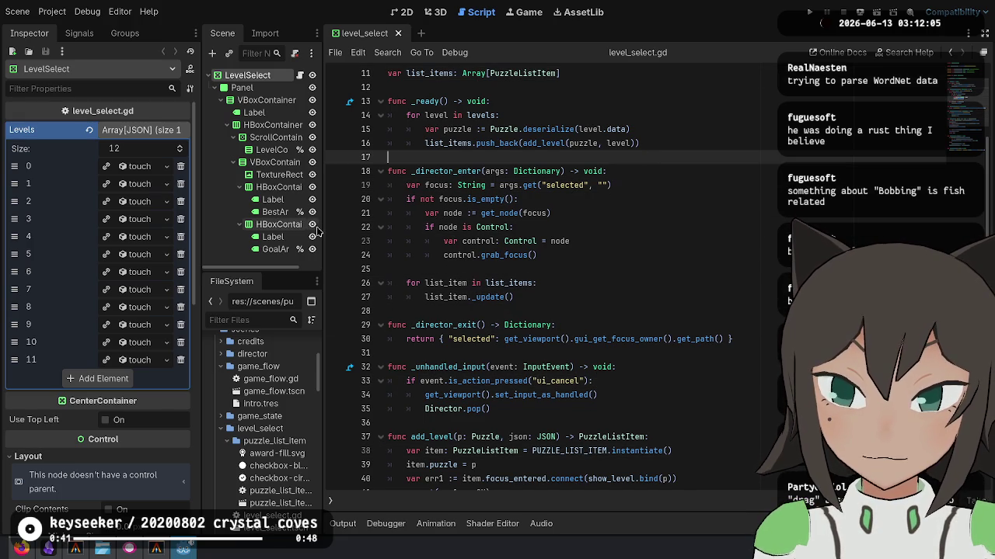
scroll(473, 200, "up", 3)
scroll(516, 208, "down", 9)
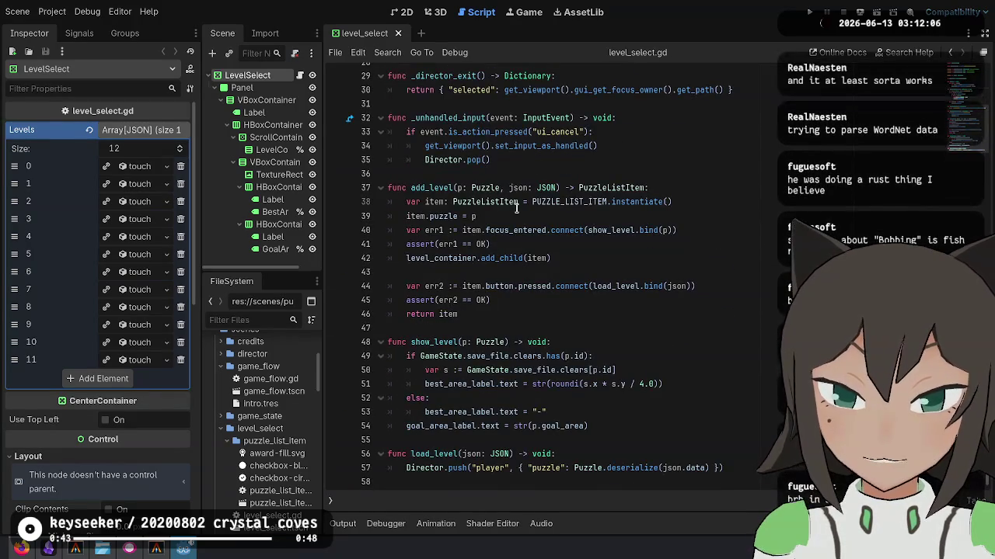
scroll(516, 207, "up", 9)
left_click(603, 209)
left_click(558, 180)
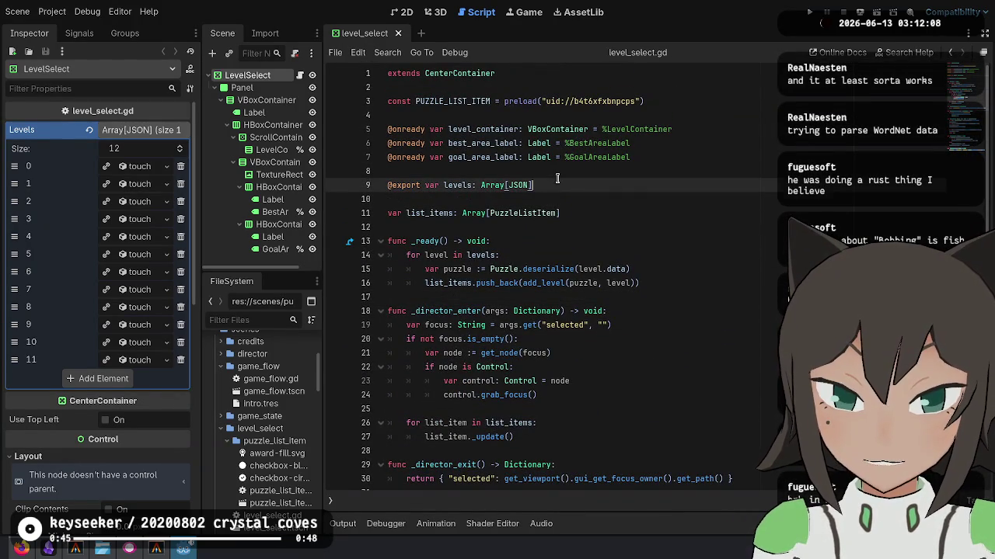
mouse_move(520, 182)
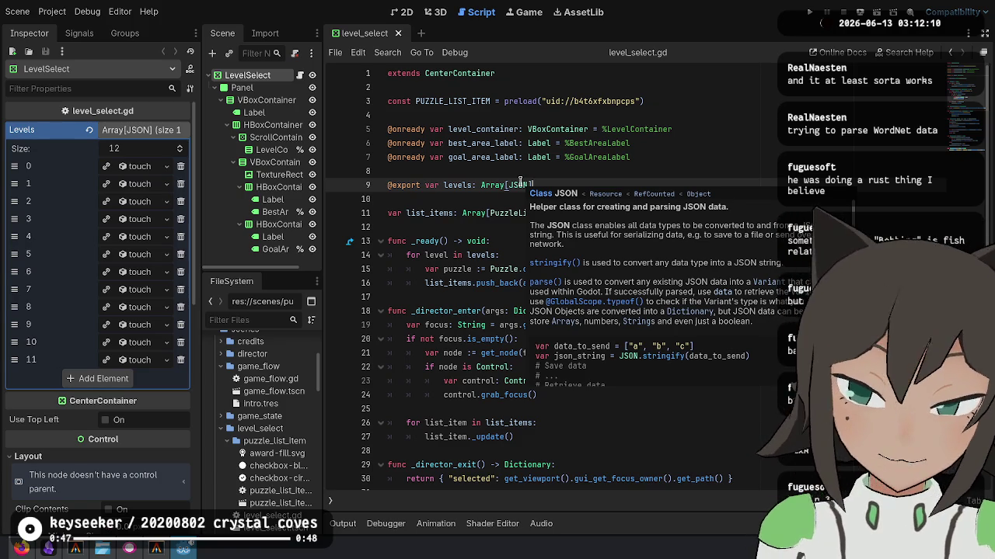
double_click(521, 184)
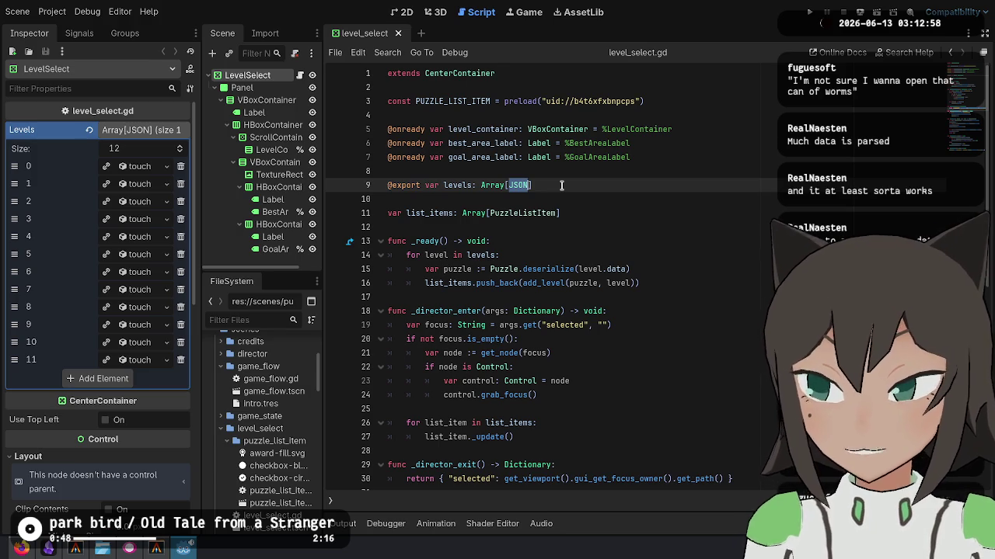
left_click(561, 185)
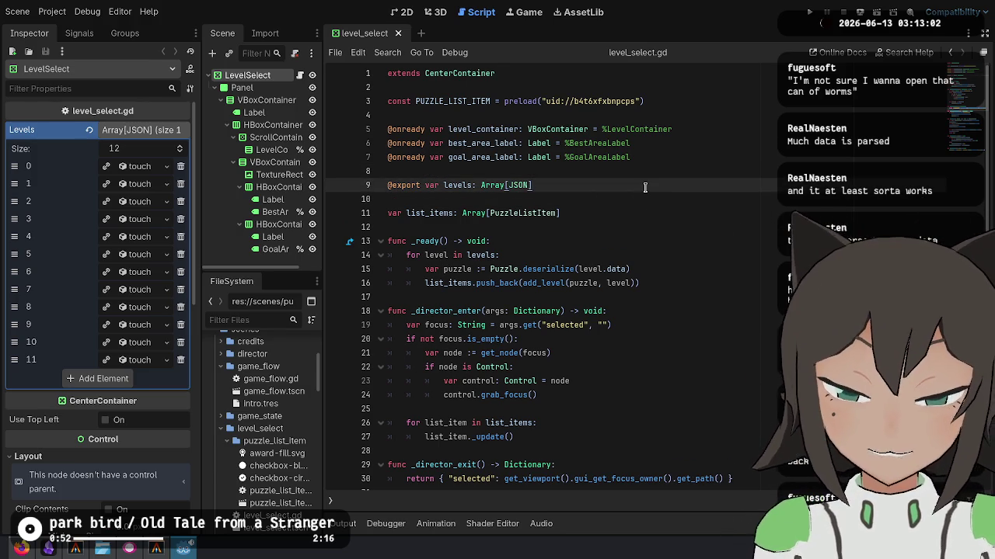
key("Down")
key("Down")
key("Down")
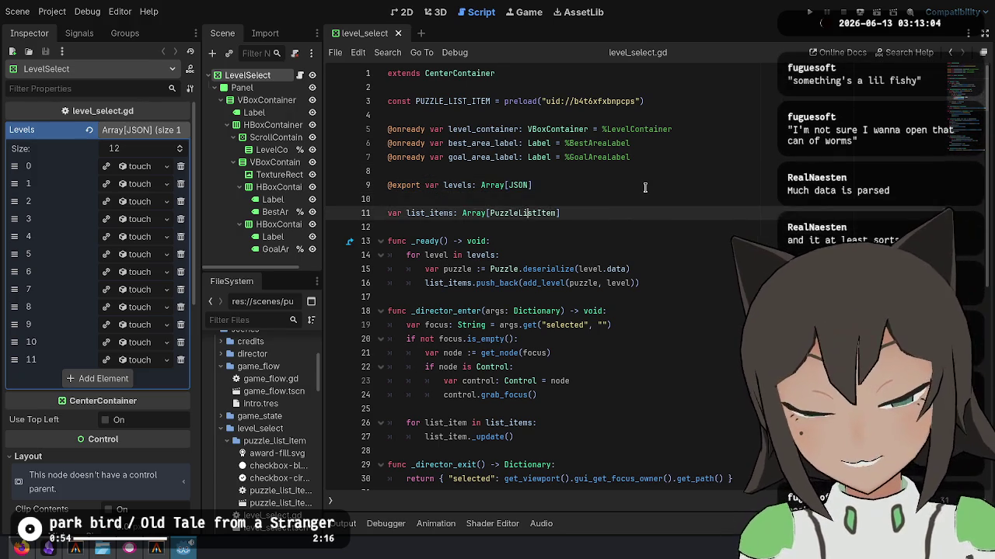
key("Up")
key("Up")
key("Up")
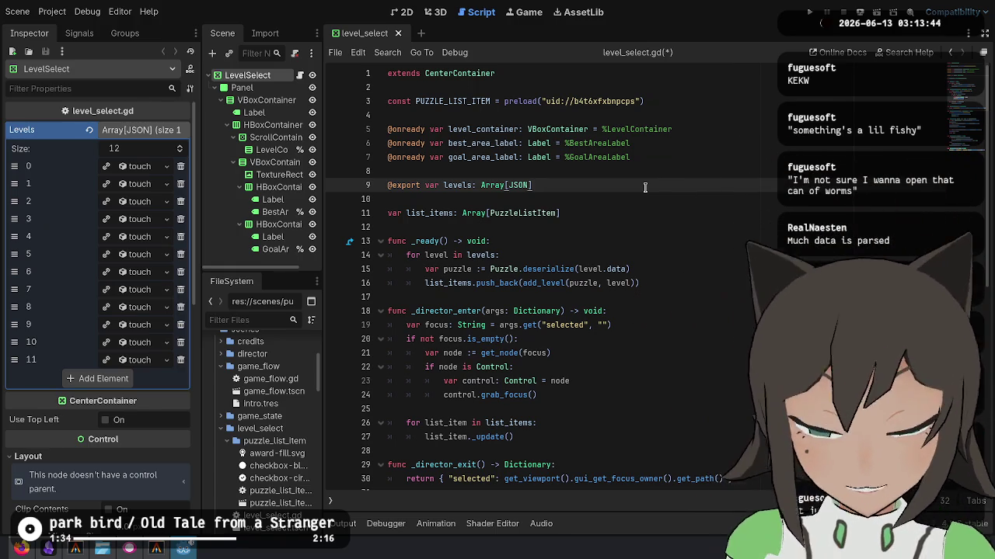
Change the exported array's element type from JSON to Resource.
key("ctrl+shift+Left")
key("BackSpace")
type("R")
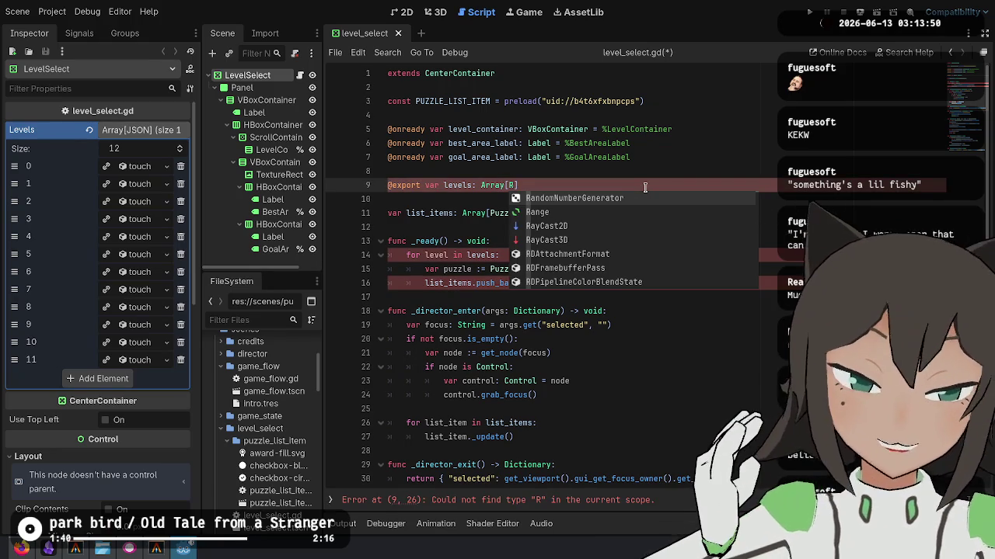
type("esource")
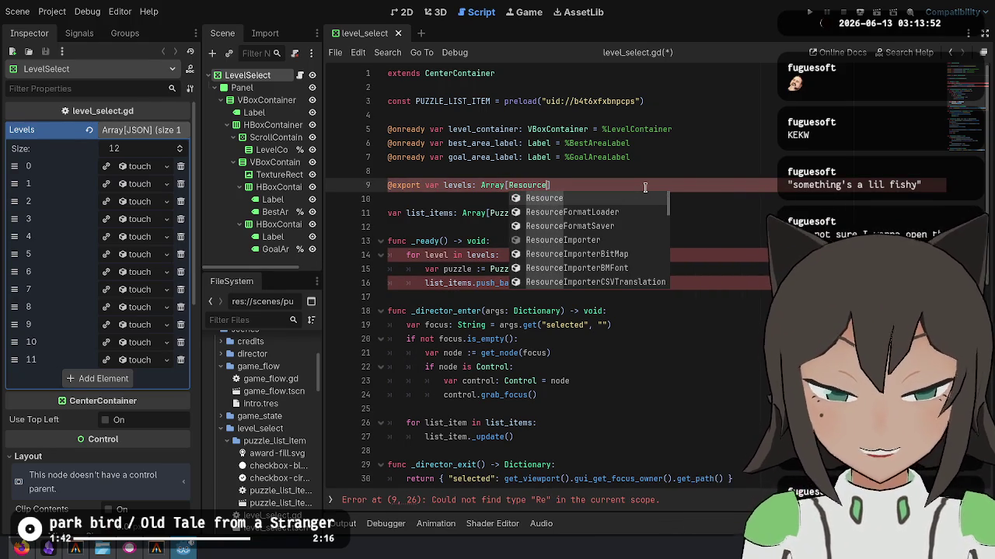
key("Return")
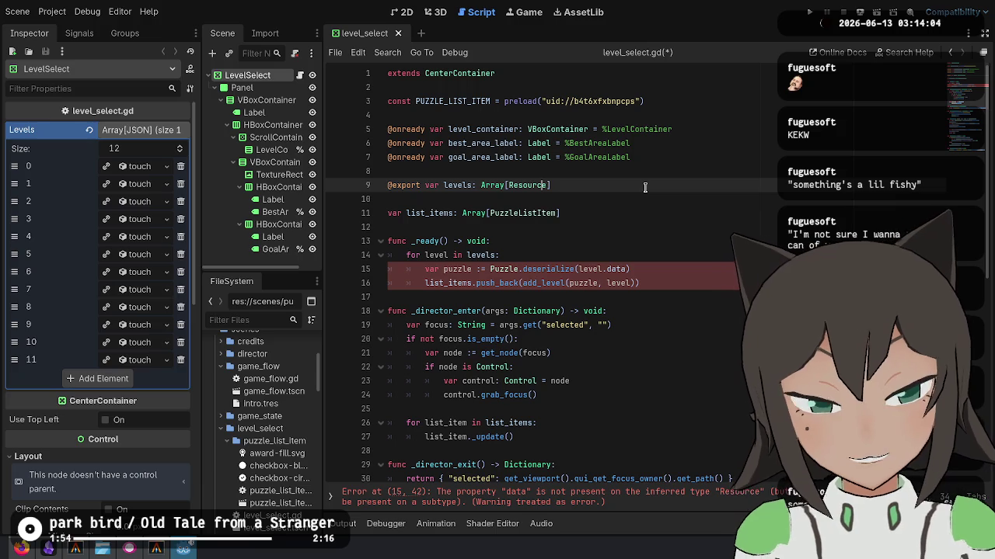
key("ctrl+shift+Right")
key("Right")
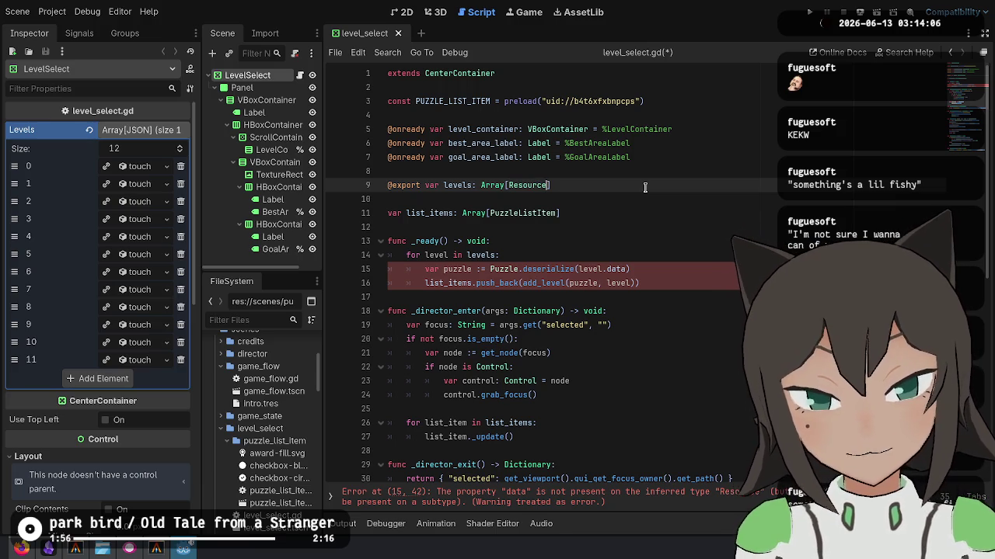
key("Right")
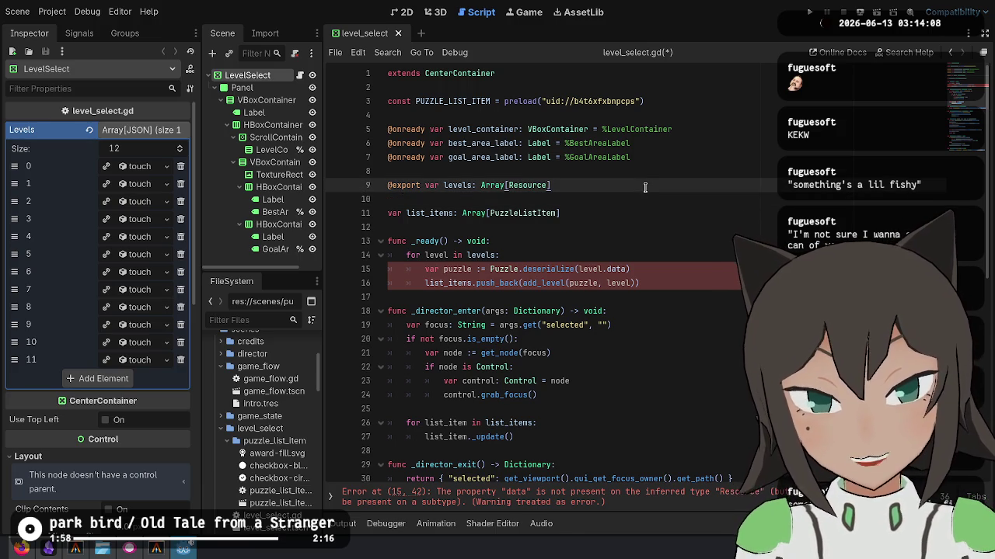
Rename the exported levels variable to items.
key("Down")
key("Down")
key("Down")
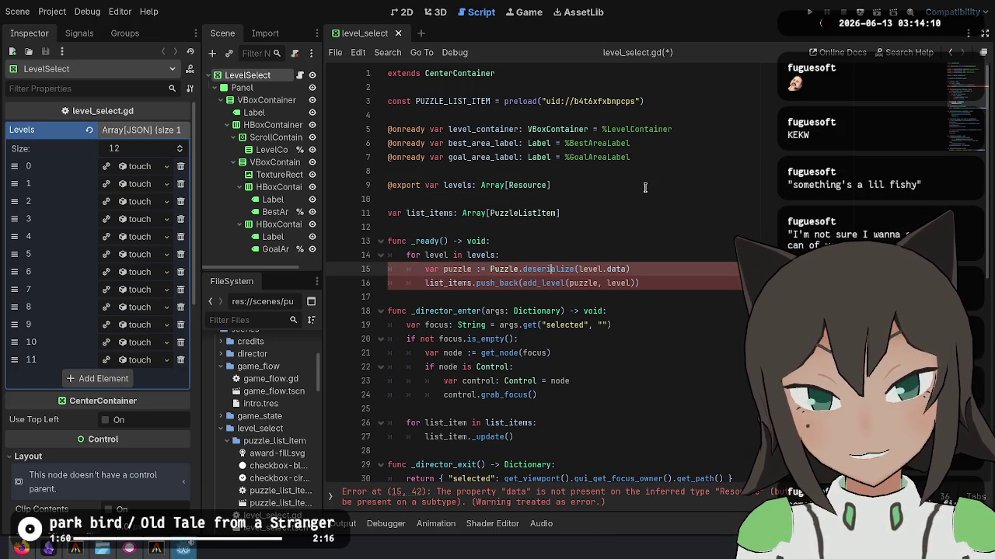
key("Up")
key("Up")
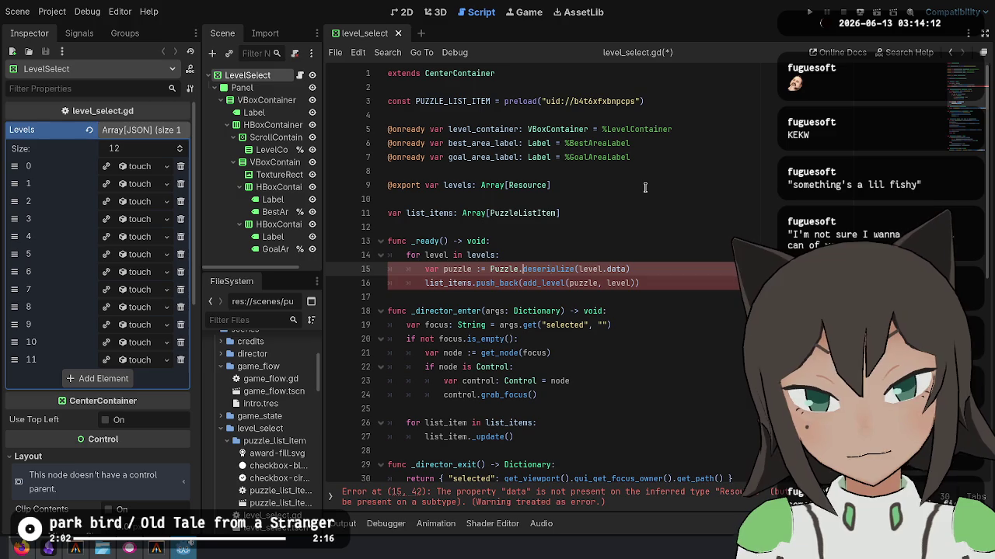
key("Up")
left_click(645, 187)
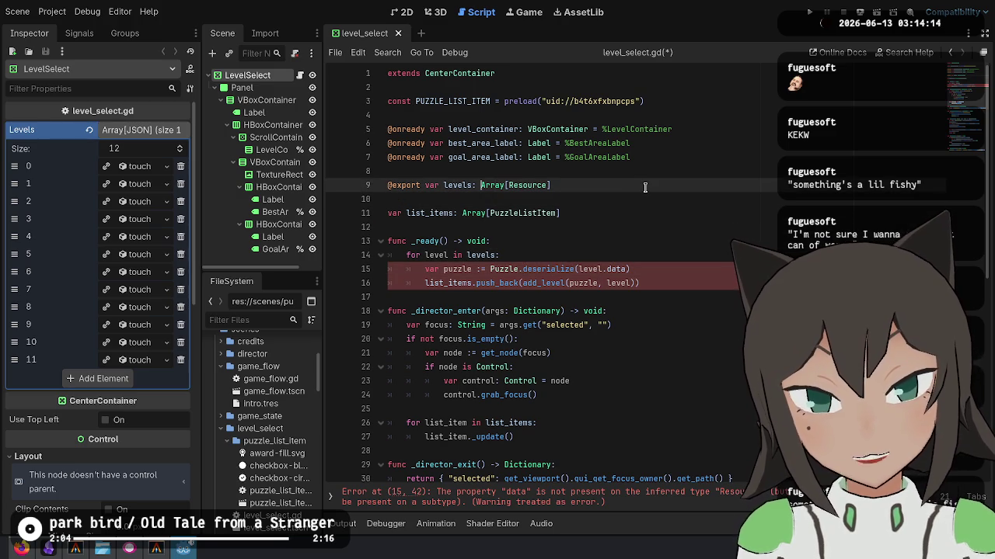
key("ctrl+Left")
key("ctrl+Left")
key("ctrl+Left")
key("ctrl+shift+Left")
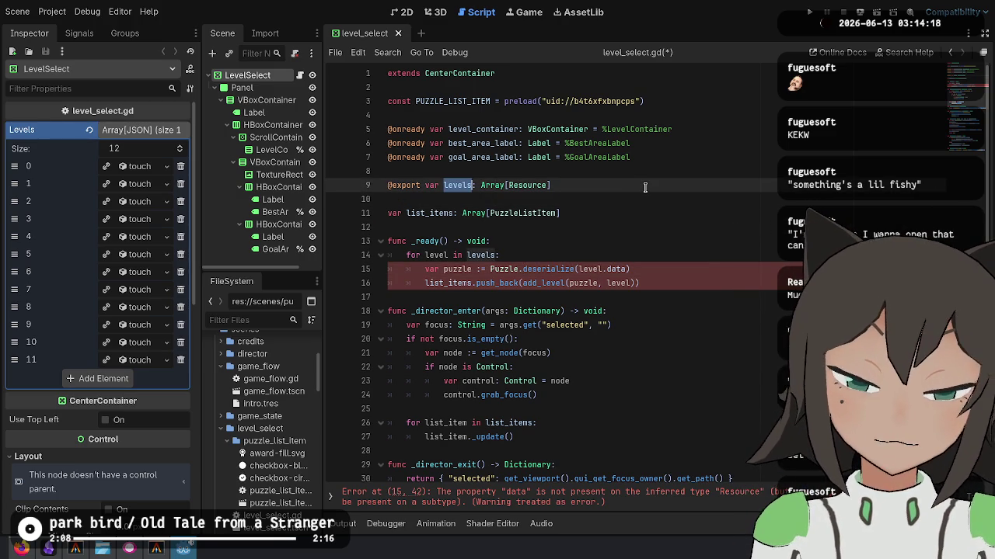
type("items")
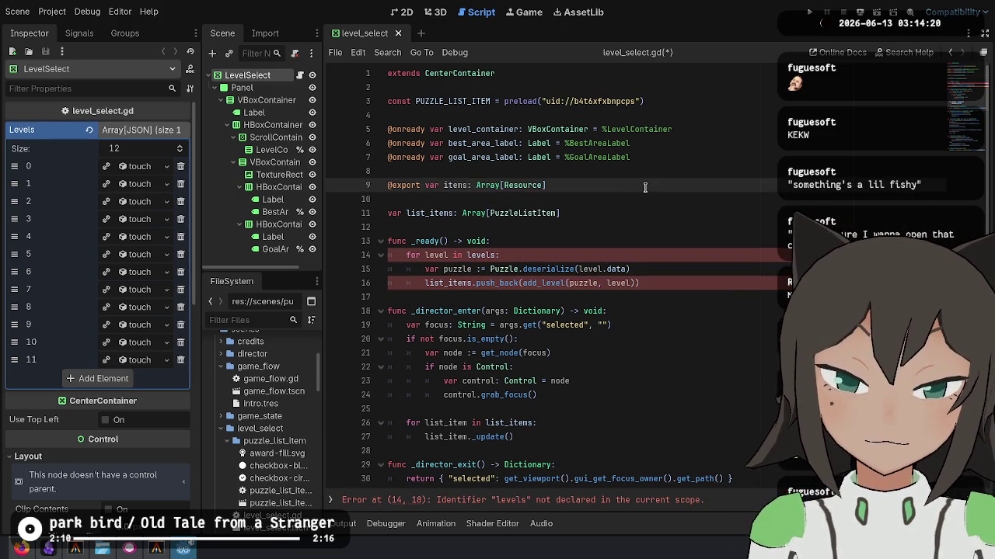
Change the loop variable to item and cut the puzzle deserialize line.
key("Down")
key("Down")
key("Down")
key("ctrl+d")
key("ctrl+d")
type("item")
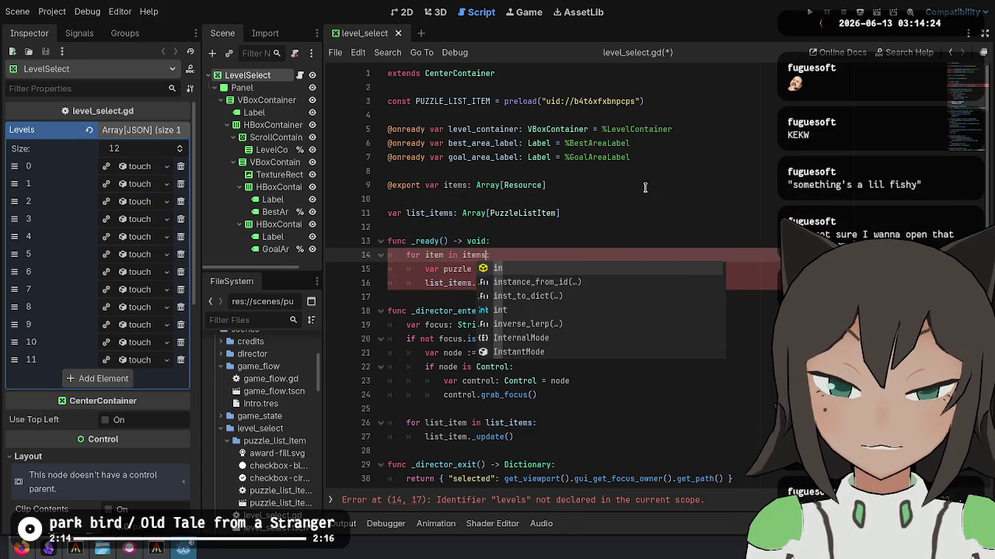
key("Escape")
key("Down")
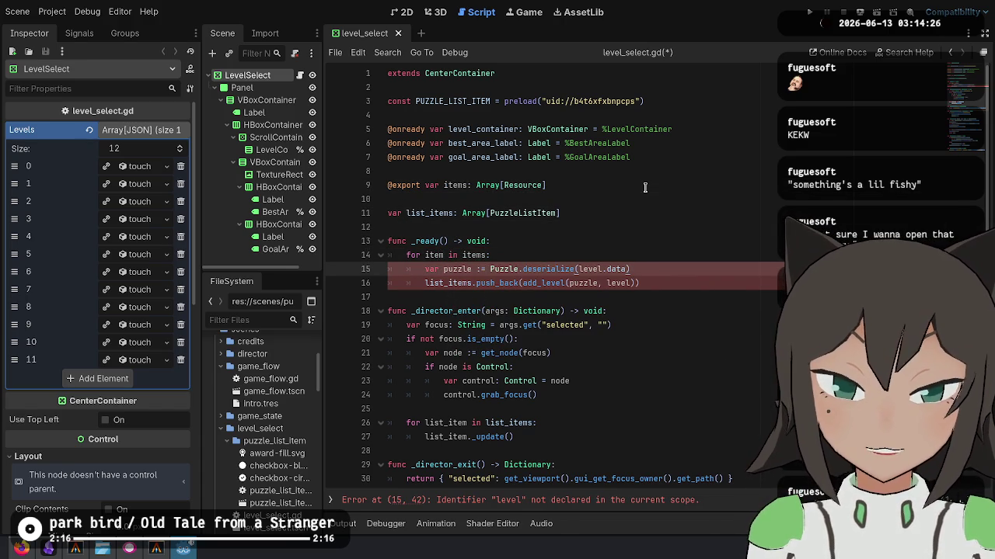
key("ctrl+shift+k")
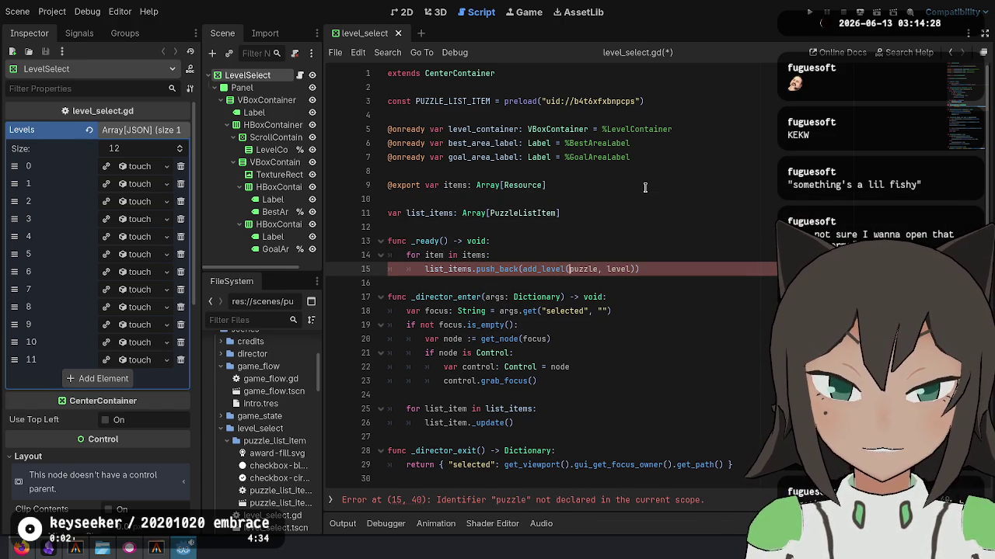
Keep the add_level call intact and leave a blank line under the for item in items loop.
key("BackSpace")
key("BackSpace")
key("BackSpace")
type("item")
key("Up")
key("Down")
key("BackSpace")
key("BackSpace")
key("BackSpace")
type("level")
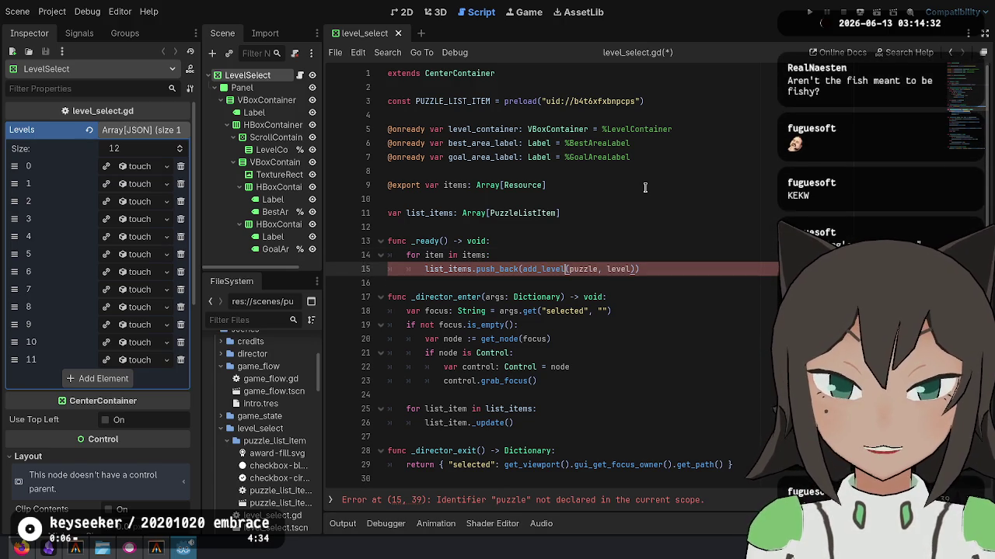
key("Up")
key("ctrl+z")
key("ctrl+z")
key("ctrl+z")
key("ctrl+y")
key("Return")
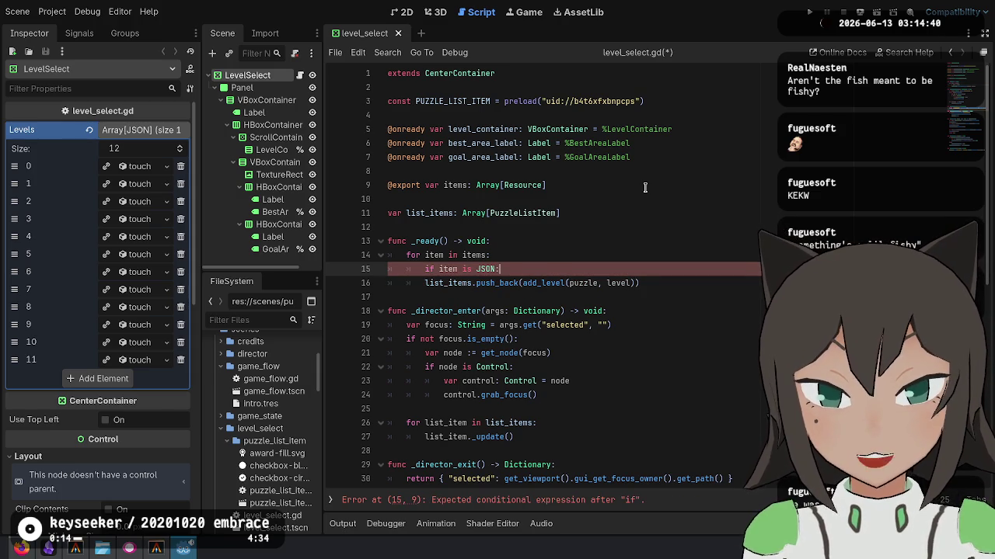
Paste the puzzle and push_back lines into the if item is JSON branch, indented.
key("Return")
type("var puzzle := Puzzle.deserialize(level.data)")
key("shift+Down")
key("Tab")
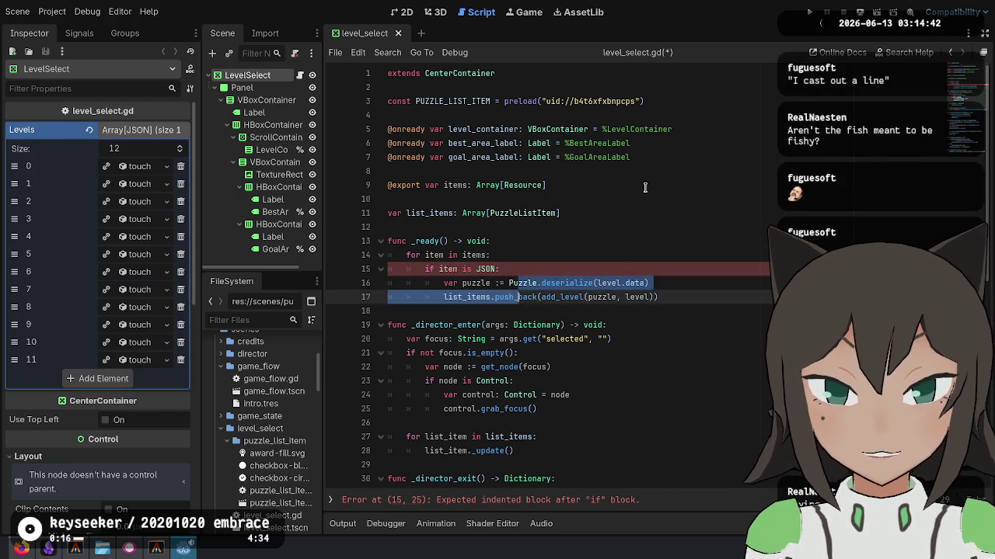
key("End")
key("Return")
Add an 'if item is VNDialog:' branch that pushes back add_dialog(item).
type("if item ")
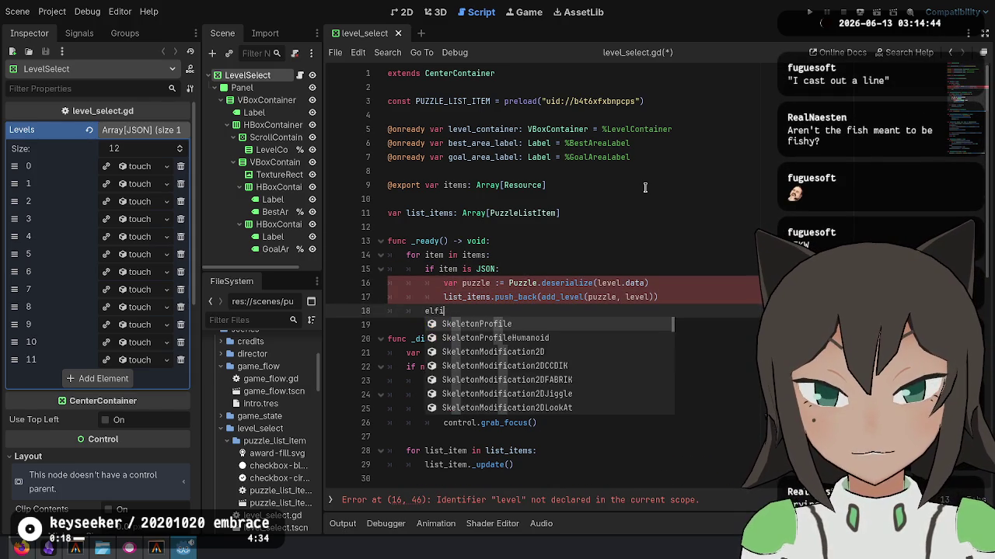
type("is Dialog")
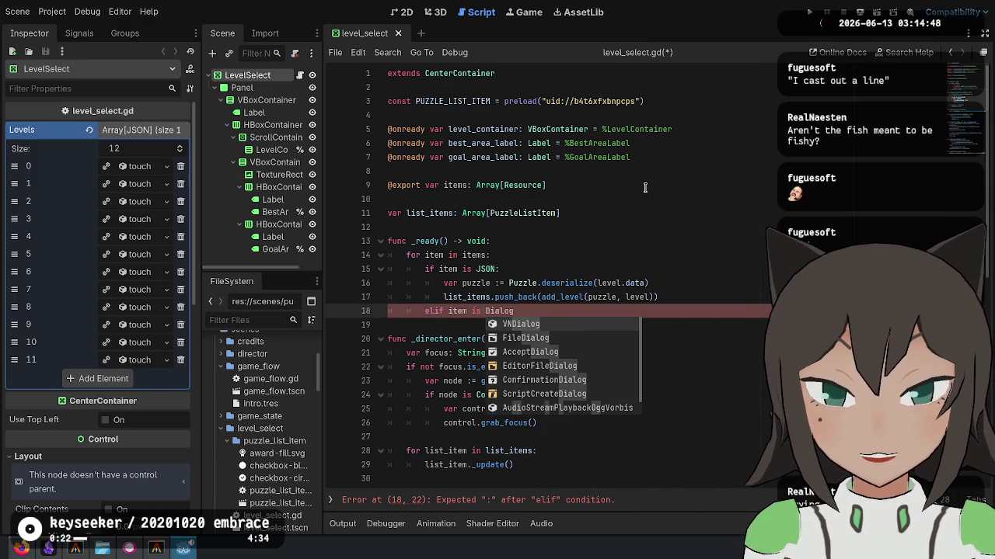
key("Return")
type(":")
key("Return")
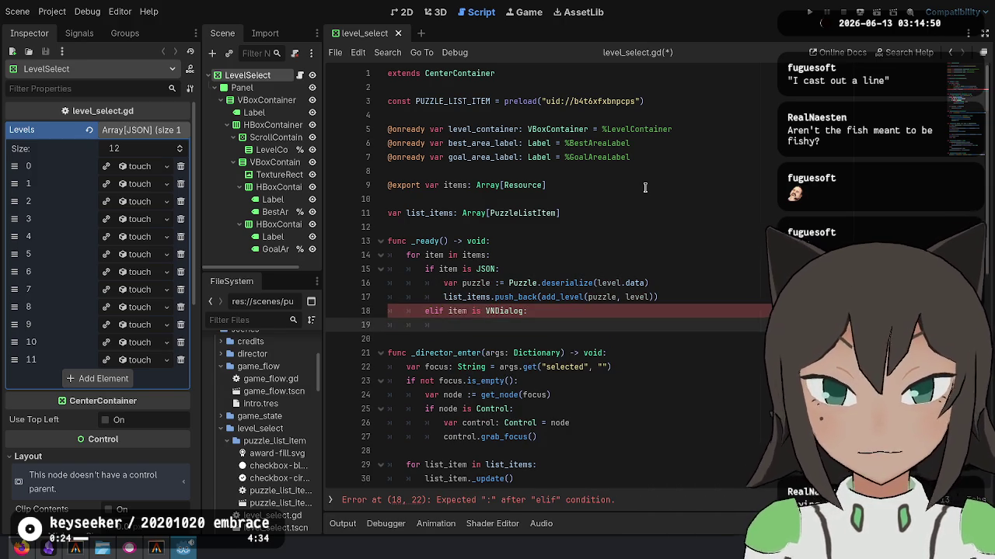
type("list_items.push_ba")
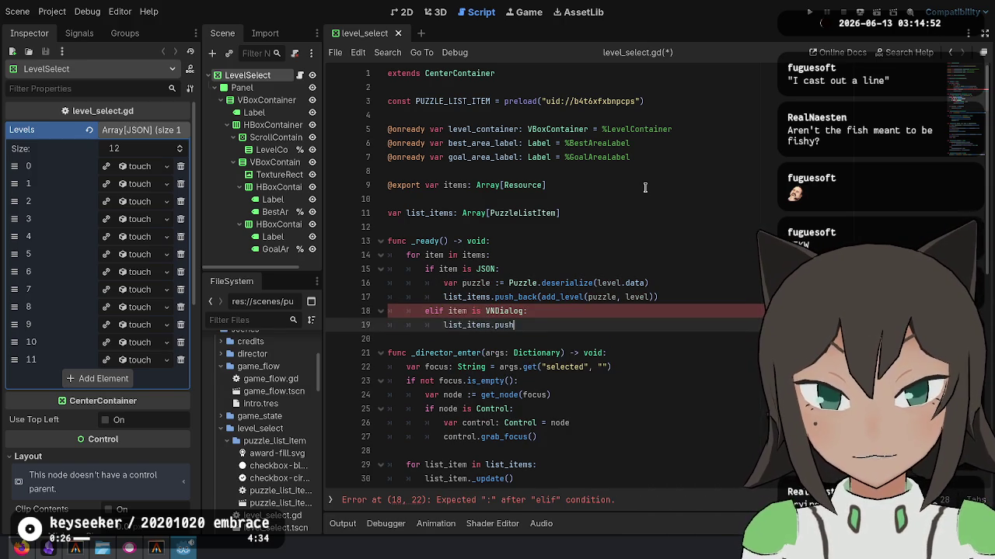
type("ck(add_dialog")
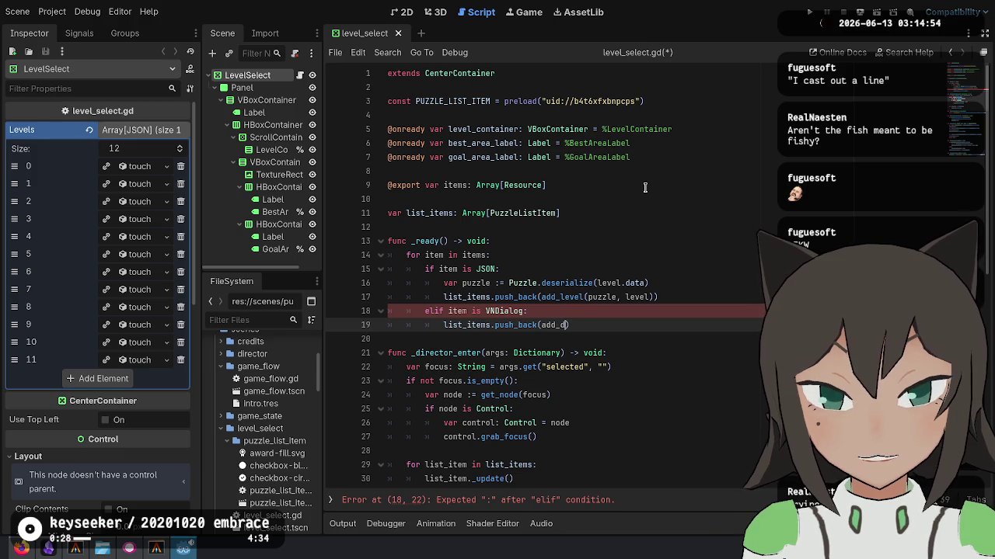
type("(puzzle")
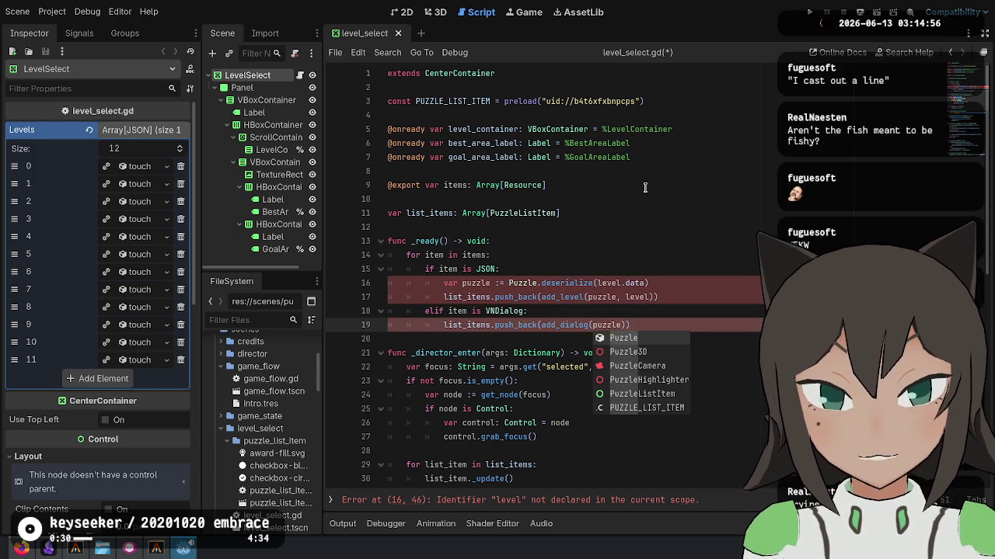
type("item")
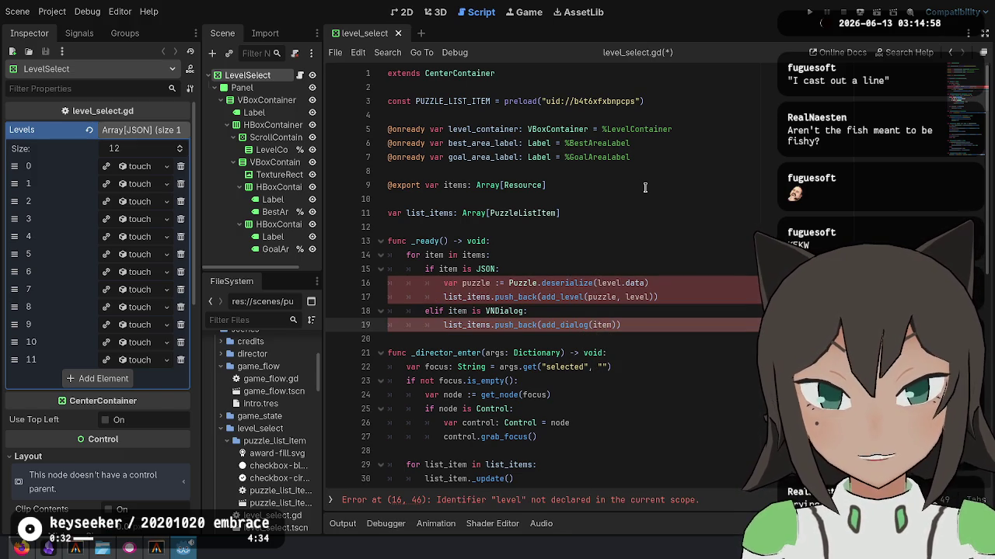
Declare a dialog variable set to item and pass dialog to add_dialog.
key("ctrl+shift+Return")
type("alog")
key("Home")
type("var")
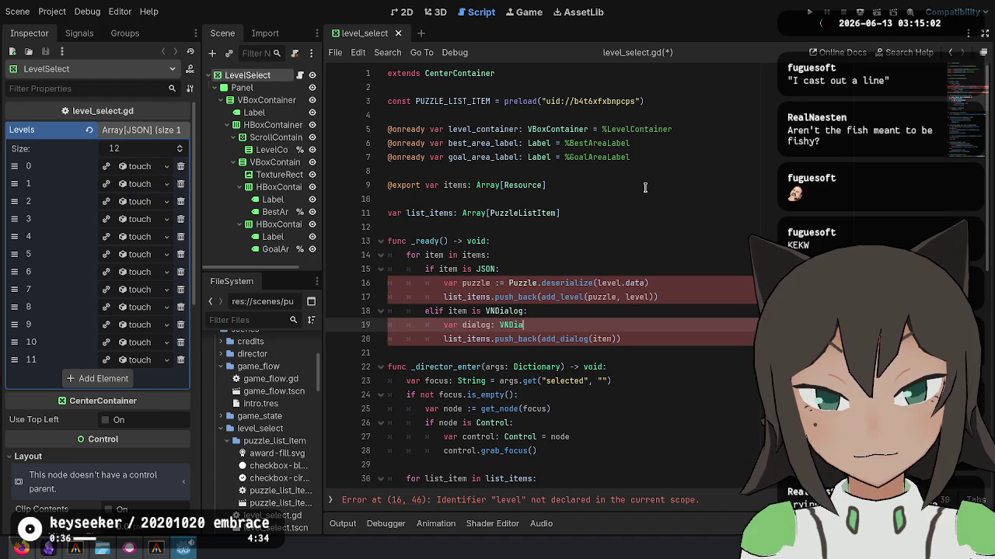
key("BackSpace")
key("BackSpace")
type("item")
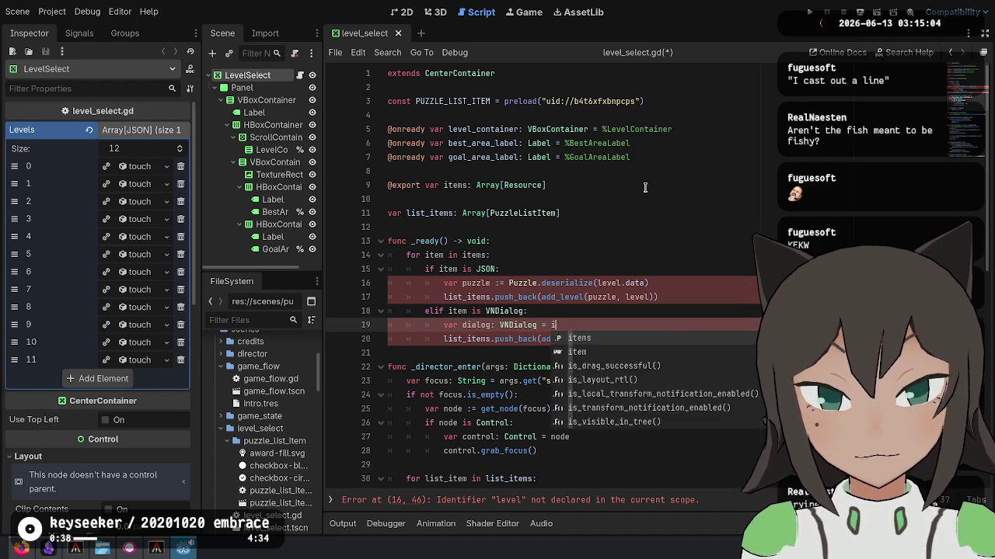
key("Down")
key("End")
key("ctrl+BackSpace")
type("dialog")
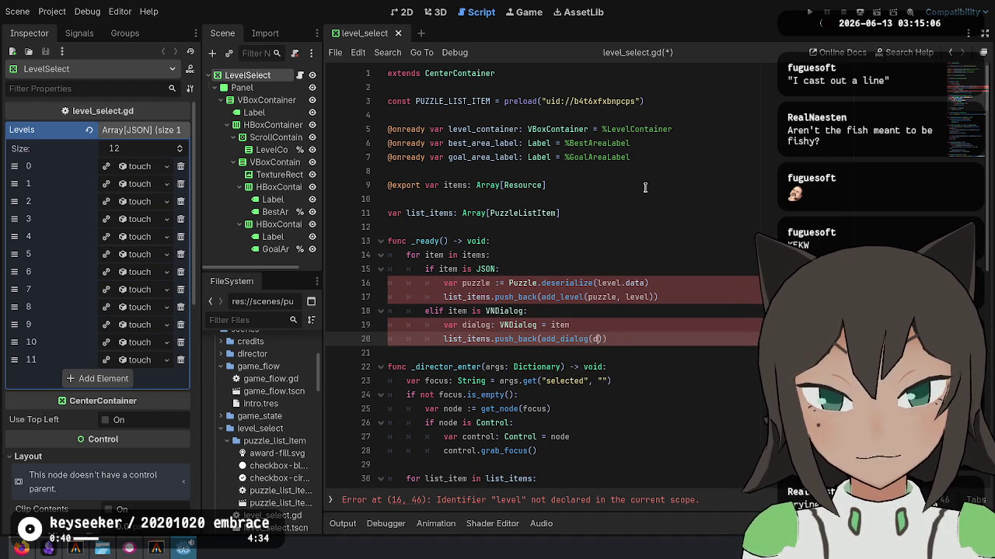
key("Escape")
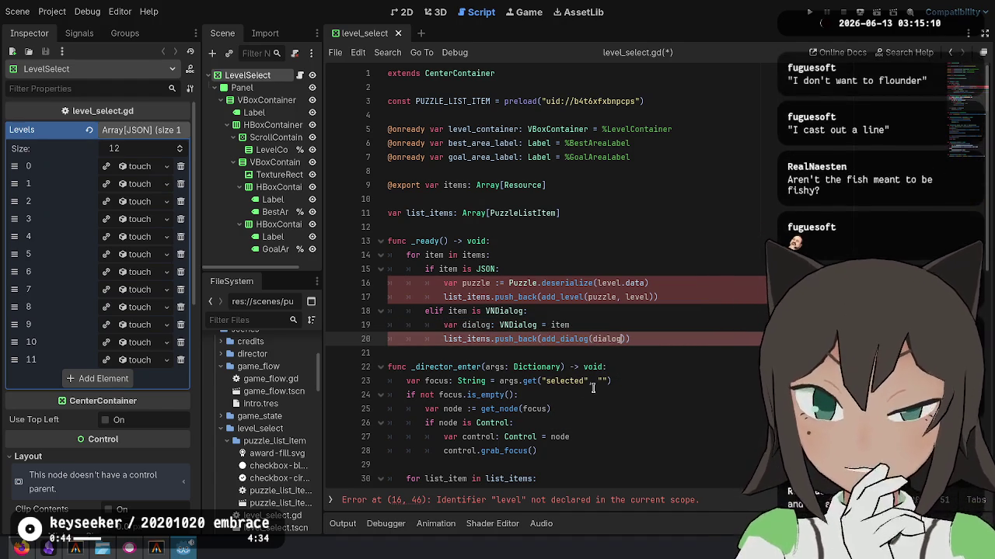
Add a 'level: JSON = item' declaration above the puzzle deserialize line.
left_click(595, 283)
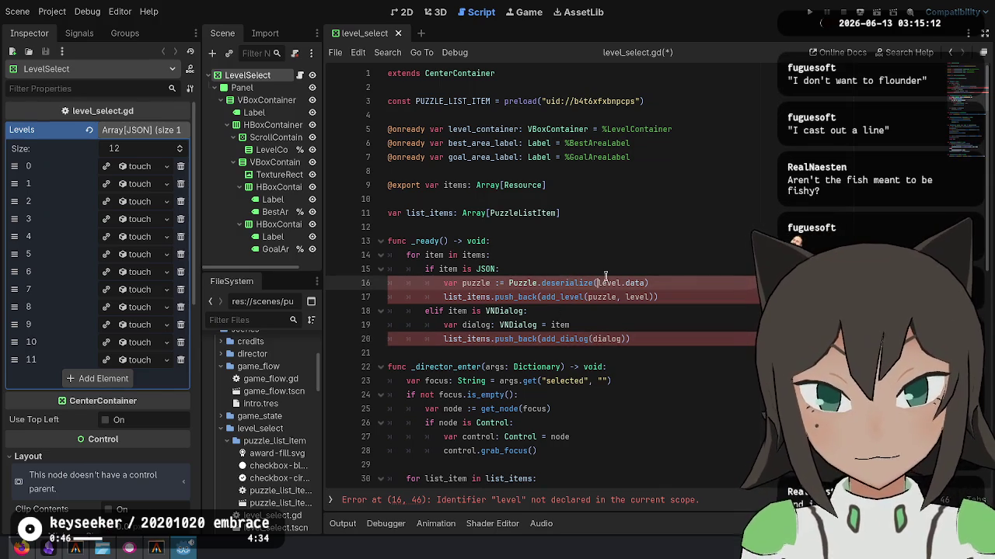
key("ctrl+shift+Return")
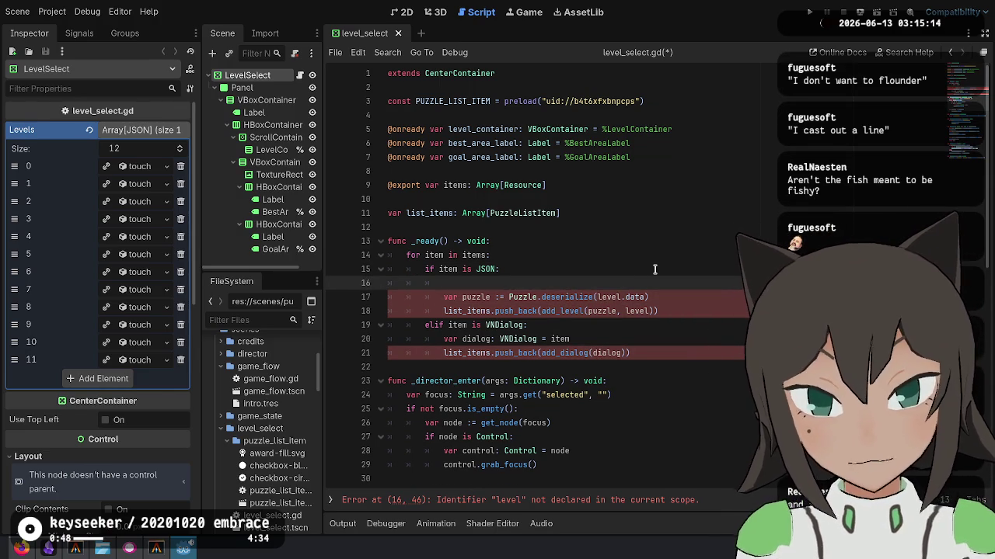
type("var level: J")
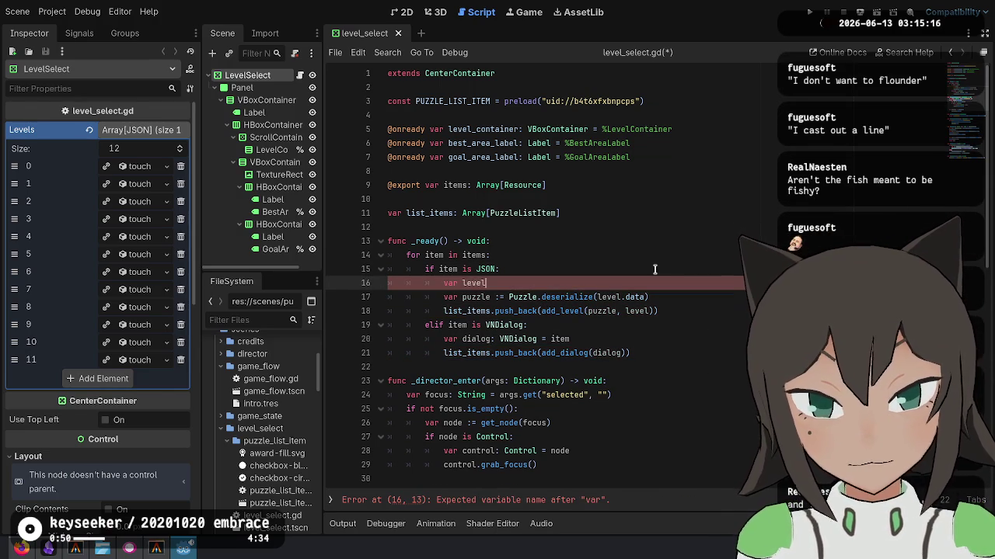
type("SON = item")
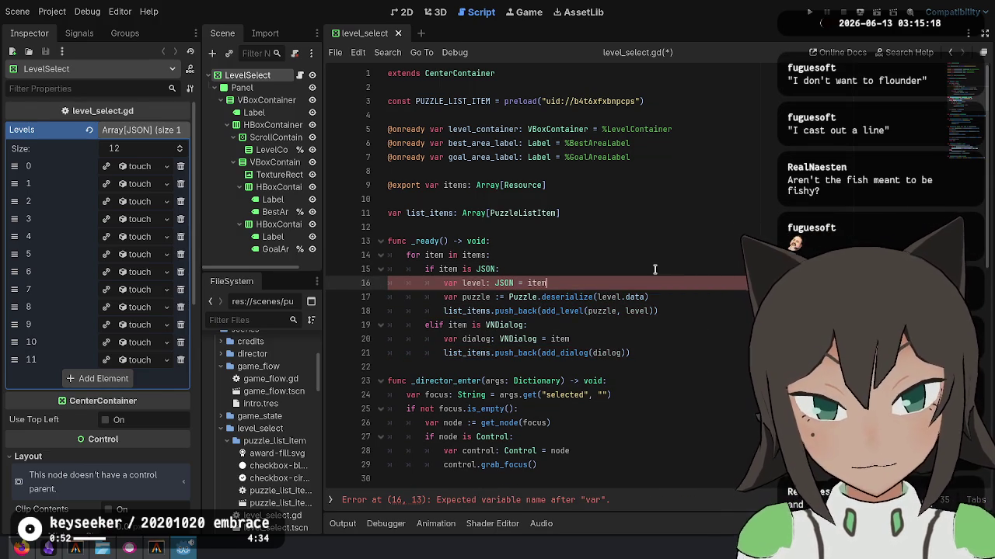
key("Down")
key("Down")
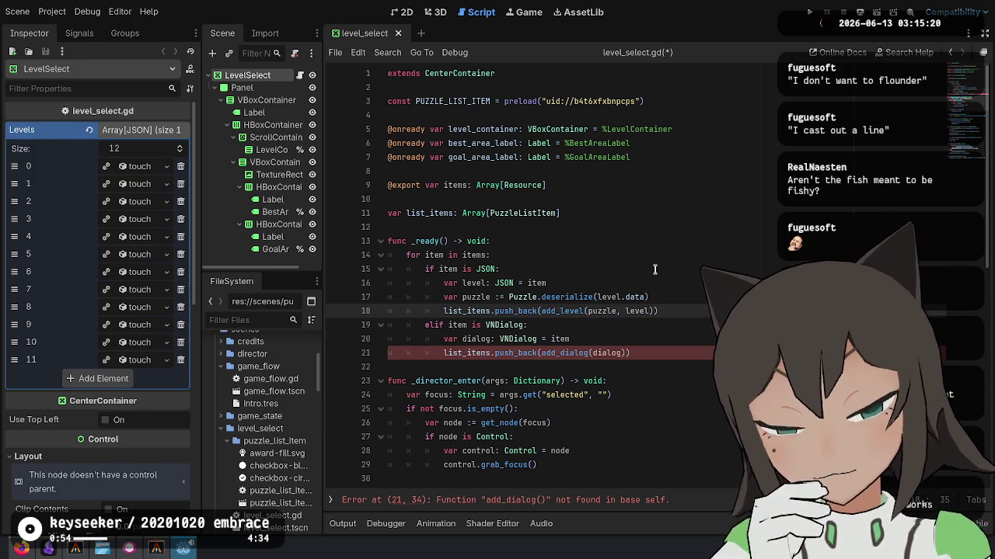
Duplicate the add_level function below itself as add_dialog and save level_select.gd.
left_click(568, 352)
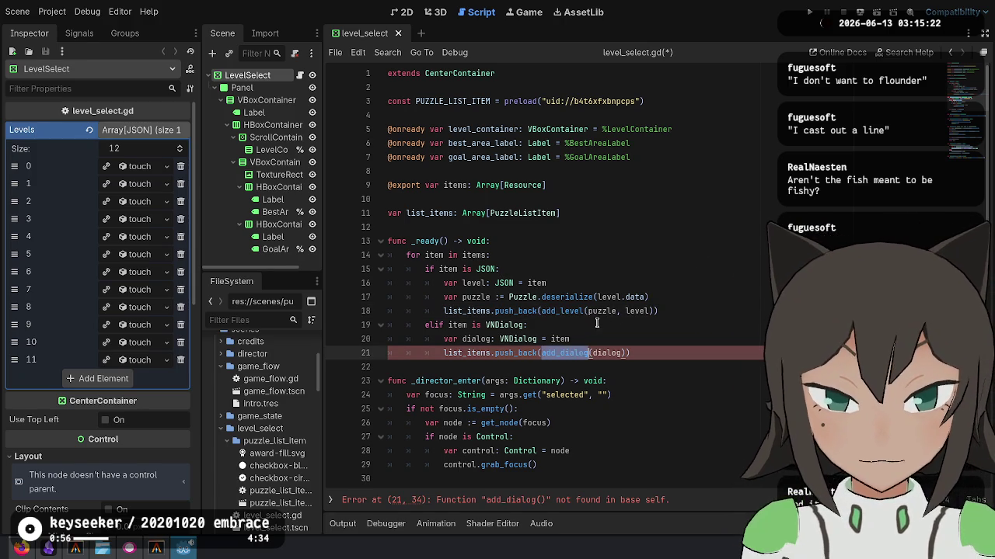
scroll(541, 227, "down", 9)
scroll(542, 227, "down", 1)
left_click(446, 222)
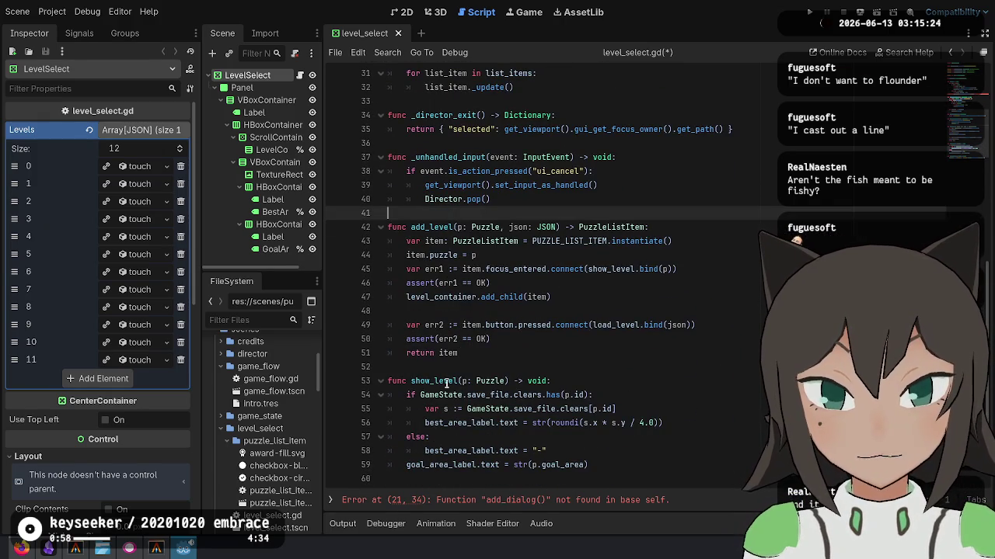
left_click(460, 364, "shift")
left_click(460, 365)
type("func add_level(p: Puzzle, json: JSON) -> PuzzleListItem: \tvar item: PuzzleListItem = PUZZLE_LIST_ITEM.instantiate() \titem.puzzle = p \tvar err1 := item.focus_entered.connect(show_level.bind(p)) \tassert(err1 == OK) \tlevel_container.add_child(item)  \tvar err2 := item.button.pressed.connect(load_level.bind(json)) \tassert(err2 == OK) \treturn item")
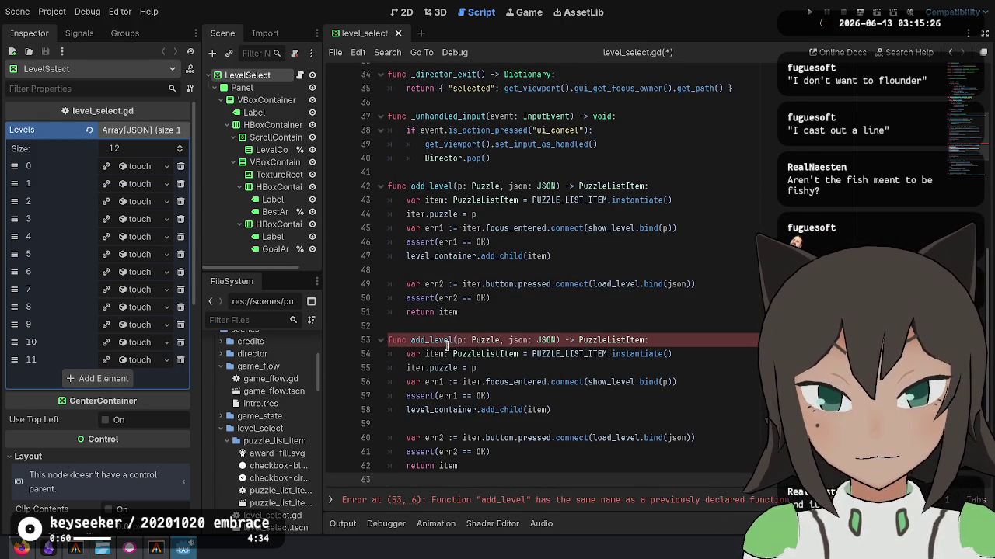
type("dialog")
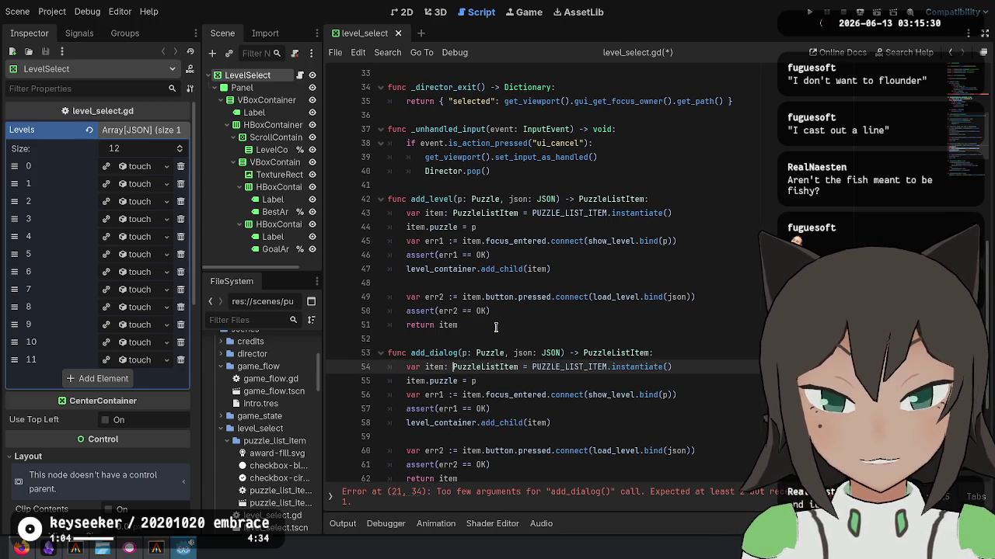
key("ctrl+shift+Right")
scroll(493, 291, "down", 3)
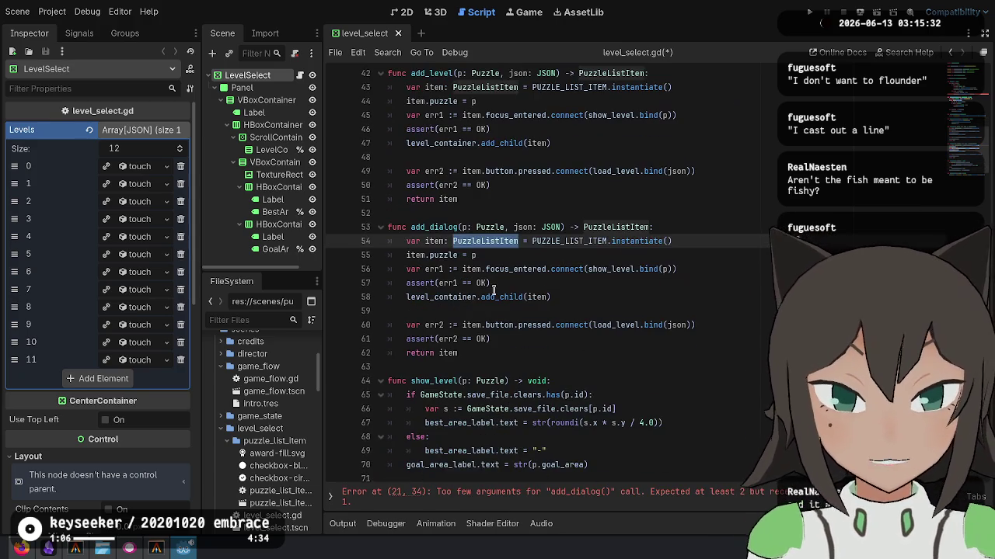
key("ctrl+s")
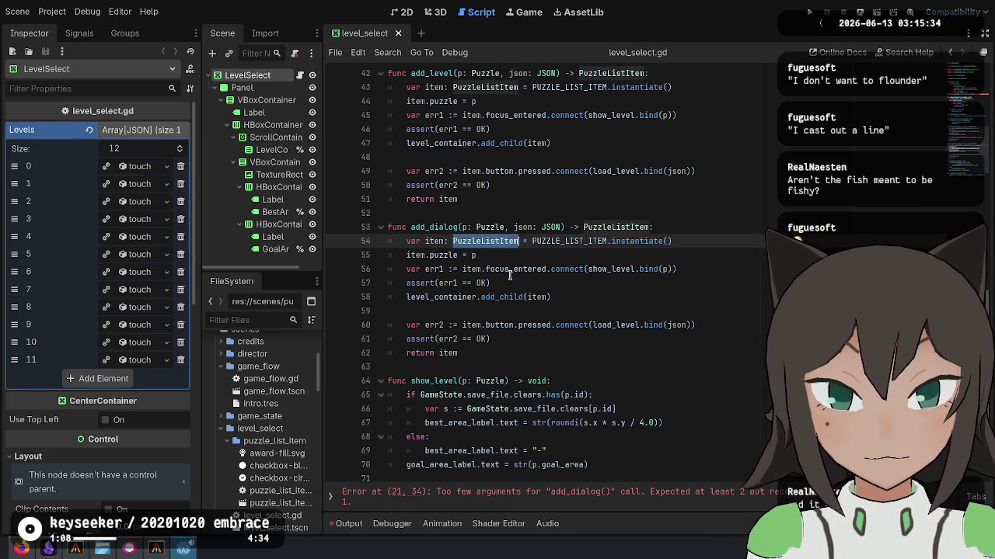
Check the show_level uses, then follow PuzzleListItem on line 54 to puzzle_list_item.gd.
left_click(517, 270)
double_click(517, 270)
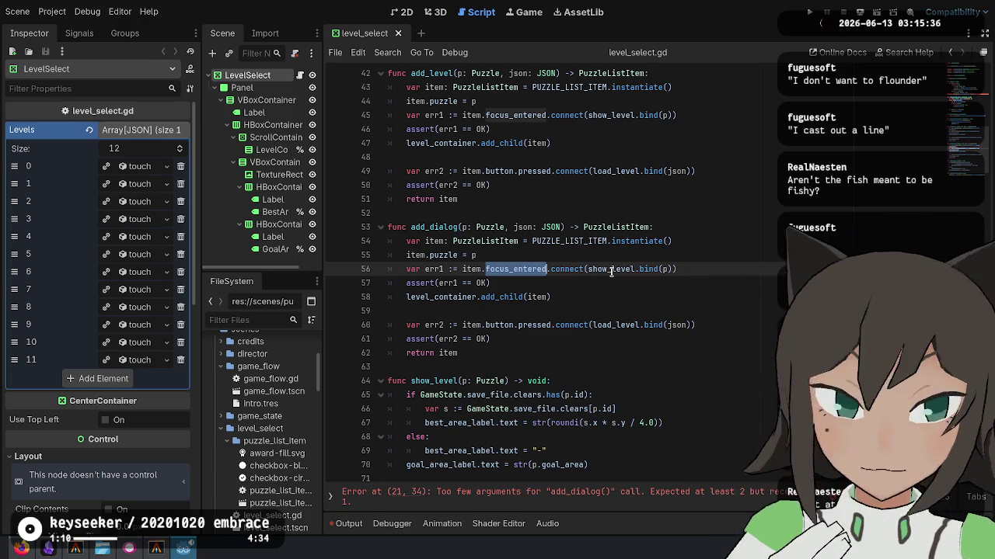
double_click(611, 271)
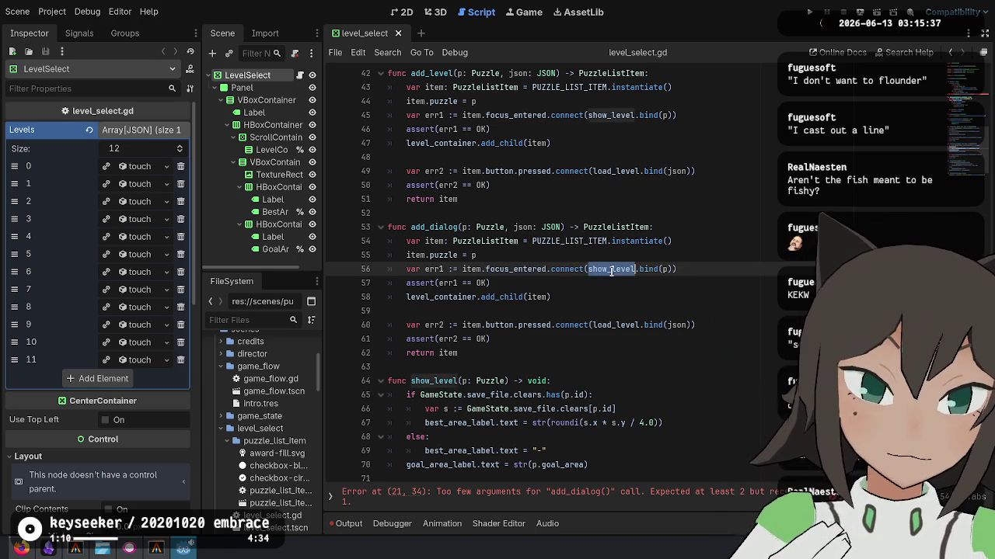
double_click(422, 380)
left_click(552, 270)
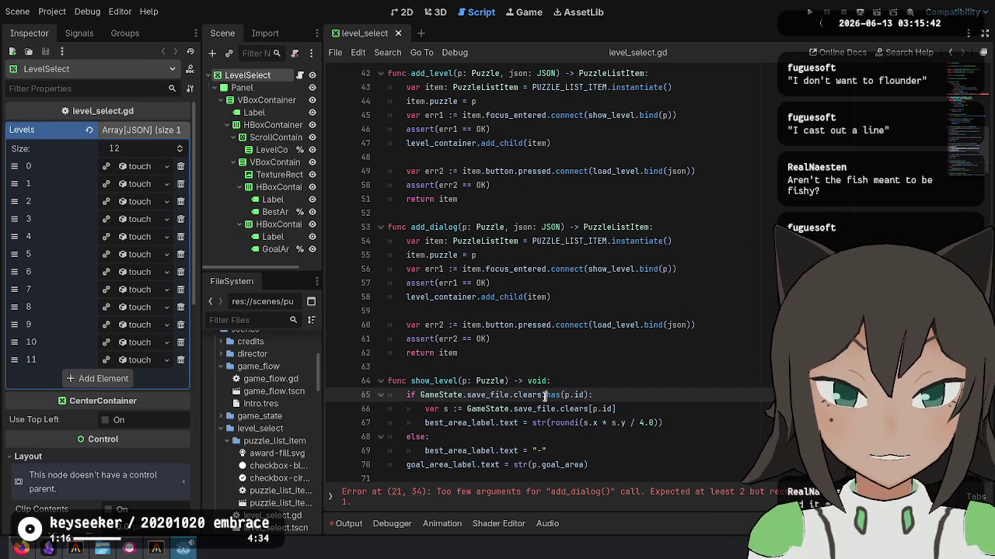
left_click(485, 380)
key("End")
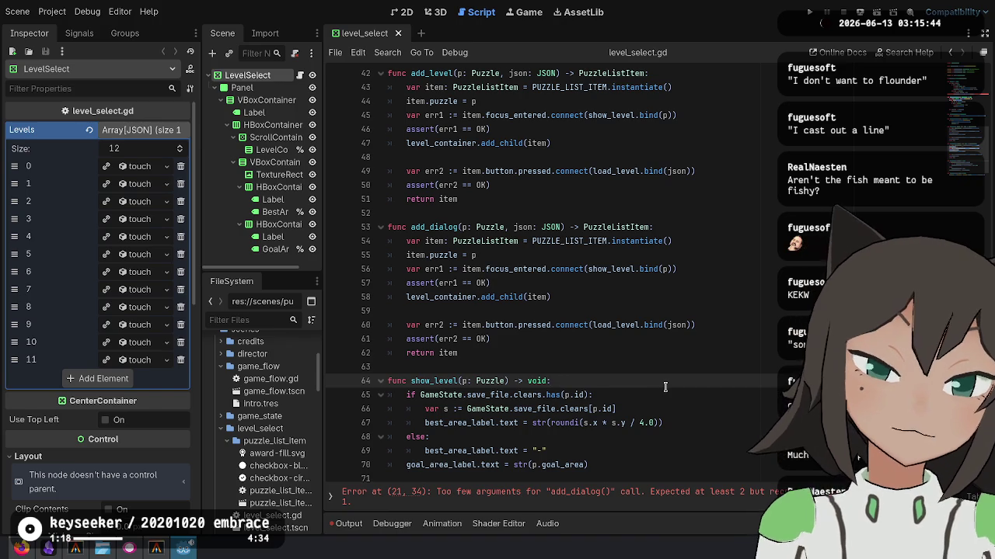
left_click(458, 254)
left_click(475, 241)
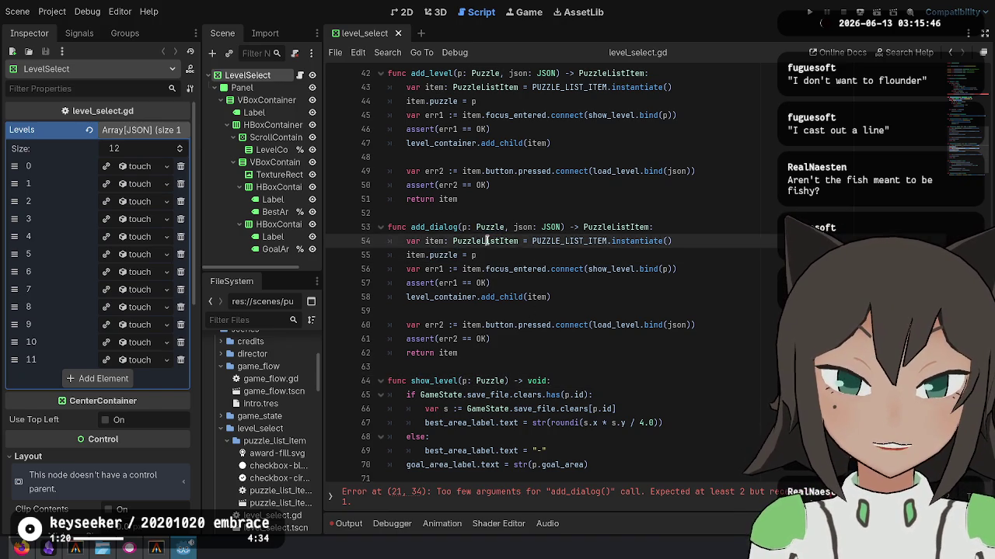
key("ctrl")
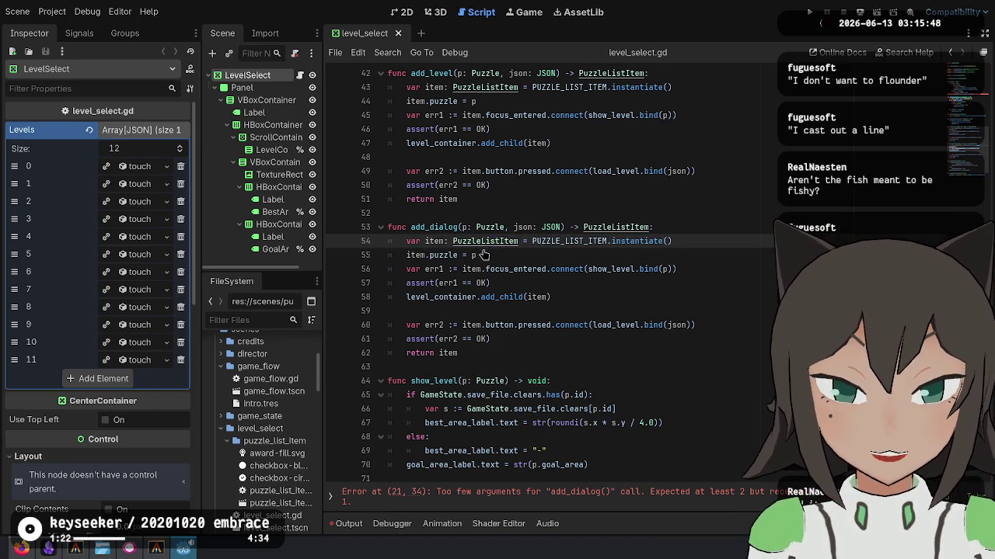
left_click(491, 246, "ctrl")
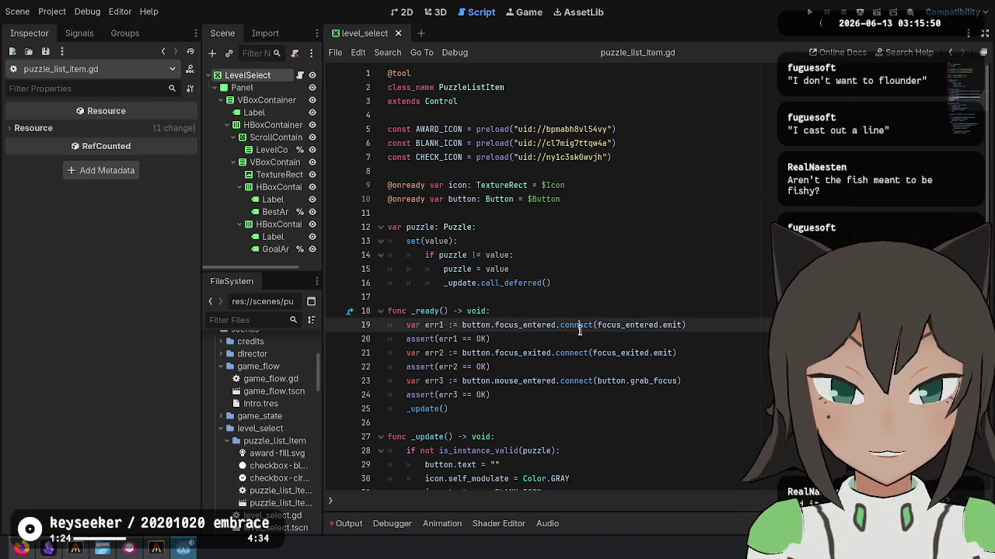
Look through the code in puzzle_list_item.gd.
scroll(579, 330, "down", 6)
left_click_drag(609, 168, 656, 503)
left_click(662, 411)
scroll(676, 326, "up", 6)
left_click(718, 175)
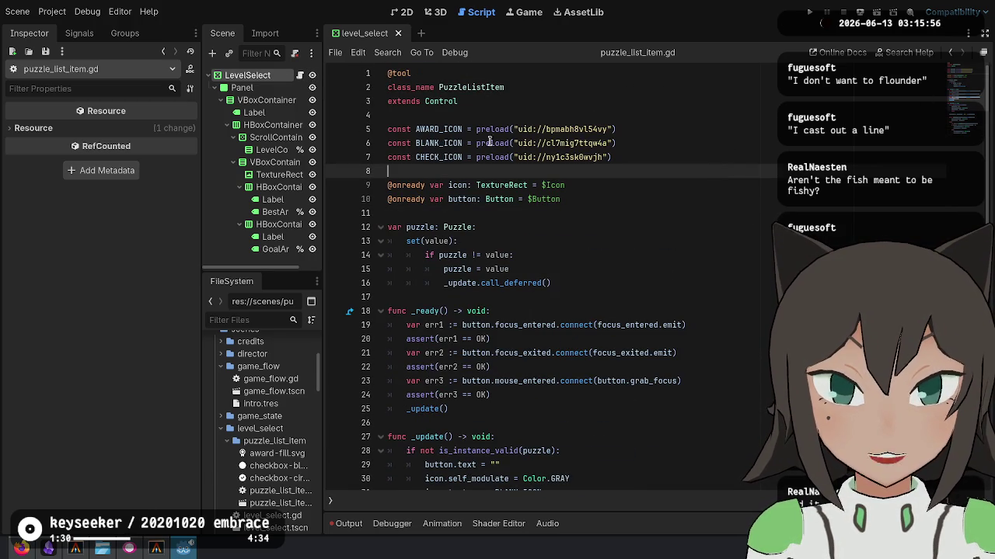
left_click(683, 200)
Return to level_select.gd and delete 'Puzzle' from the PuzzleListItem type on line 54.
key("alt+Left")
left_click(525, 254)
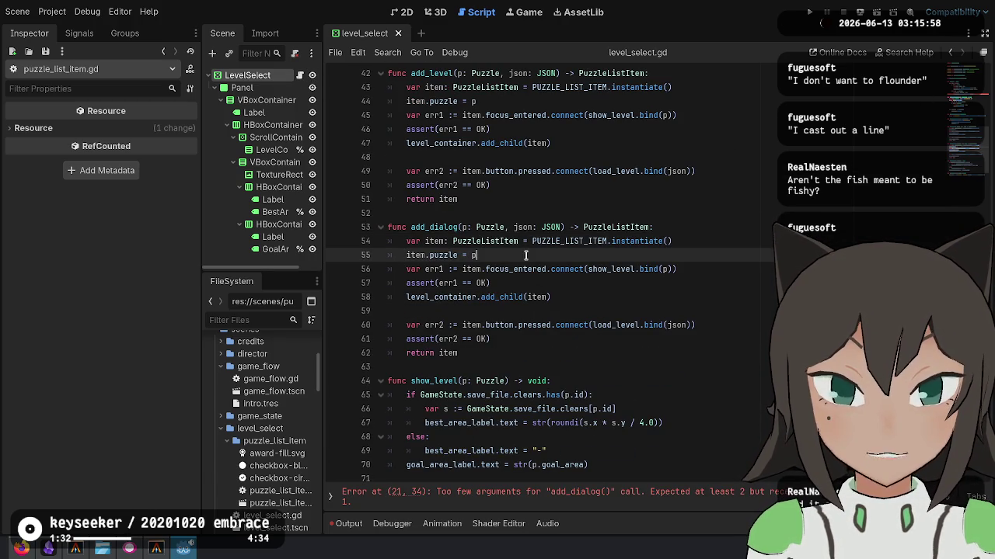
scroll(486, 354, "down", 1)
left_click(479, 368)
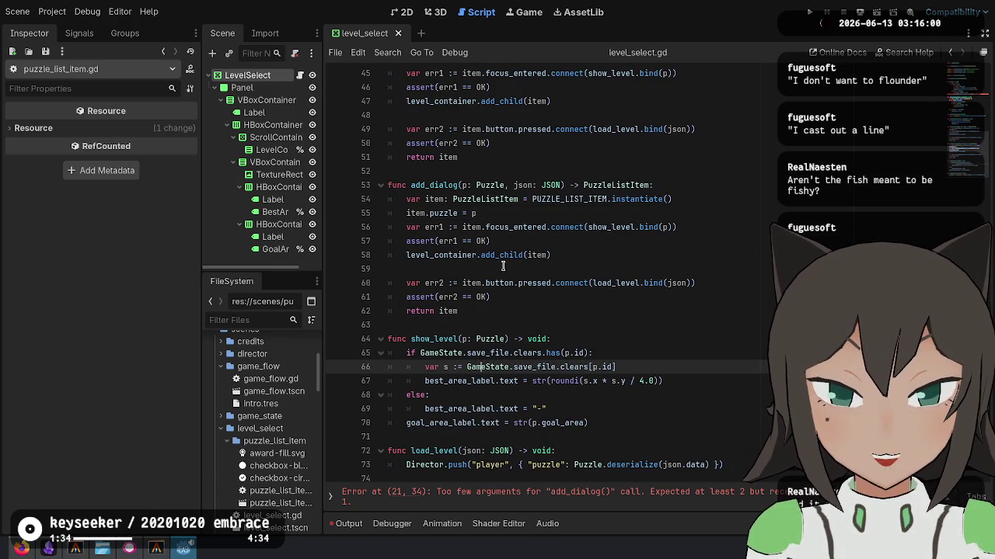
left_click(479, 200)
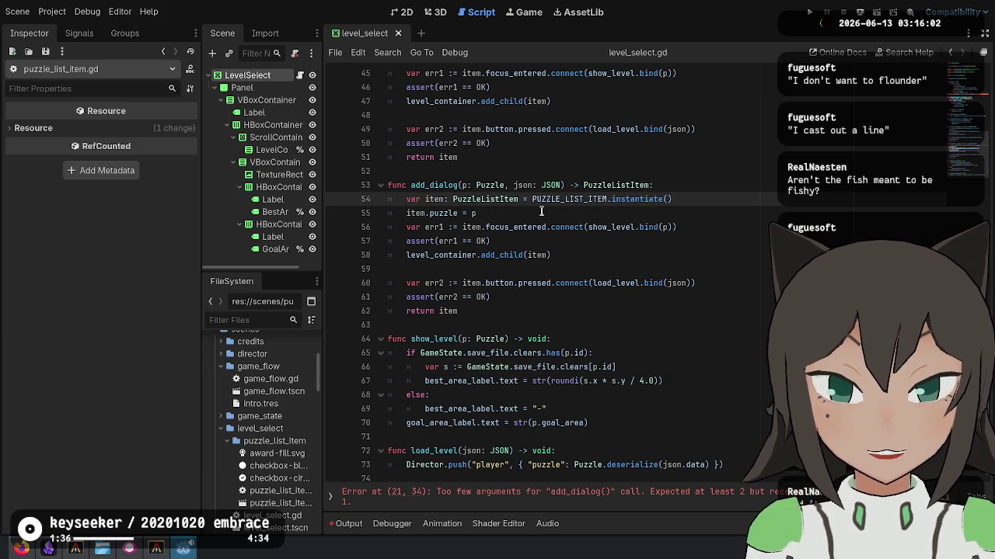
key("ctrl+BackSpace")
Make add_dialog instantiate DIALOG_LIST_ITEM and assign the item's dialog property.
type("Dialog")
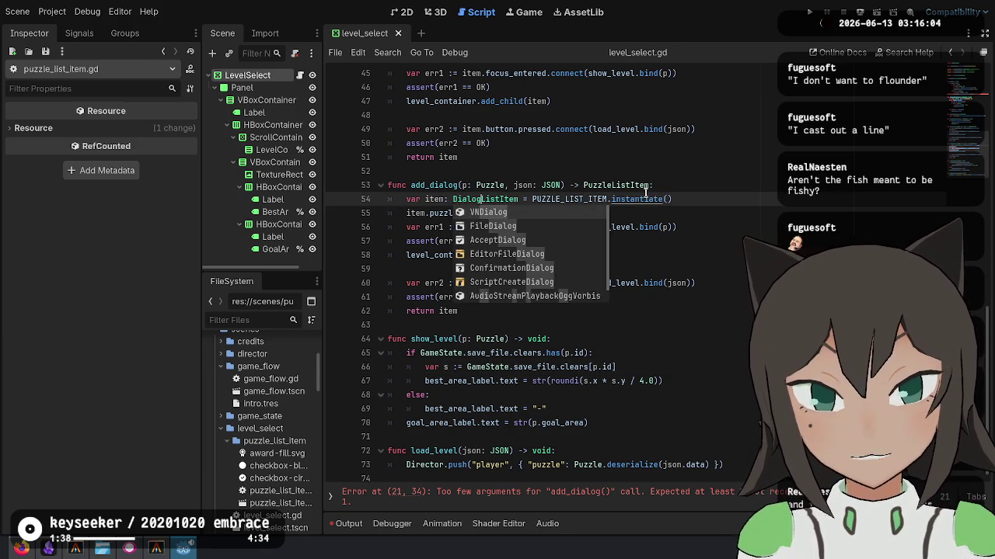
key("Escape")
key("shift+Right")
key("shift+Right")
key("shift+Right")
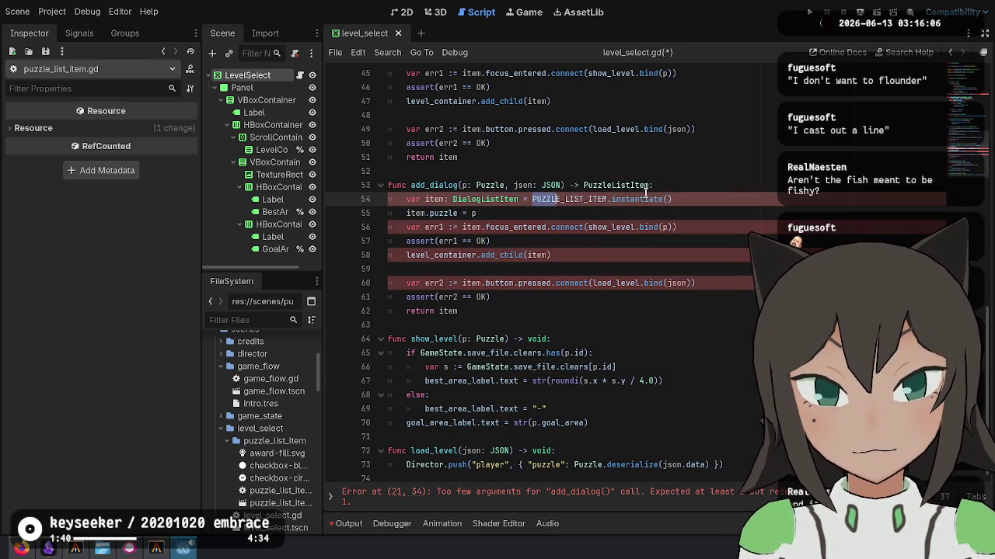
type("DIALOG")
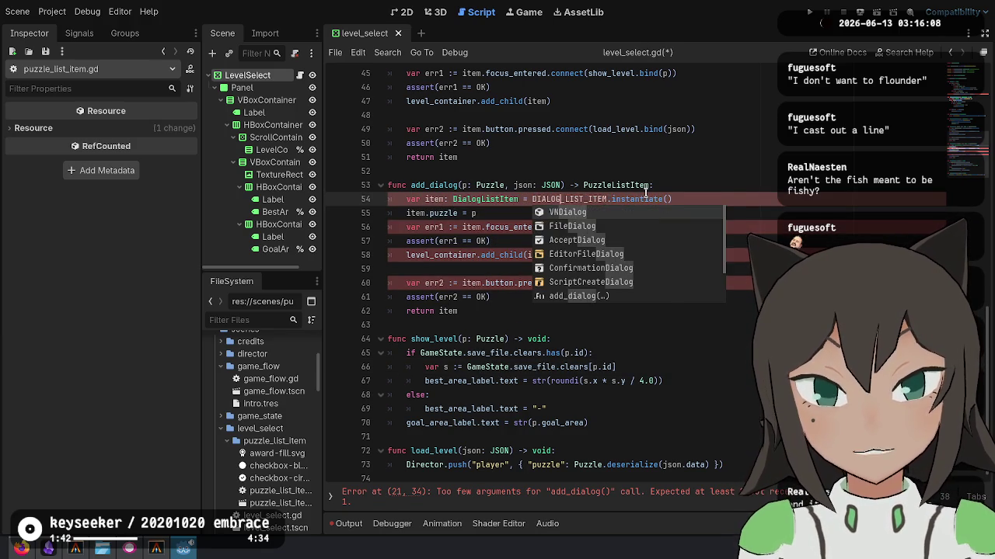
key("Escape")
key("Down")
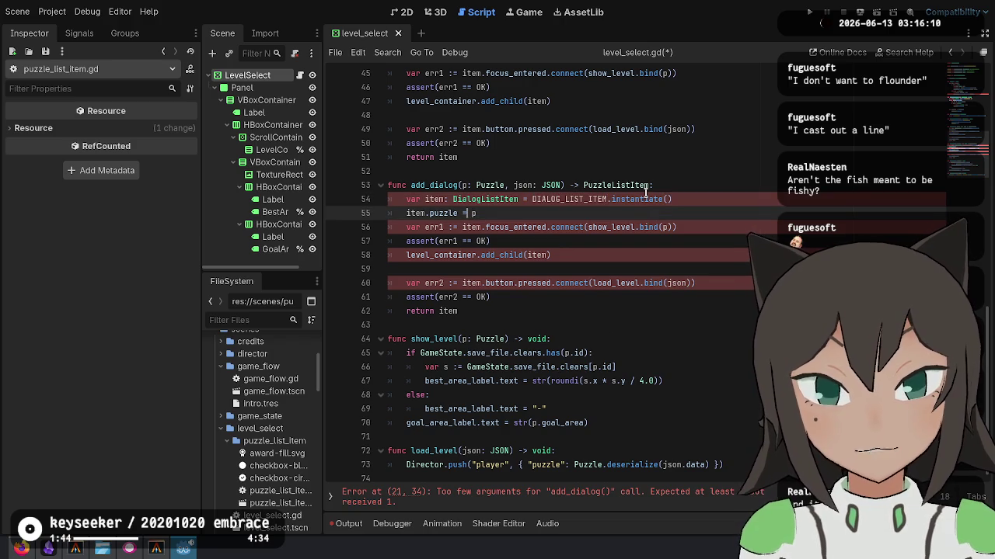
key("ctrl+BackSpace")
type("dialog")
Change add_dialog's parameter to dialog: VNDialog and set item.dialog = dialog.
key("Up")
key("Up")
key("Right")
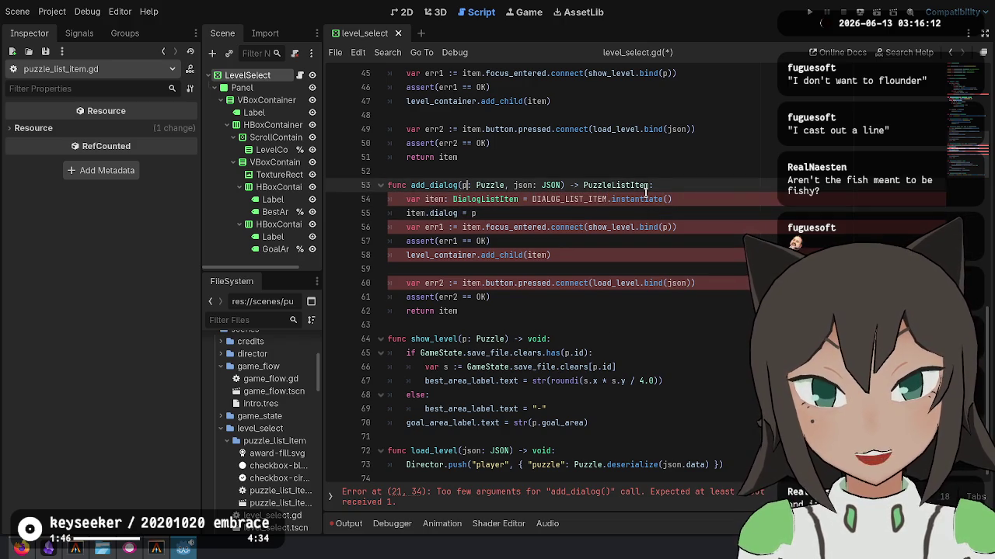
type("i")
key("ctrl+shift+Right")
type("VND")
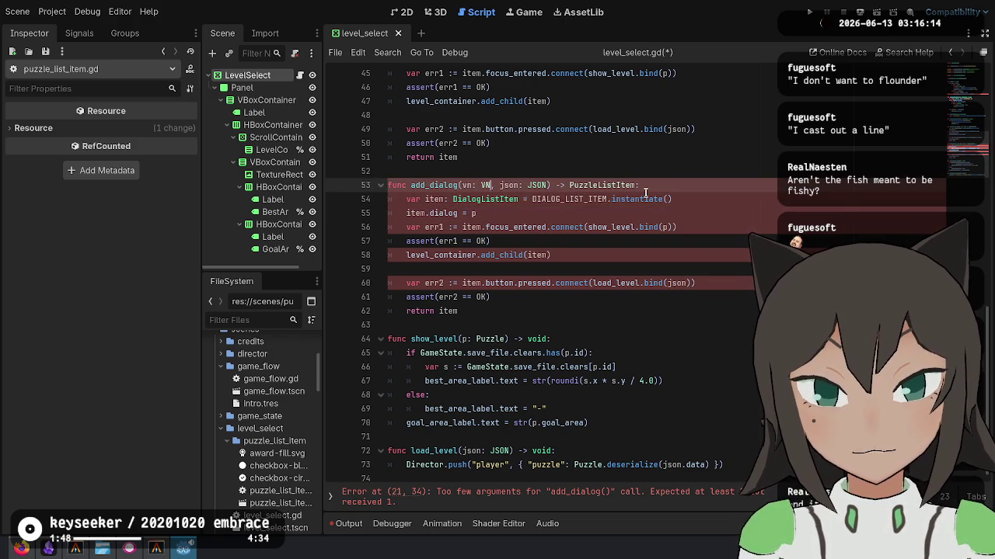
key("Return")
key("Down")
key("Down")
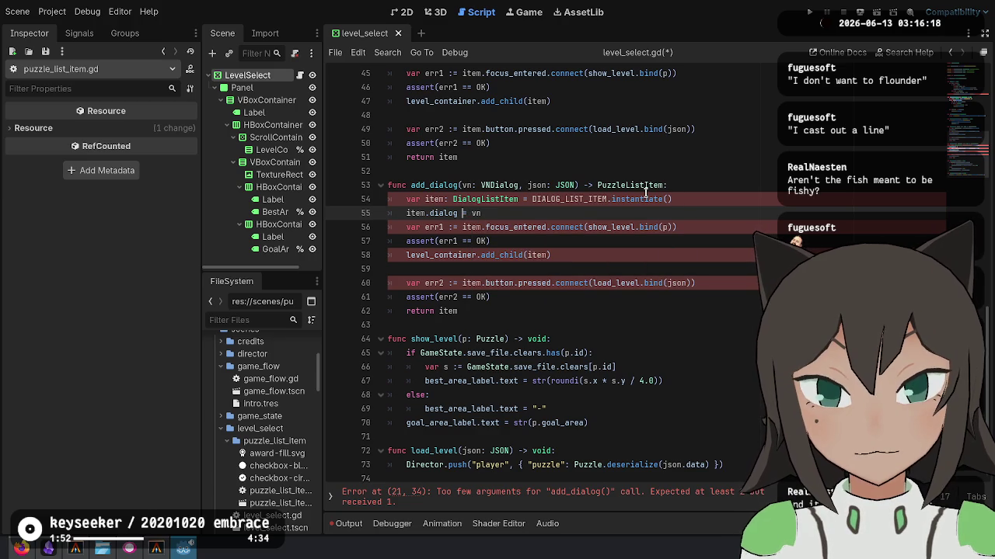
key("BackSpace")
type("dialog")
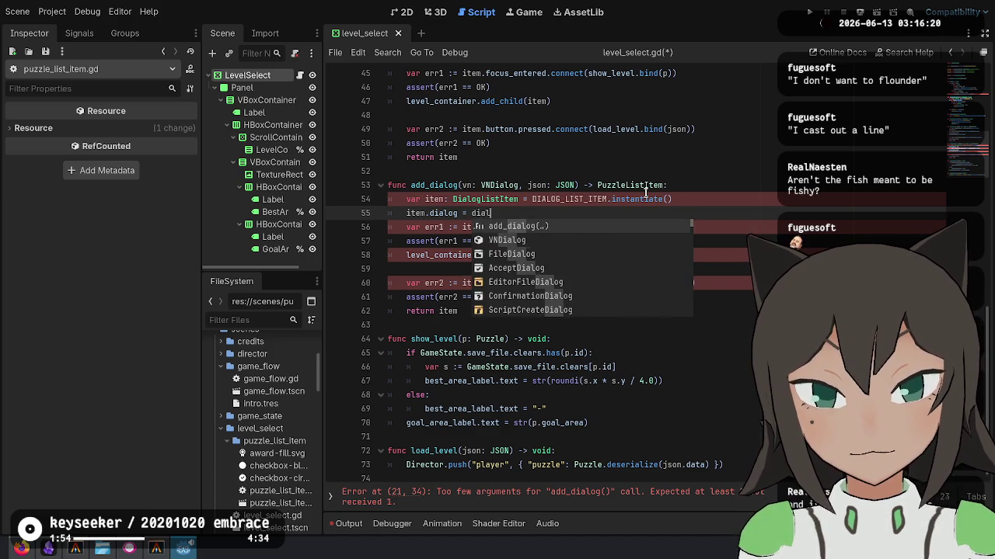
key("Escape")
key("Up")
key("Up")
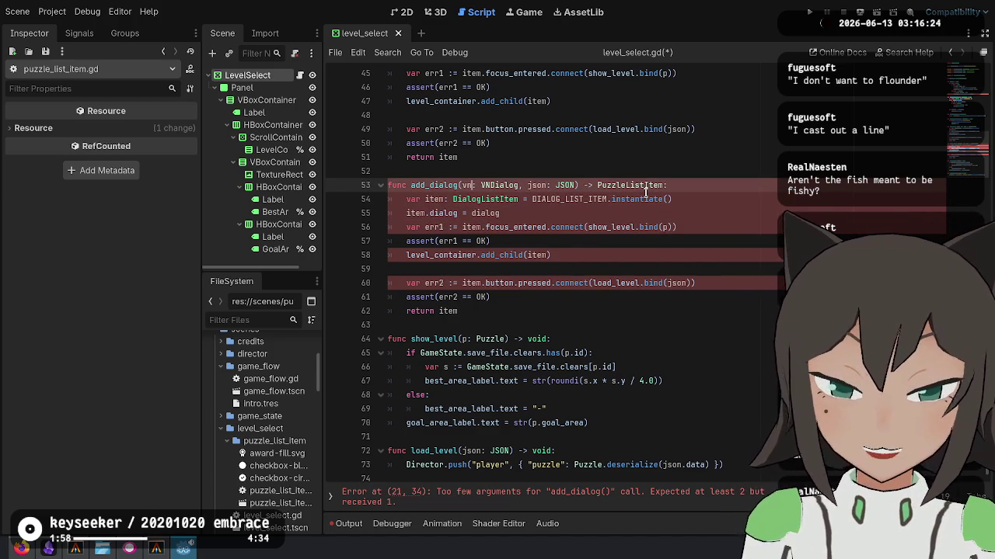
key("BackSpace")
key("BackSpace")
type("dialog")
Point the focus_entered connection at show_dialog instead of show_level and save.
key("Down")
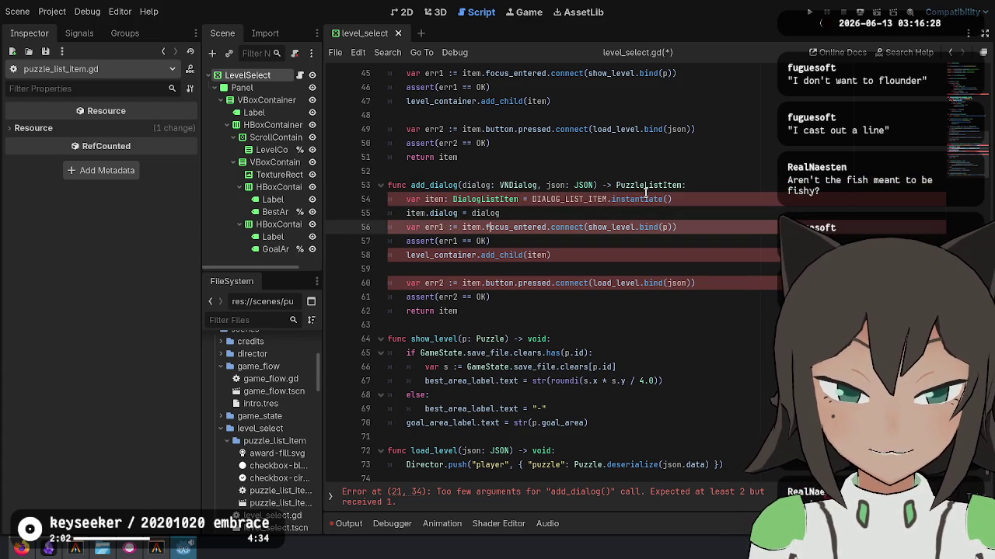
key("Down")
key("Up")
key("Down")
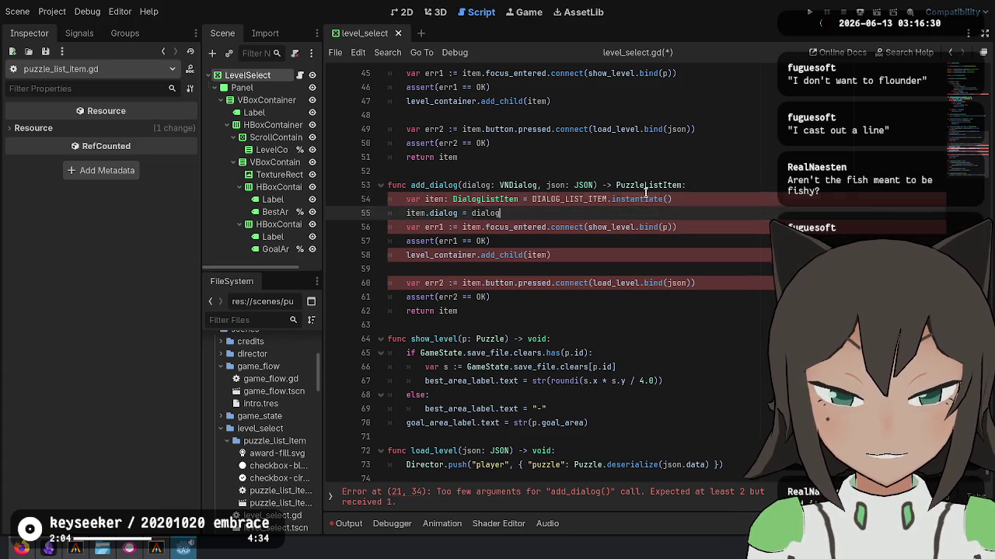
key("Up")
key("Up")
key("Down")
key("Up")
key("Down")
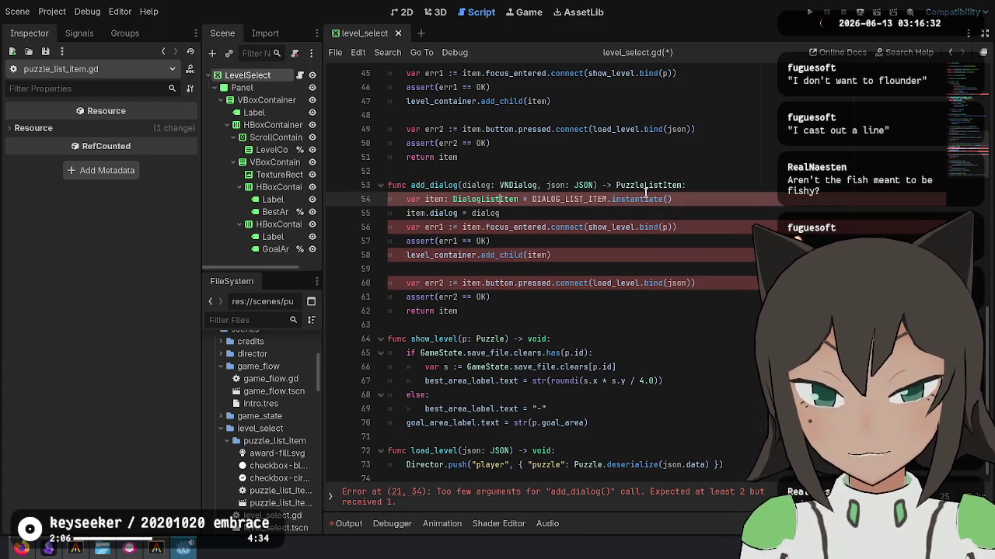
key("ctrl+shift+Right")
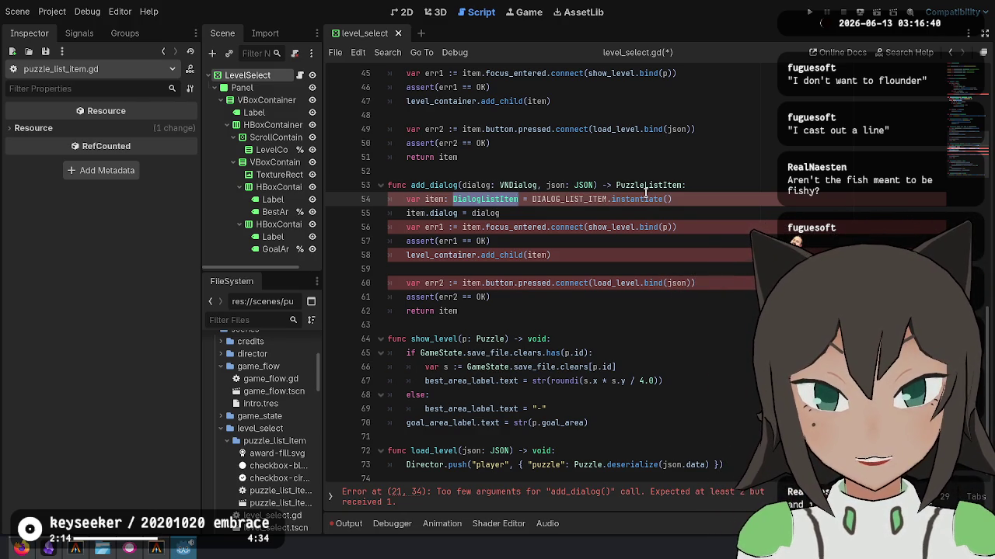
key("Down")
key("Down")
key("ctrl+shift+Right")
key("ctrl+Right")
key("ctrl+Right")
key("ctrl+Right")
key("BackSpace")
key("BackSpace")
key("BackSpace")
key("BackSpace")
type("dialog")
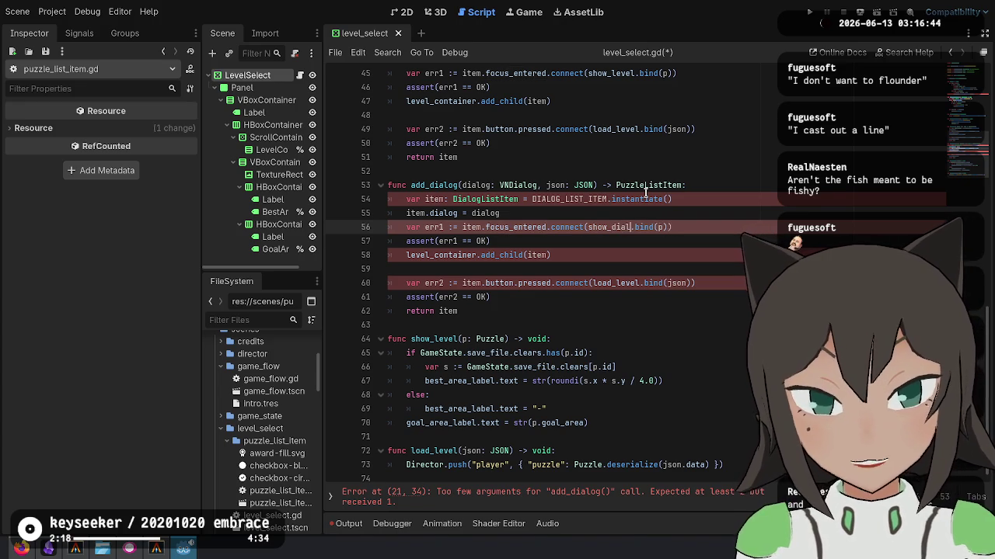
key("Up")
key("ctrl+s")
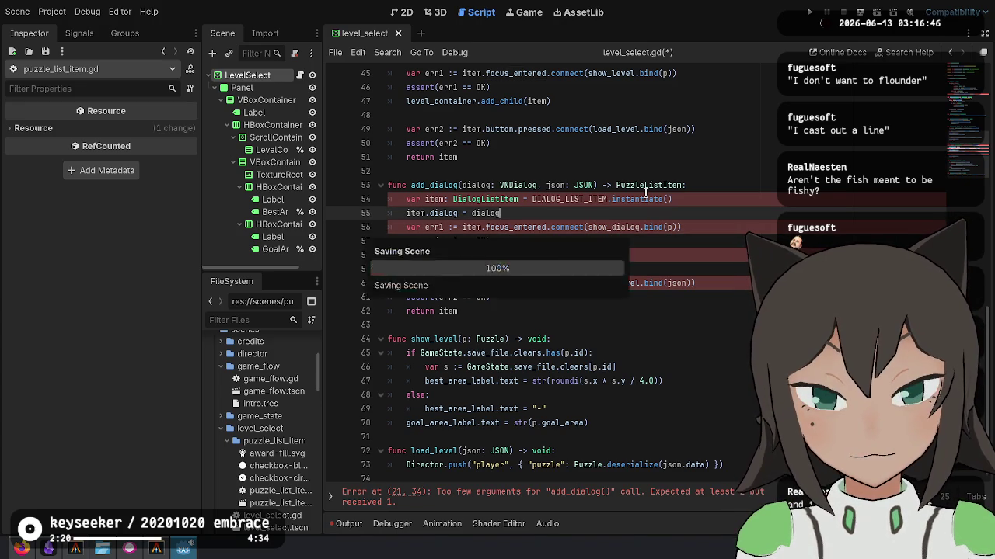
key("Down")
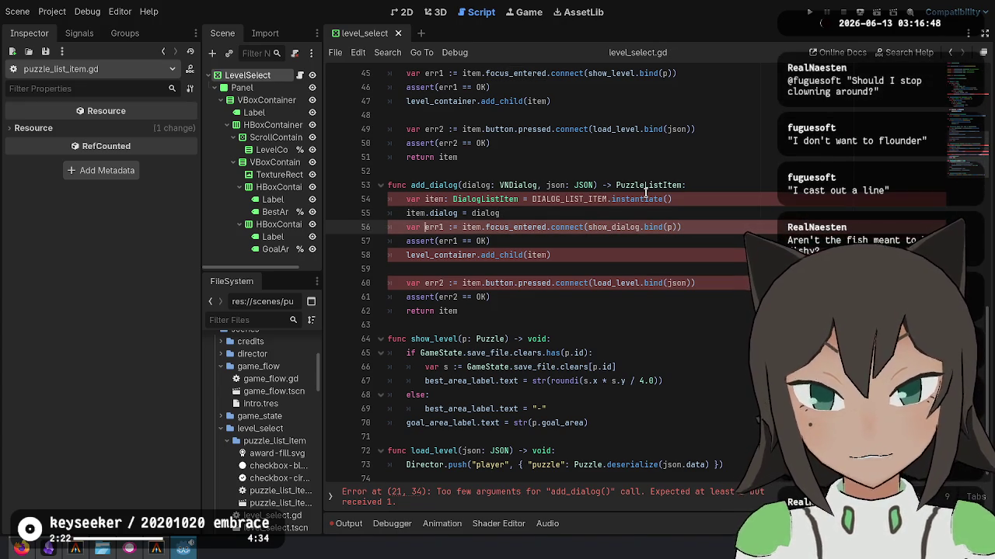
Change the button connection to load_dialog.bind(dialog) and save the script.
key("ctrl+Left")
key("ctrl+Left")
key("ctrl+Left")
key("ctrl+shift+Right")
key("Down")
key("Down")
key("Up")
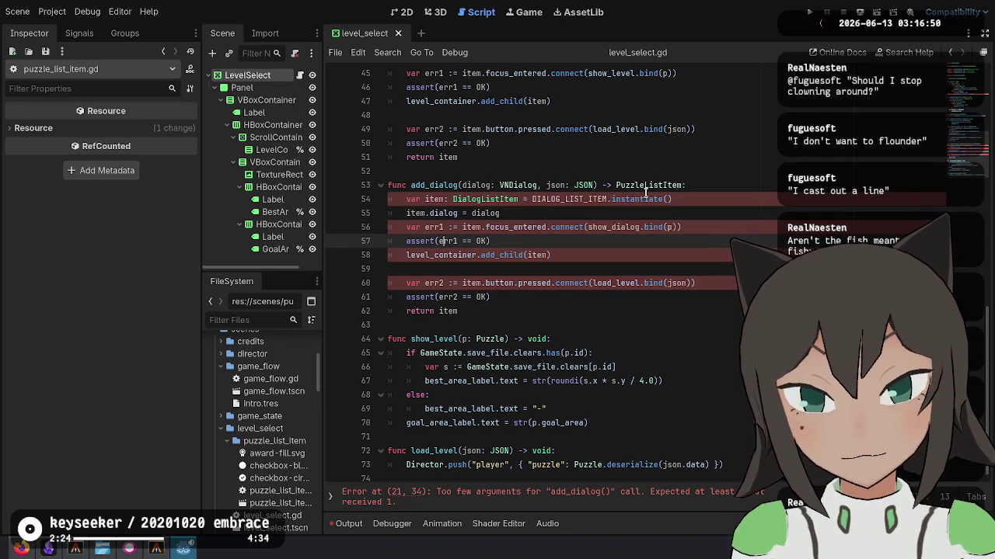
key("ctrl+shift+Right")
key("Down")
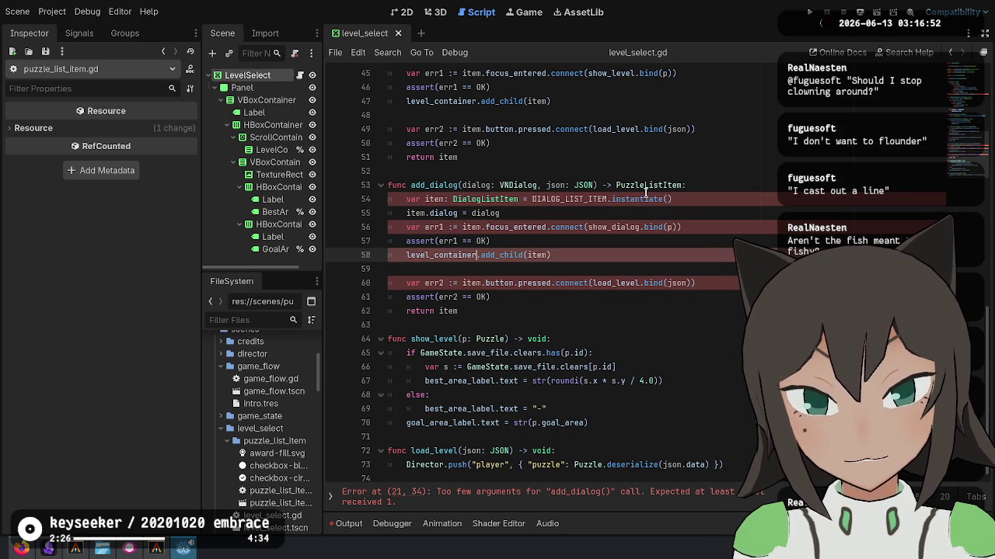
key("Up")
key("Down")
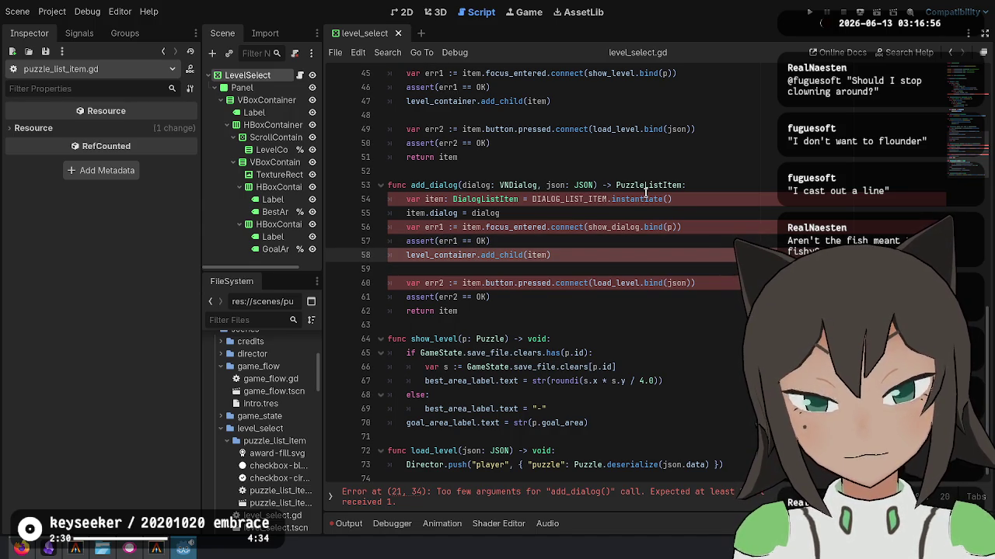
key("Down")
key("Down")
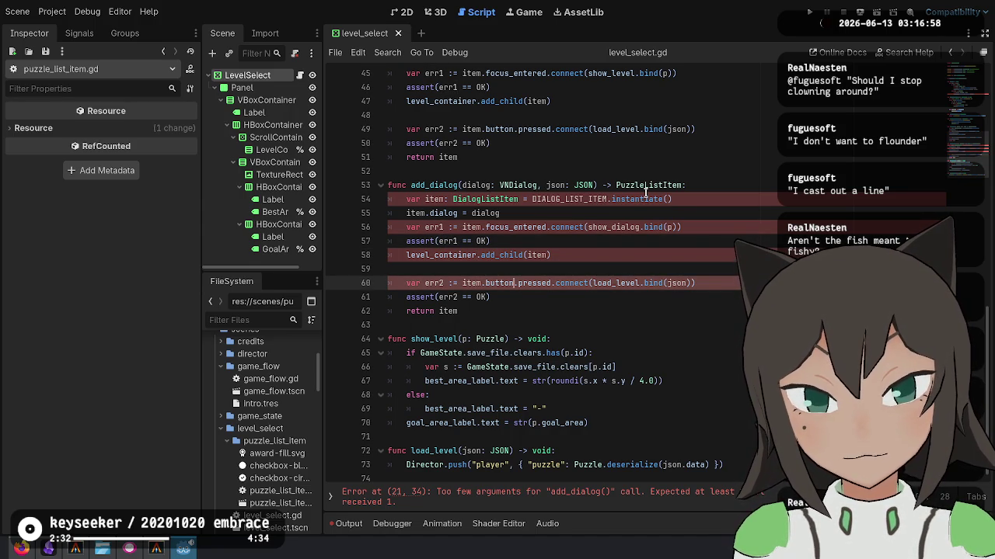
key("BackSpace")
key("BackSpace")
key("BackSpace")
type("dialog")
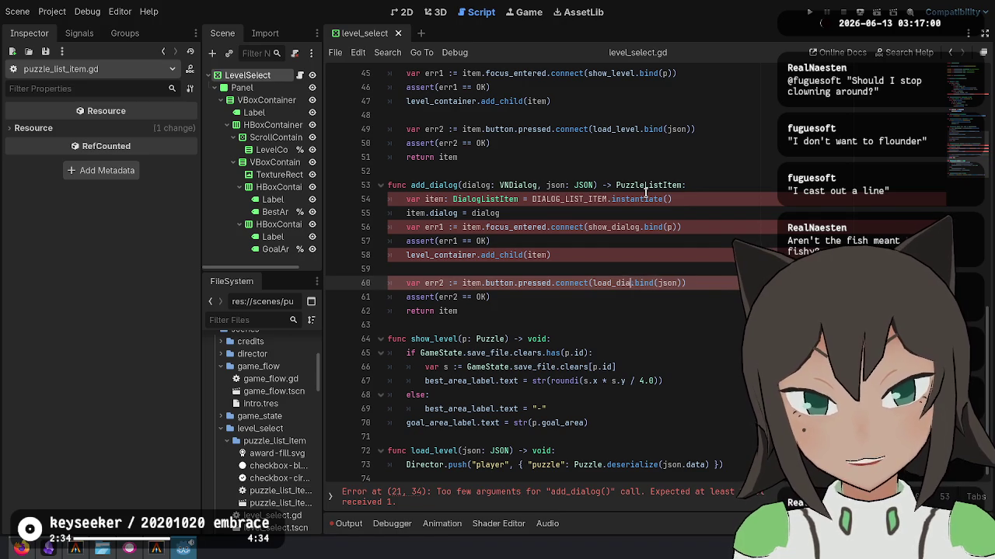
key("Right")
key("Right")
key("Right")
key("Delete")
key("Delete")
key("Delete")
type("dia")
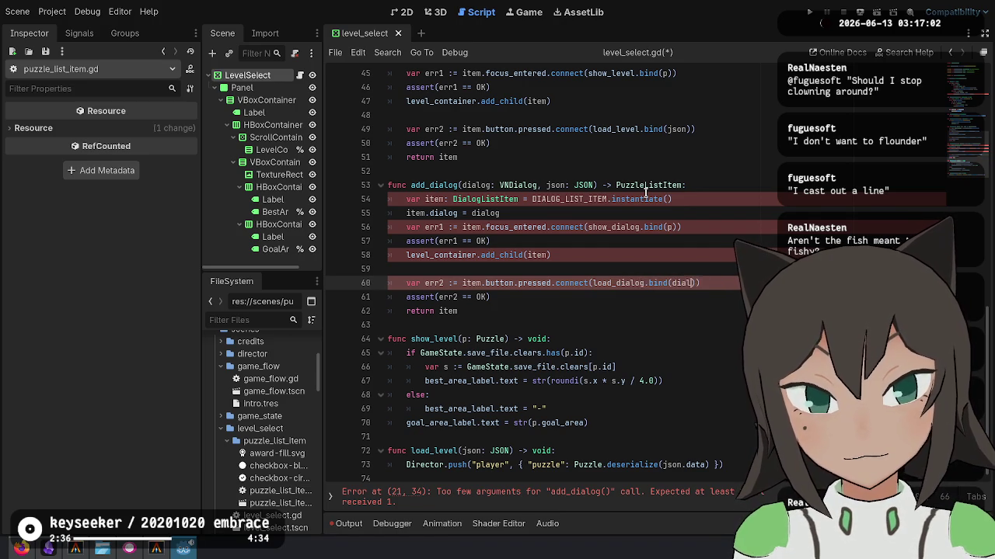
type("og")
key("ctrl+s")
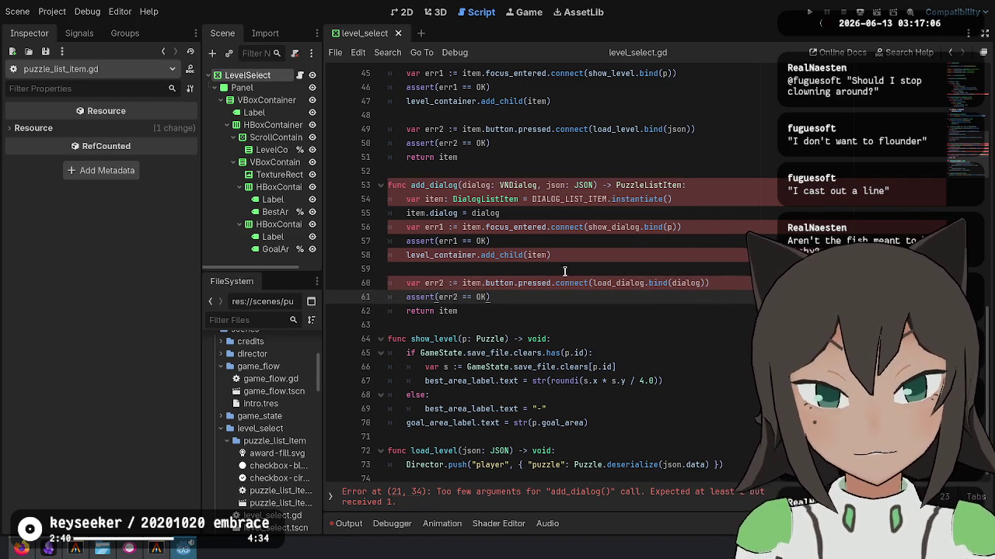
Select the show_level and load_level functions below add_dialog.
left_click(607, 282)
left_click(507, 325)
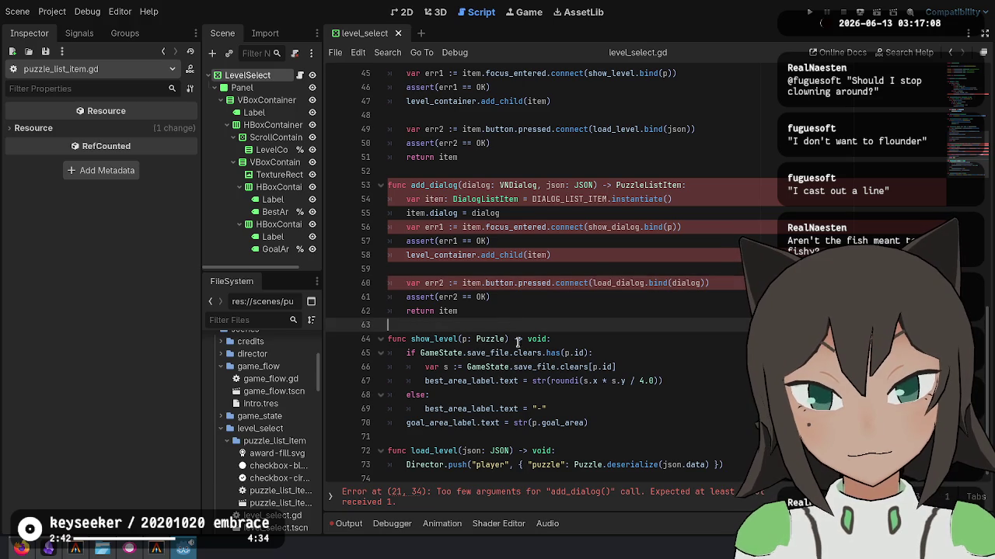
left_click(473, 470, "shift")
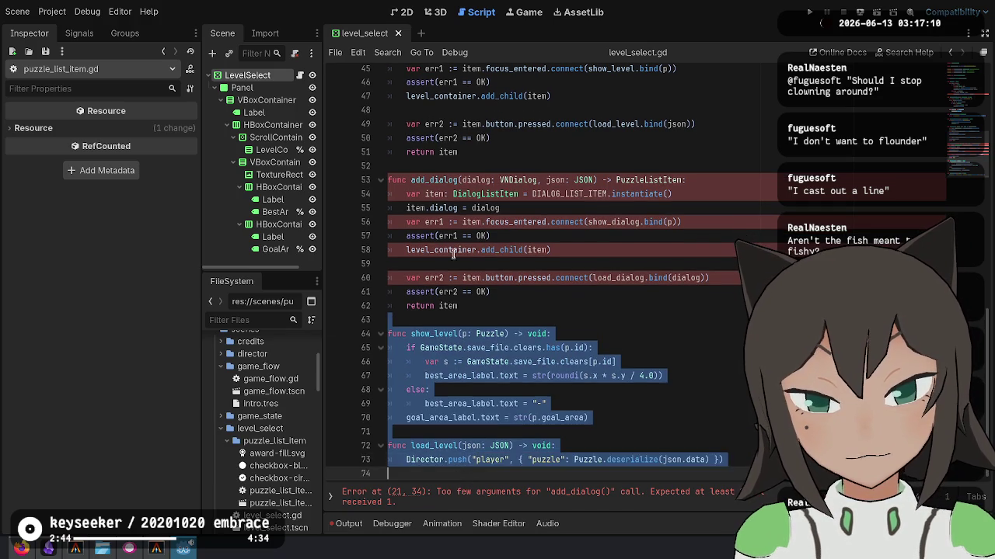
Restore show_level and load_level and add a '#region Level items' marker above add_level.
key("BackSpace")
key("ctrl+z")
key("Return")
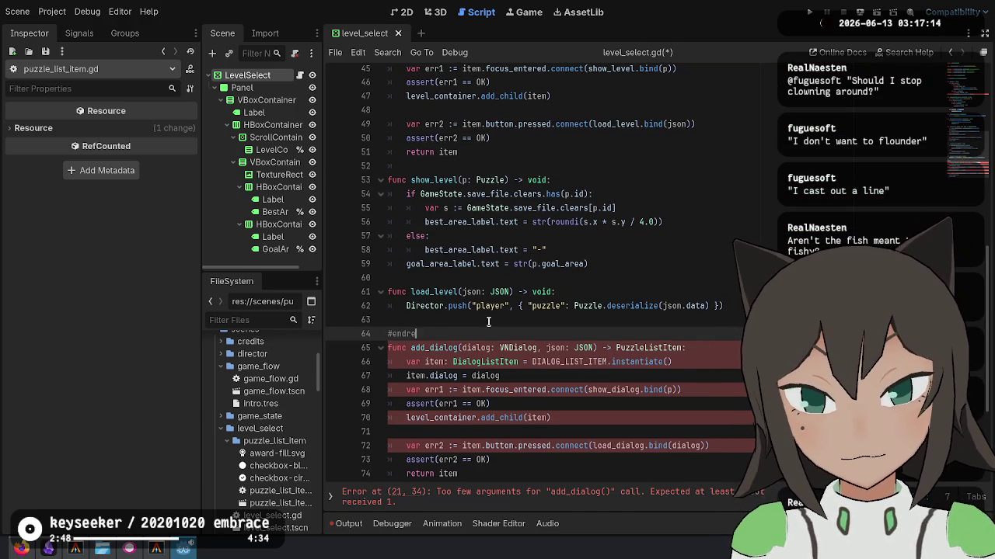
scroll(488, 321, "up", 5)
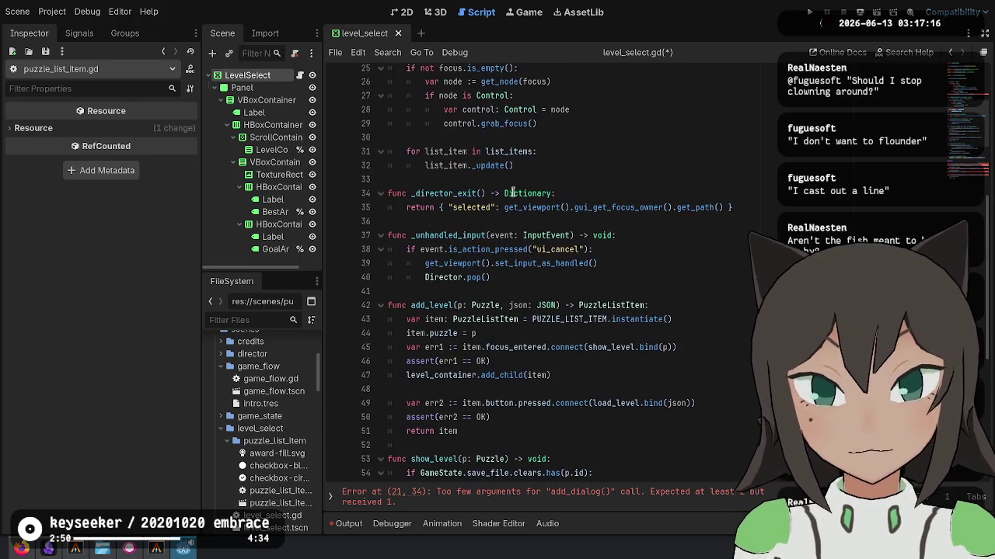
left_click(488, 293)
key("Return")
key("Return")
key("Up")
type("#regi")
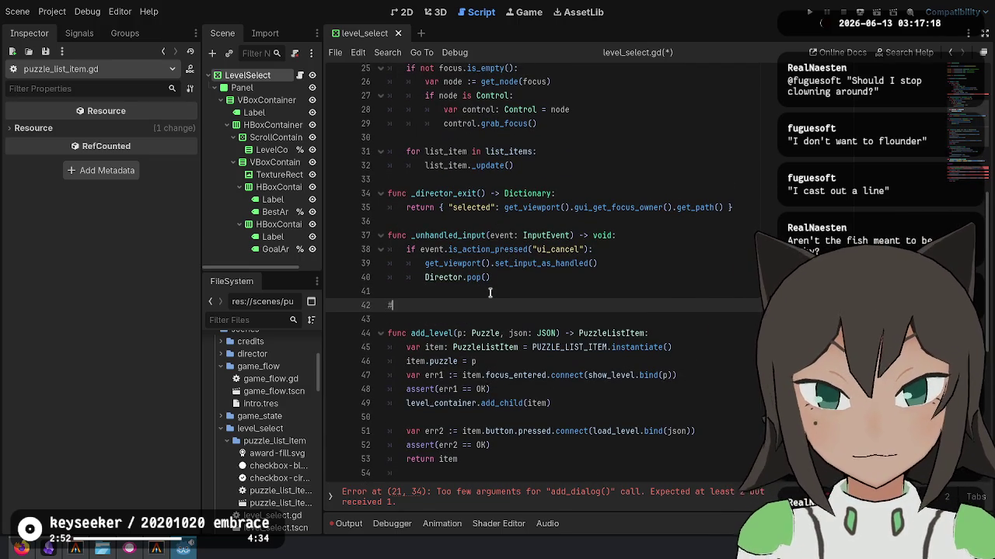
type("on level")
key("BackSpace")
key("BackSpace")
key("BackSpace")
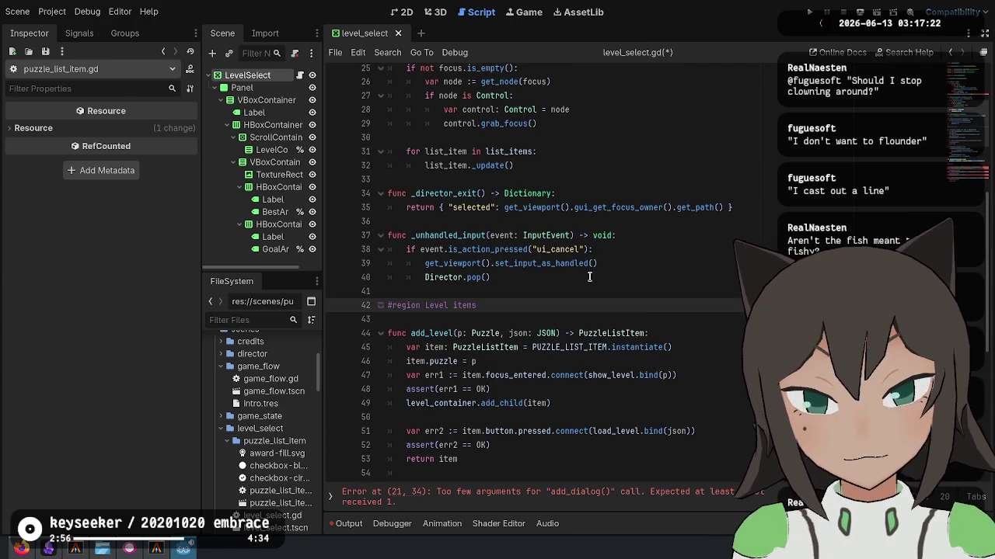
Add a '#region Dialog Items' marker above add_dialog.
scroll(544, 296, "down", 8)
left_click(469, 322)
key("Return")
key("Return")
key("Up")
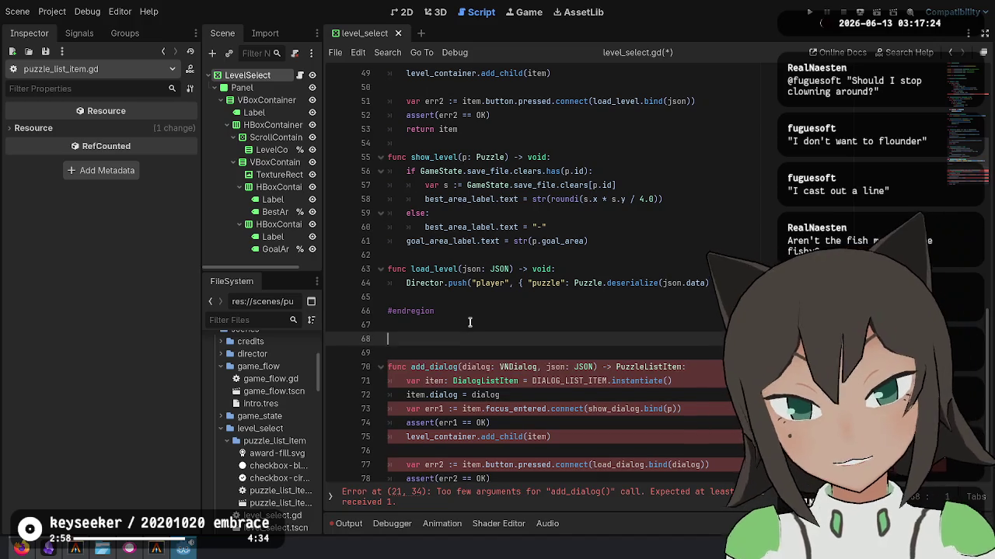
type("region Dialog I")
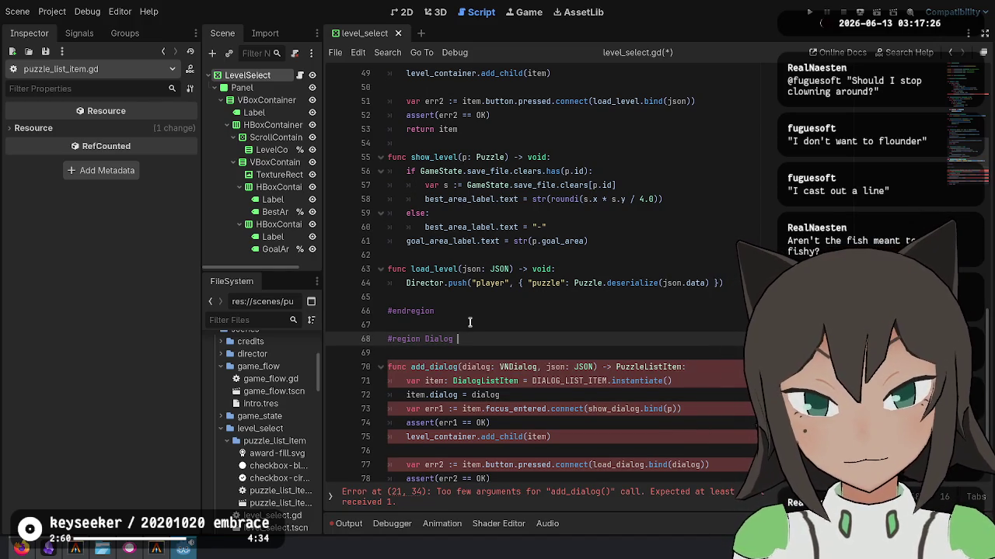
type("tems")
Paste copies of show_level and load_level below add_dialog.
scroll(458, 340, "down", 1)
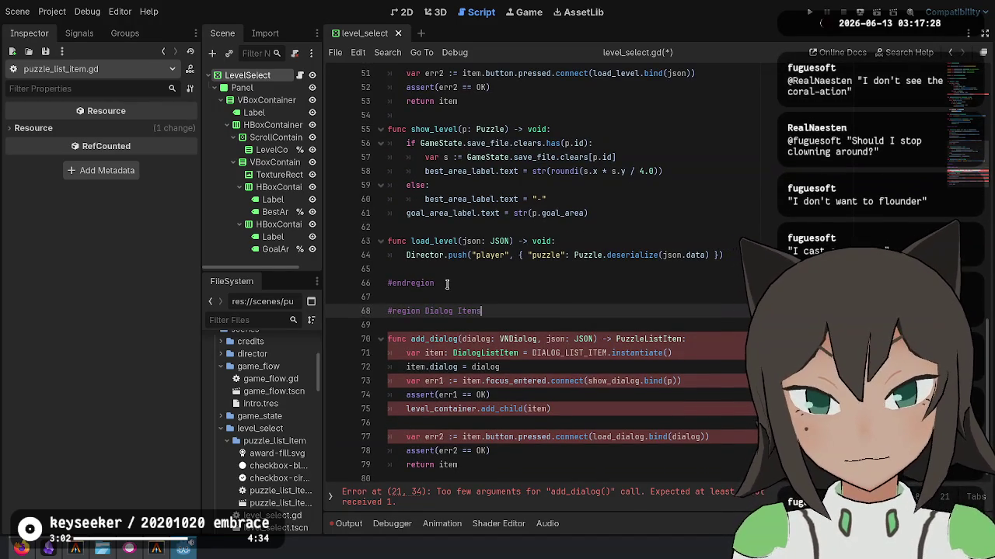
key("Up")
key("Up")
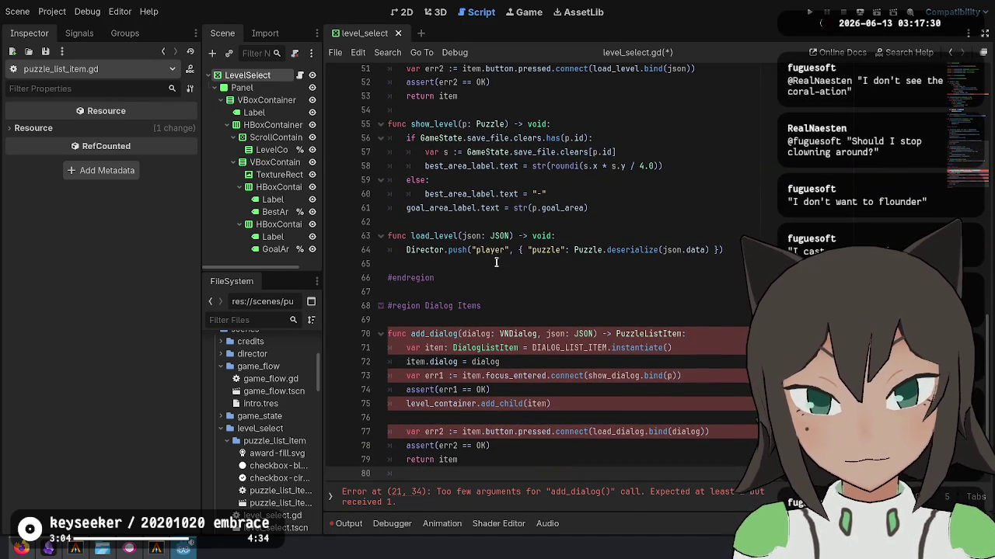
left_click_drag(503, 261, 484, 121)
scroll(488, 115, "down", 1)
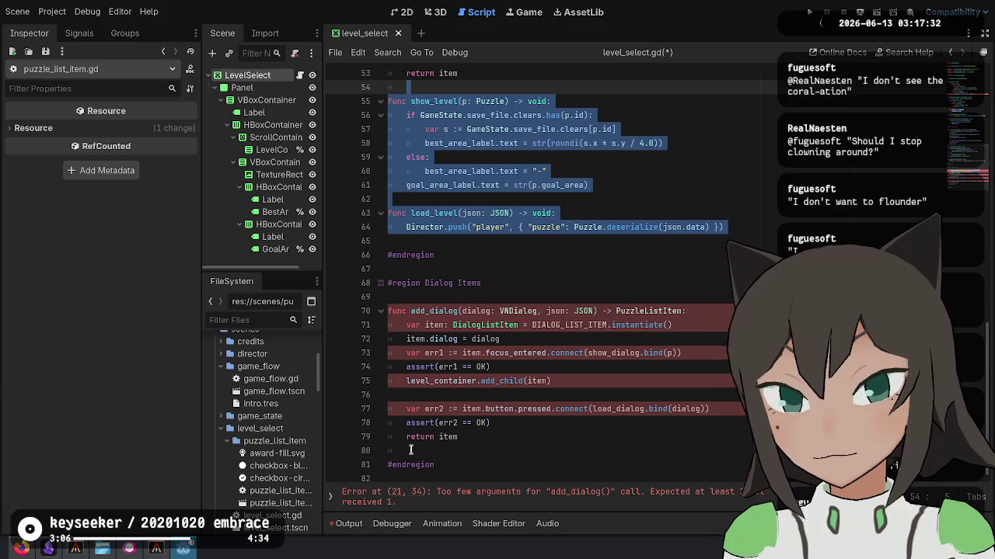
left_click(428, 453)
type("func show_level(p: Puzzle) -> void: \tif GameState.save_file.clears.has(p.id): \t\tvar s := GameState.save_file.clears[p.id] \t\tbest_area_label.text = str(roundi(s.x * s.y / 4.0)) \telse: \t\tbest_area_label.text = \"-\" \tgoal_area_label.text = str(p.goal_area)  func load_level(json: JSON) -> void: \tDirector.push(\"player\", { \"puzzle\": Puzzle.deserialize(json.data) })")
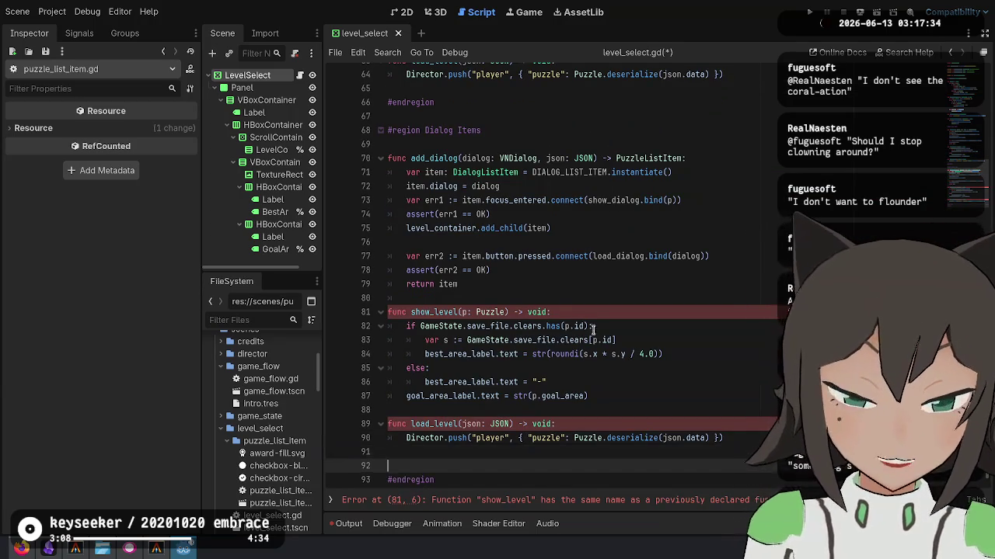
Rename the copies to show_dialog(dialog: VNDialog) and load_dialog, then view level_select in 2D.
left_click(608, 301)
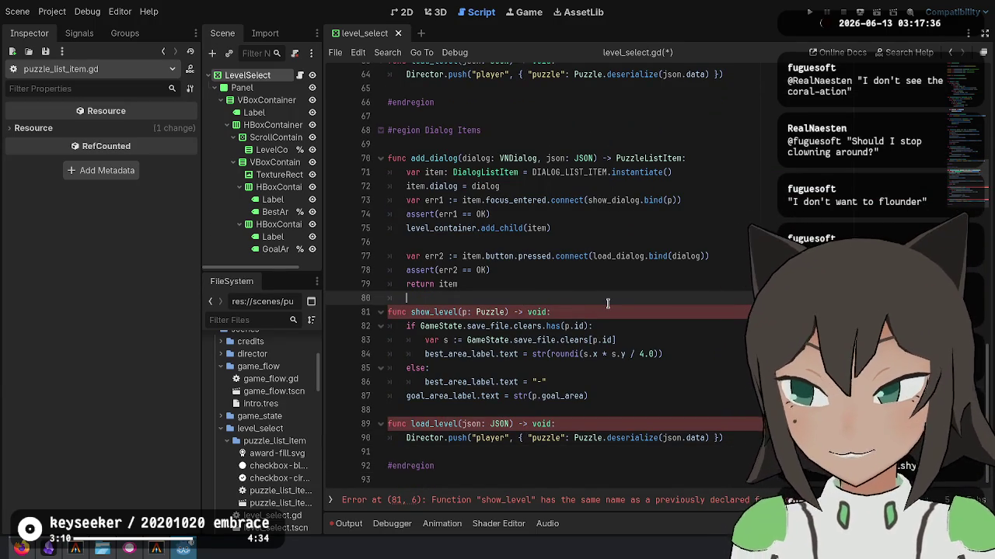
key("Down")
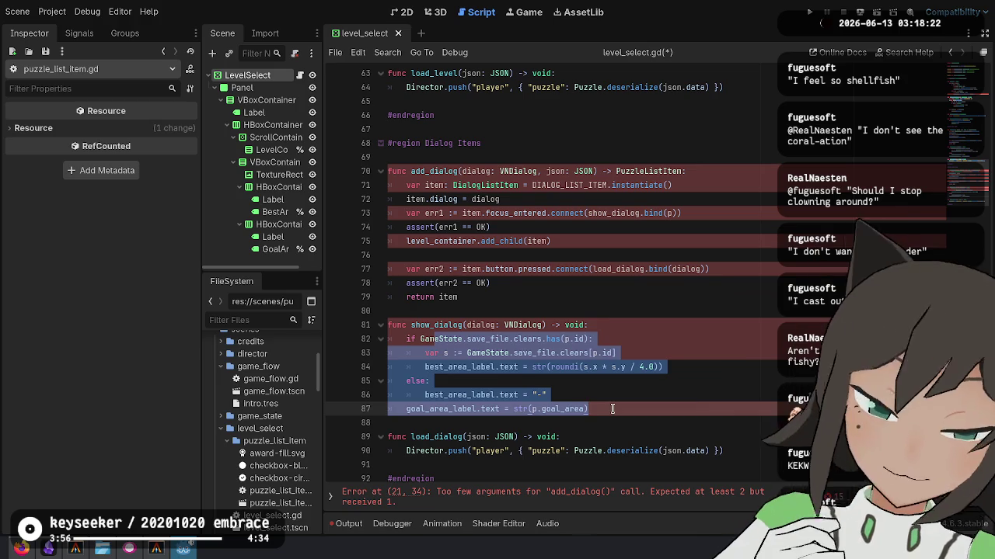
left_click(623, 385)
left_click_drag(634, 408, 658, 329)
left_click(628, 351)
left_click(631, 411)
left_click(645, 353)
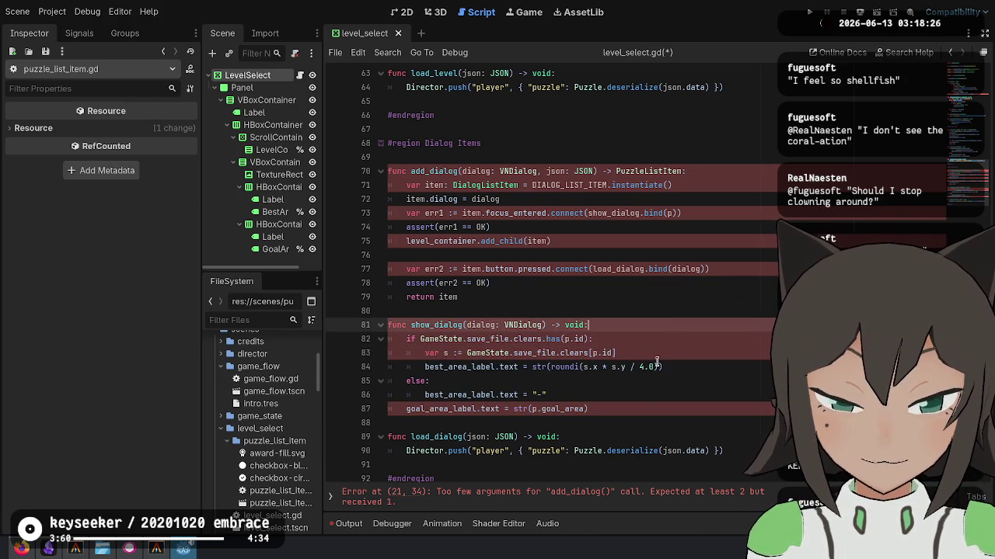
left_click(645, 340)
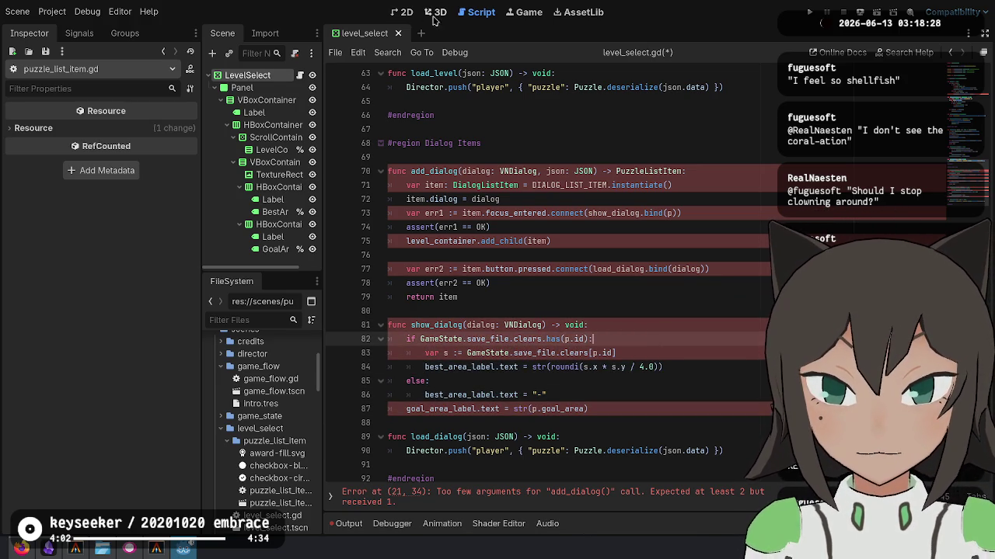
left_click(437, 13)
left_click(403, 12)
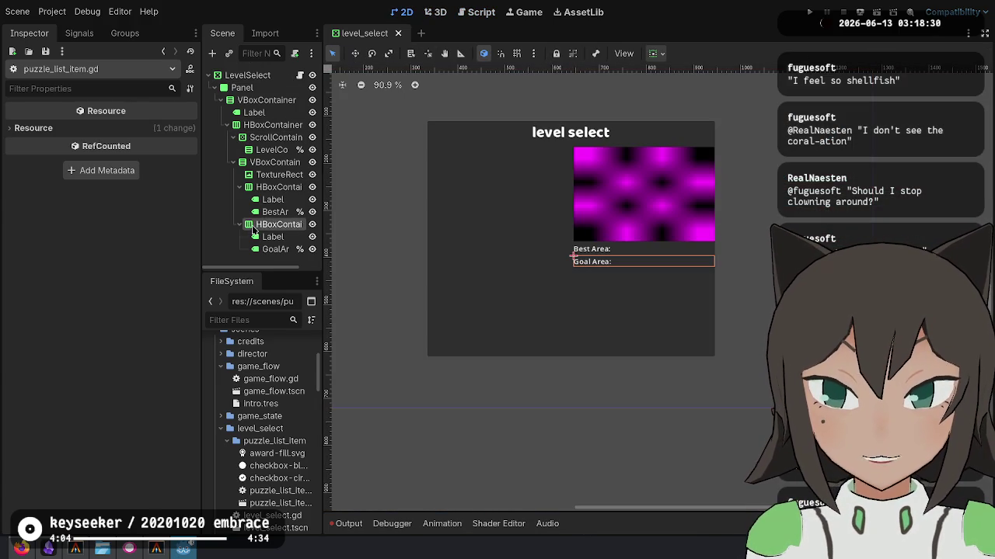
Duplicate the preview VBoxContainer, then delete the duplicate VBoxContainer2.
left_click(264, 225)
left_click(272, 188)
left_click(278, 175)
left_click(282, 163)
left_click(280, 174)
left_click(284, 165)
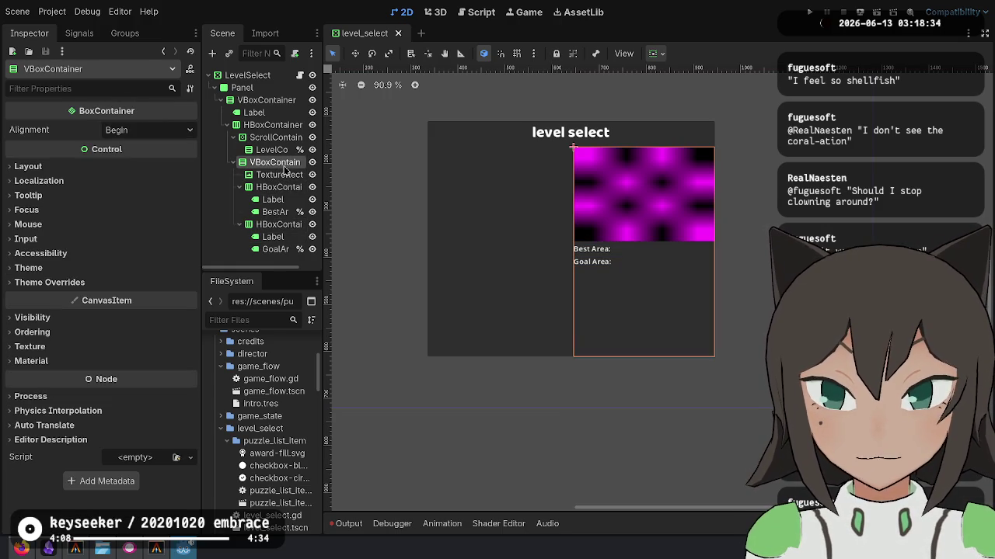
key("ctrl+d")
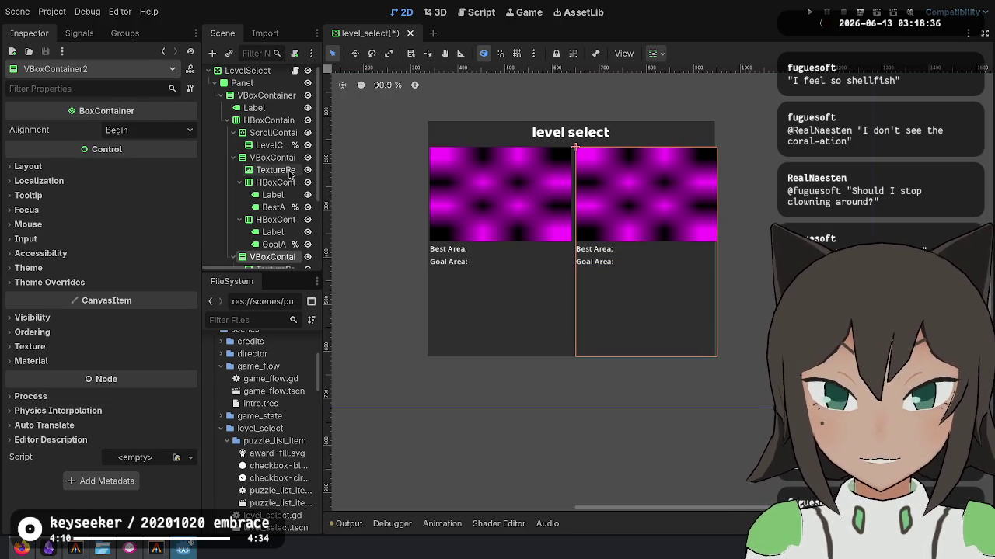
left_click(306, 256)
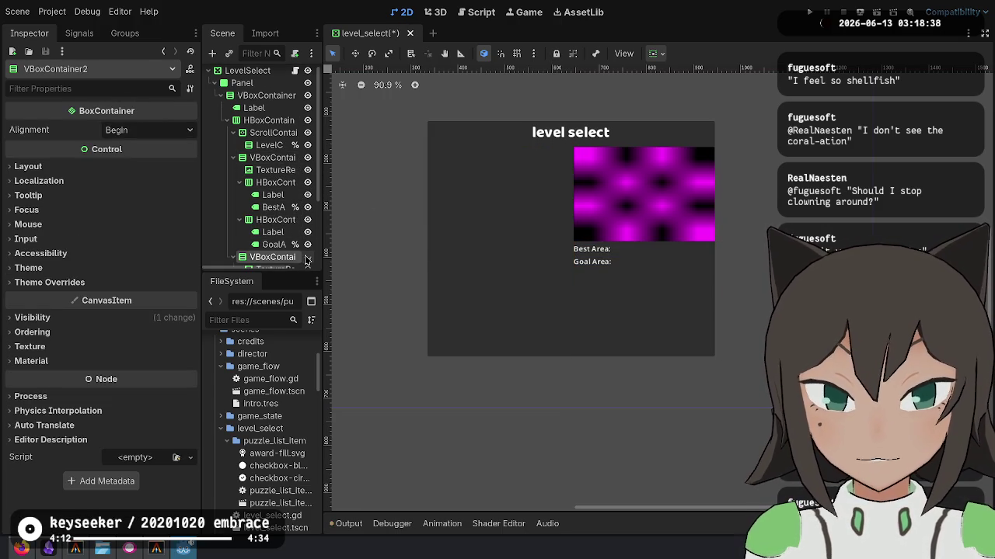
scroll(290, 154, "down", 1)
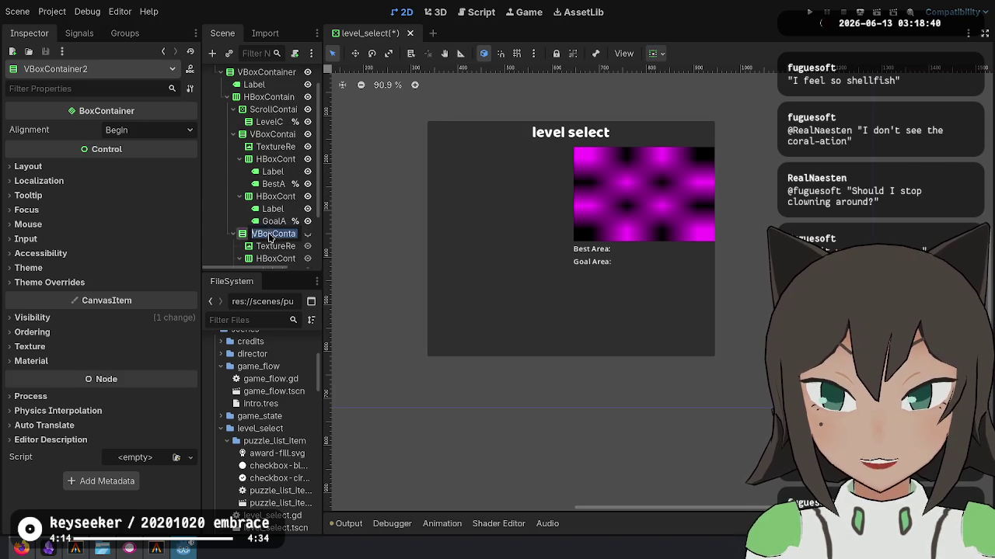
left_click(273, 221)
key("Delete")
key("Return")
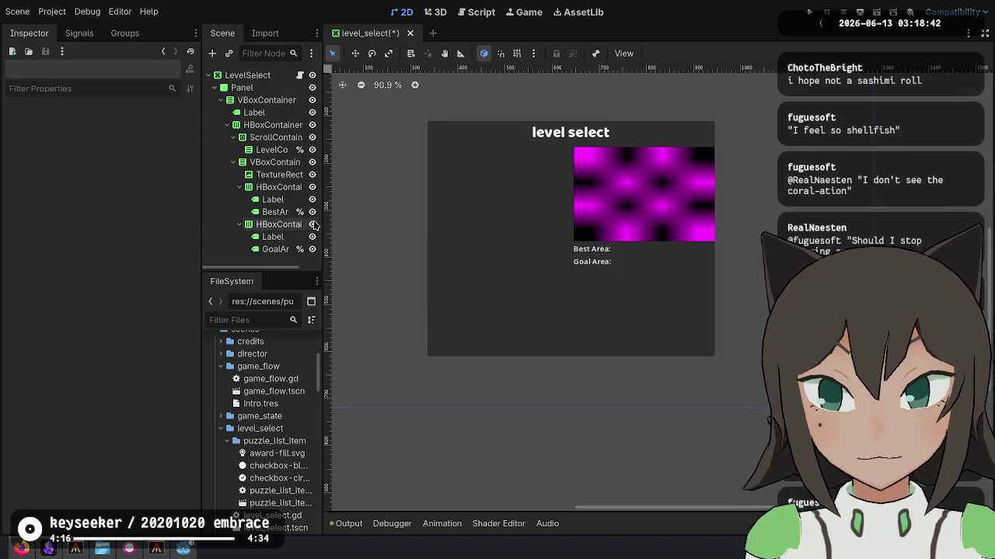
Add a child VBoxContainer to the preview container and name it LevelPreview.
left_click(291, 163)
right_click(291, 164)
left_click(315, 171)
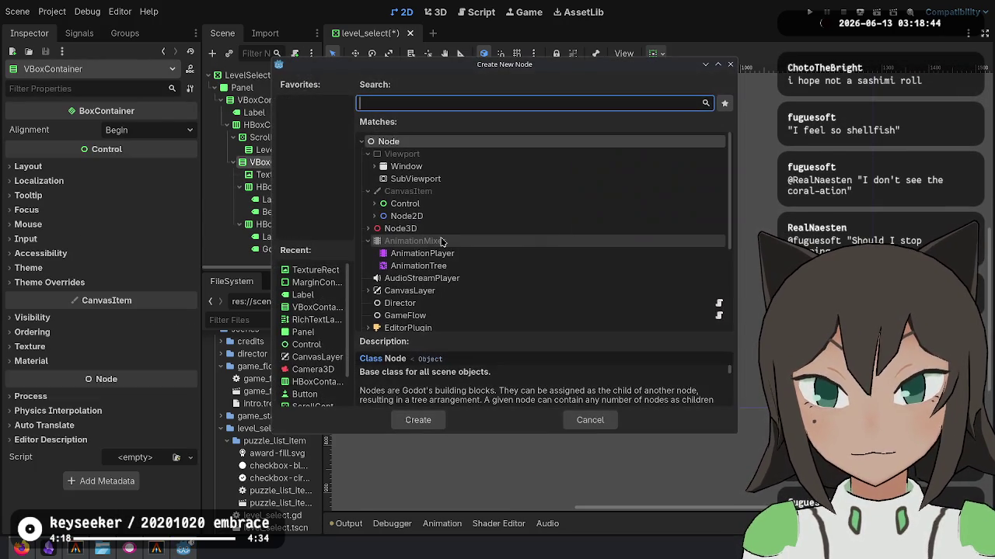
type("Level")
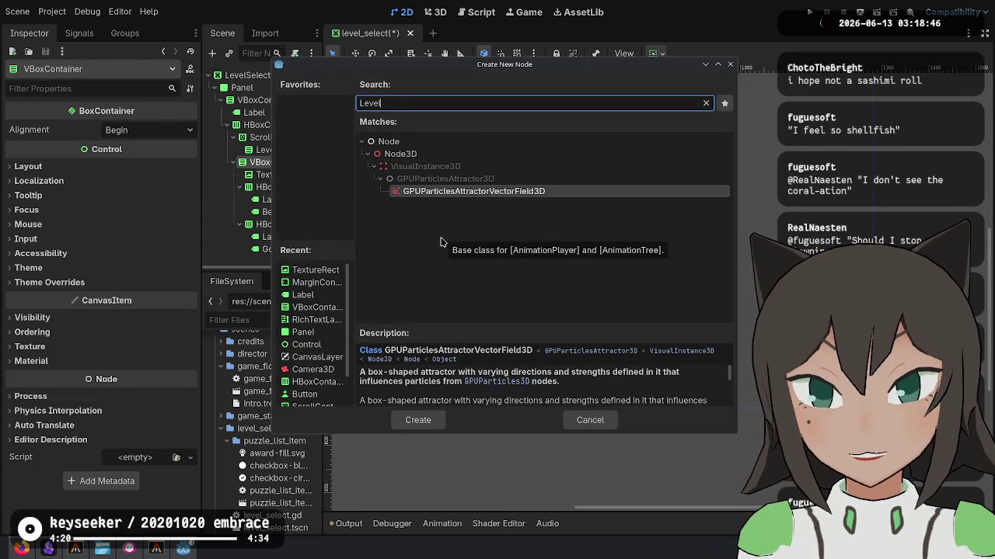
type("Preview")
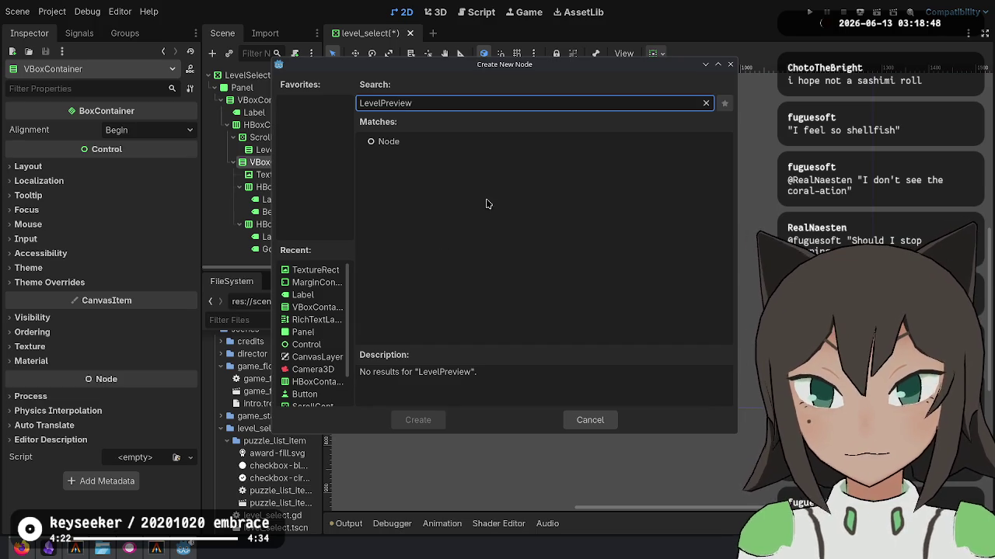
key("Escape")
right_click(263, 160)
left_click(315, 169)
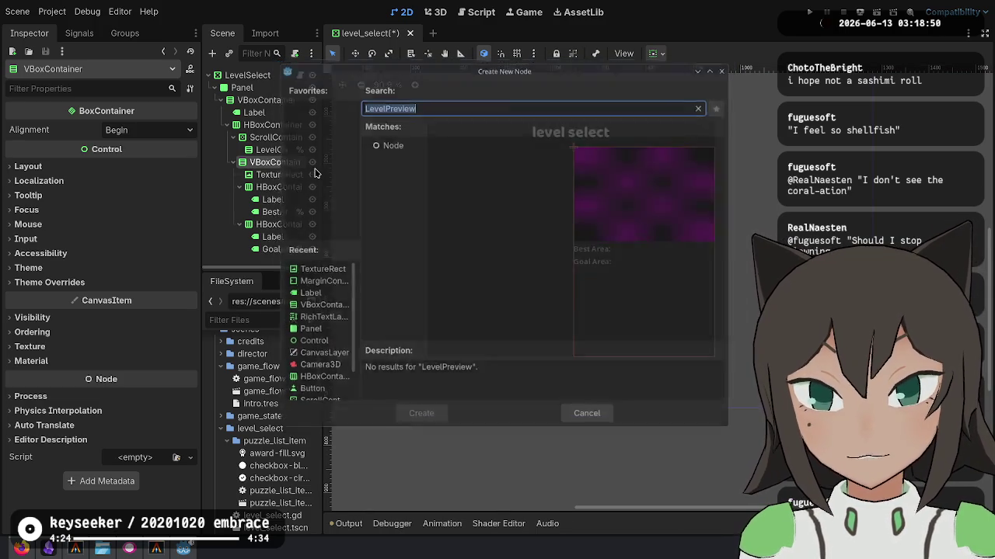
key("BackSpace")
type("vbox")
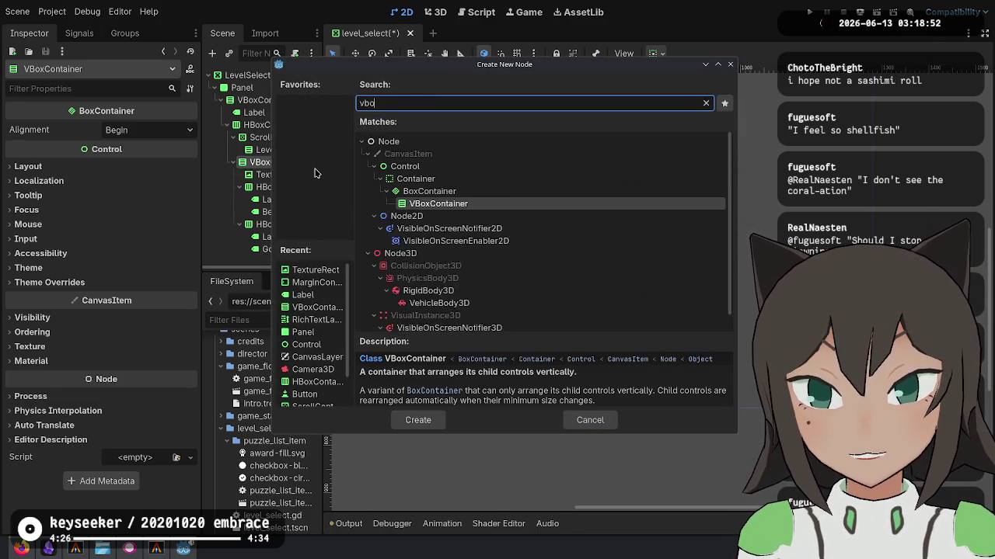
key("Return")
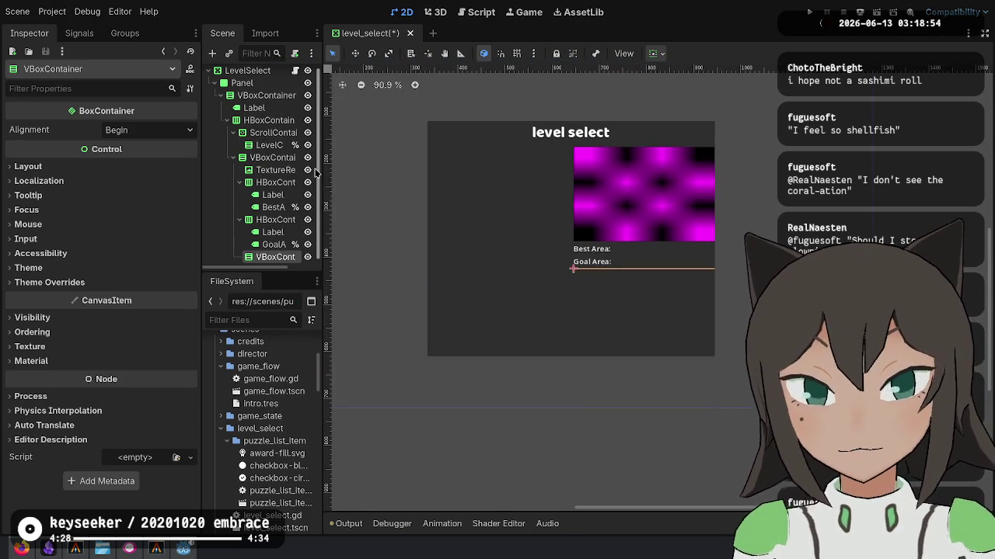
key("F2")
type("Level")
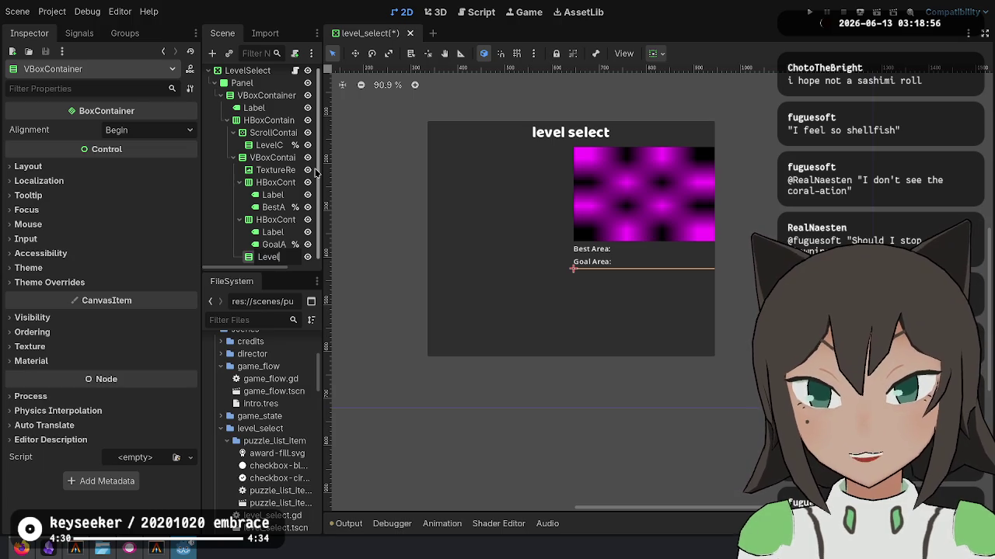
key("Return")
Move the TextureRect and both Best/Goal Area rows under LevelPreview.
left_click(275, 170)
left_click(275, 182, "shift")
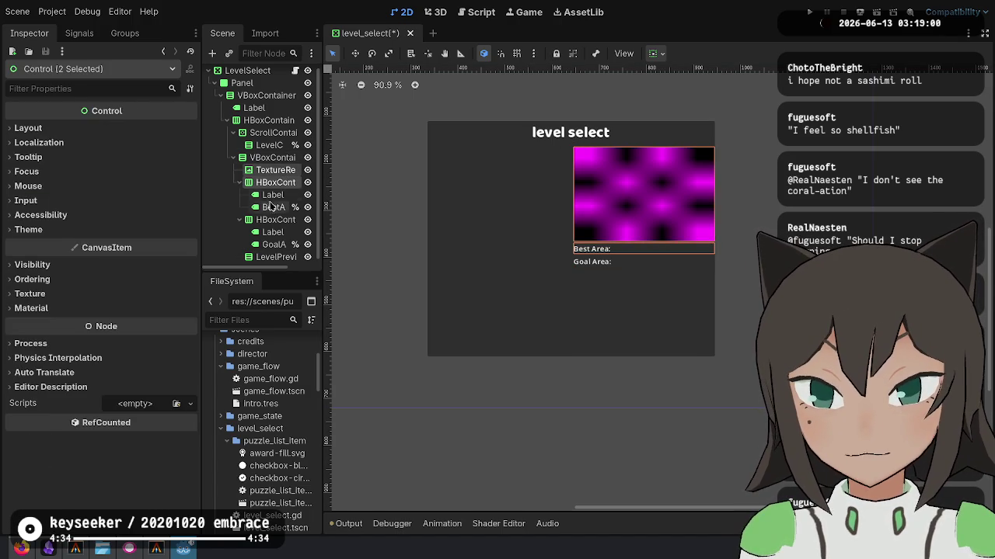
left_click(275, 220, "ctrl")
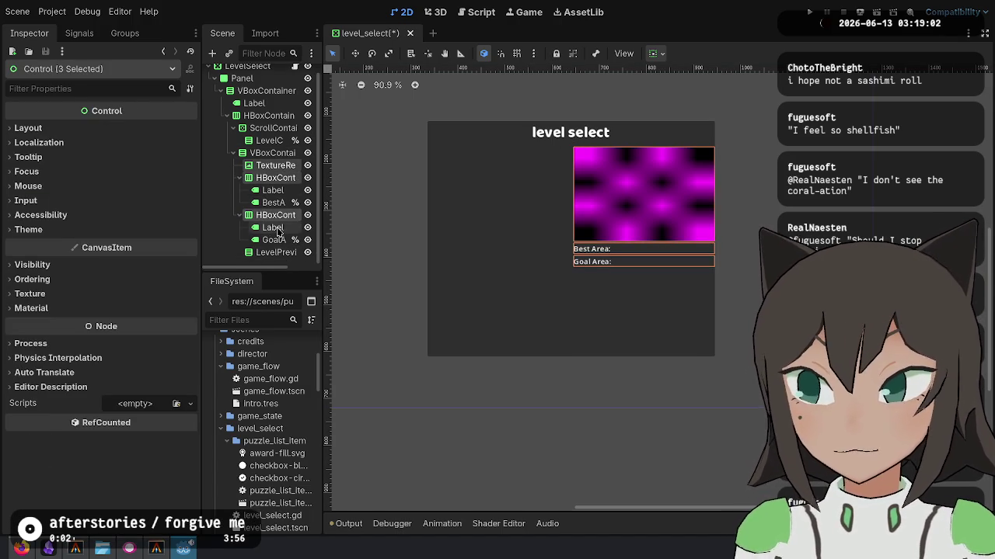
left_click_drag(269, 227, 276, 253)
Inspect the LevelPreview node and its image, Best Area and Goal Area children.
left_click(268, 166)
left_click(276, 178)
left_click(272, 190)
left_click(275, 202)
left_click(267, 229)
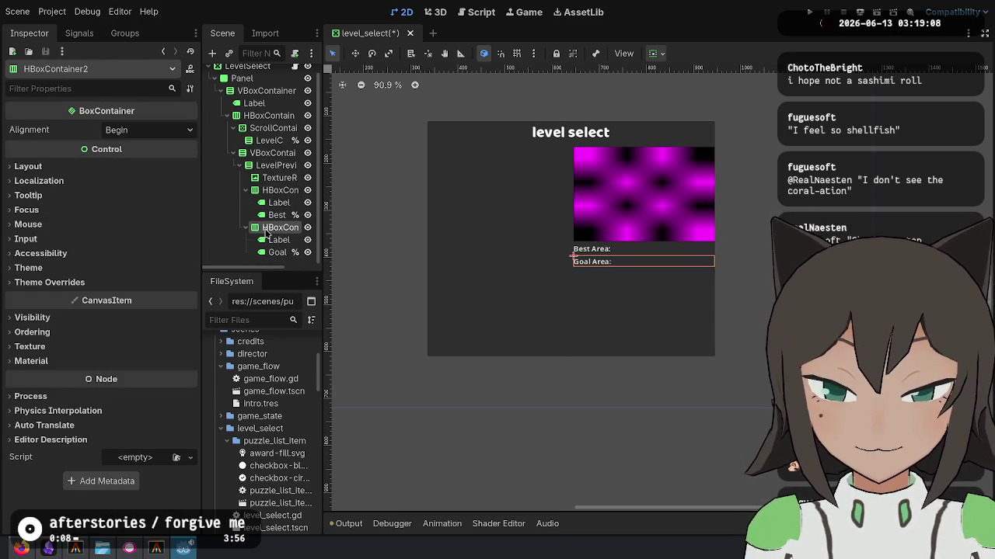
left_click(276, 240)
left_click(276, 203)
left_click(277, 178)
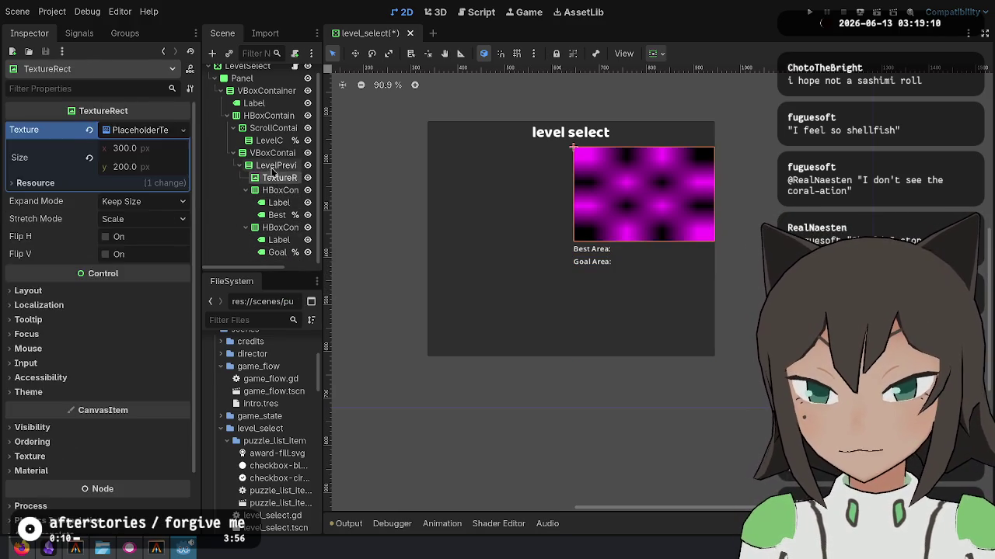
left_click(278, 166)
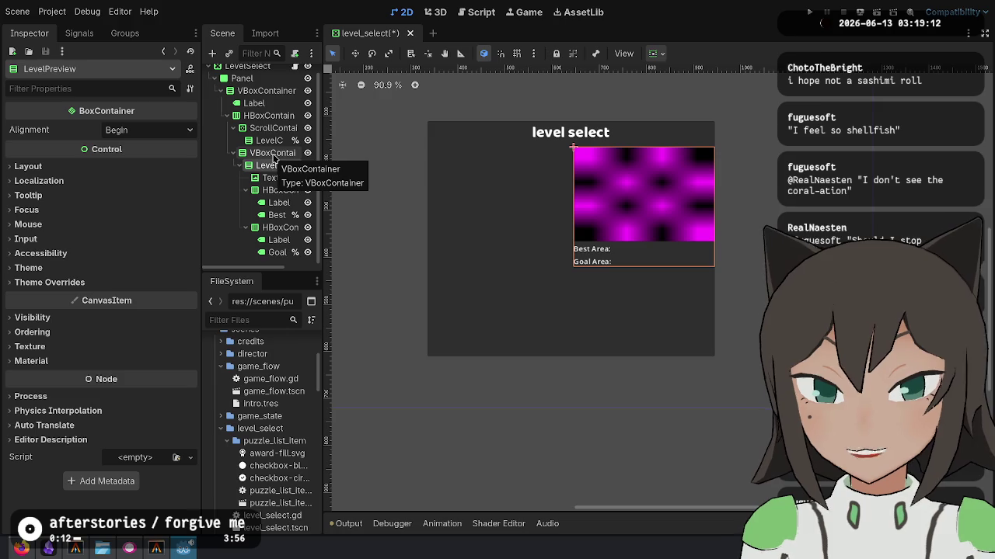
Duplicate LevelPreview and rename the copy to DialogPreview.
key("ctrl+d")
scroll(280, 195, "down", 3)
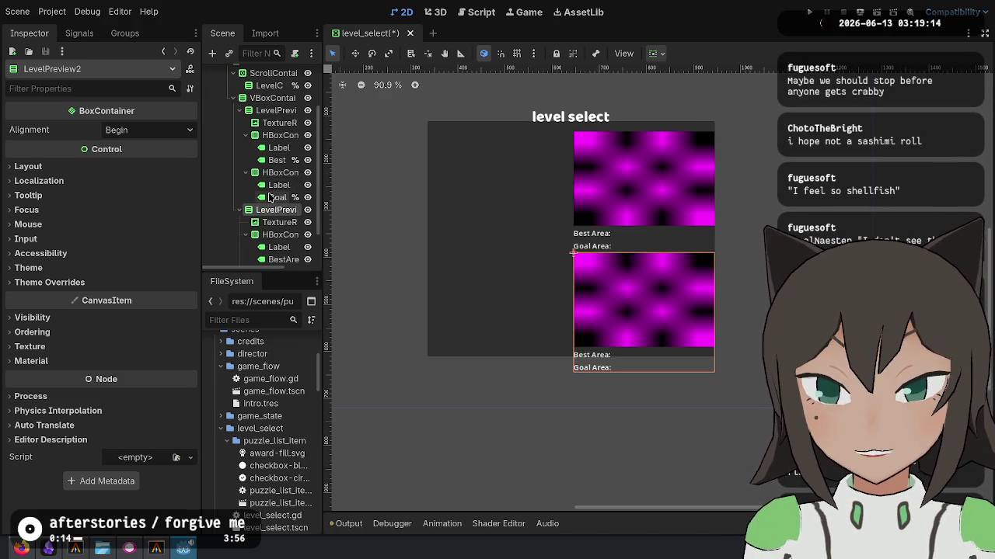
key("F2")
type("DialogPre")
key("Return")
Delete the Goal Area and Best Area rows from the DialogPreview copy.
key("Down")
key("Down")
key("Down")
key("Down")
key("Down")
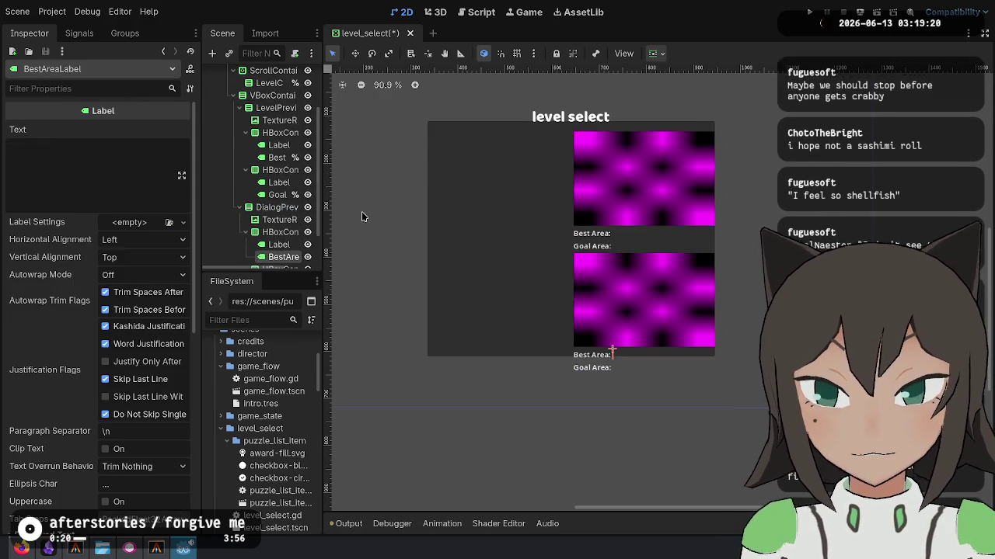
key("Delete")
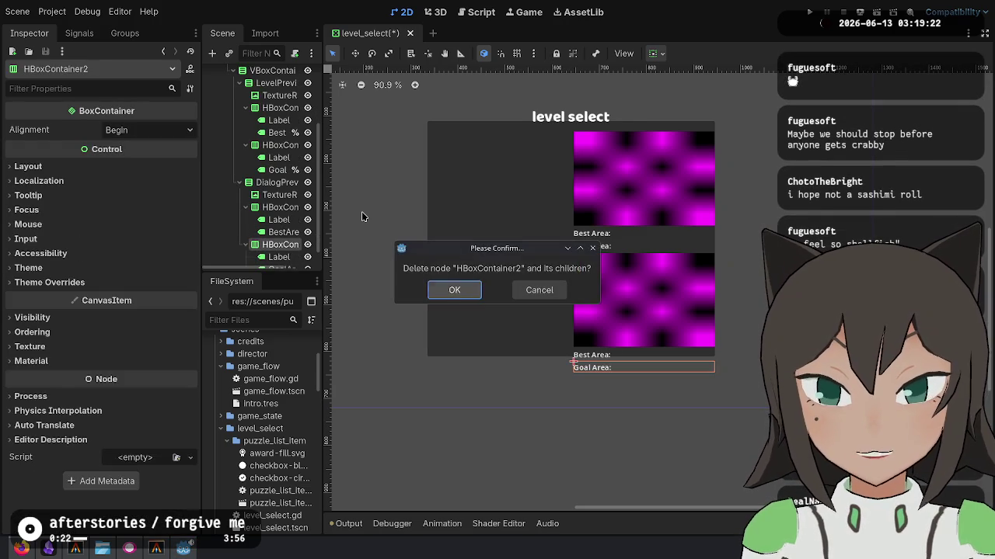
key("Return")
key("Up")
key("Delete")
key("Return")
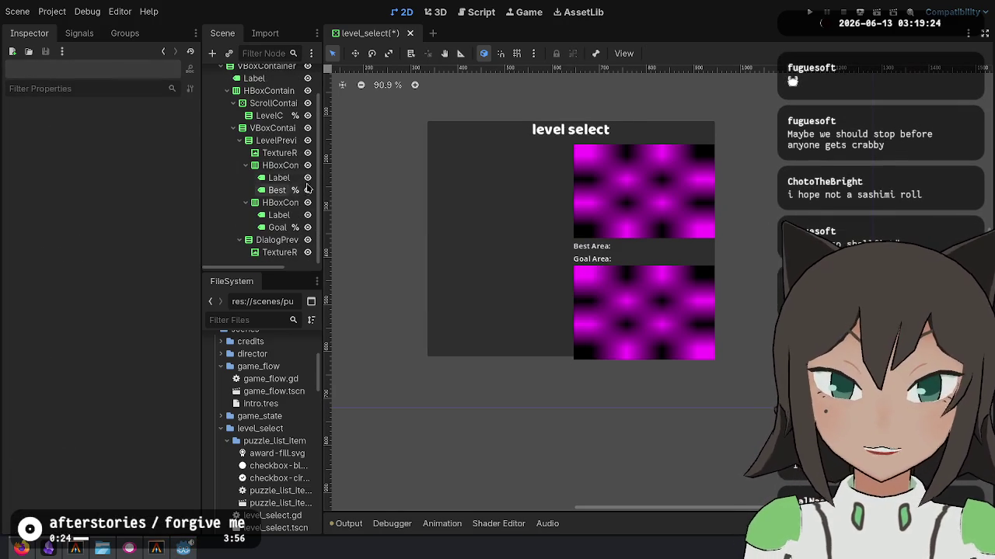
Add a BBCode-enabled RichTextLabel named DialogSummary under DialogPreview.
right_click(256, 239)
left_click(327, 252)
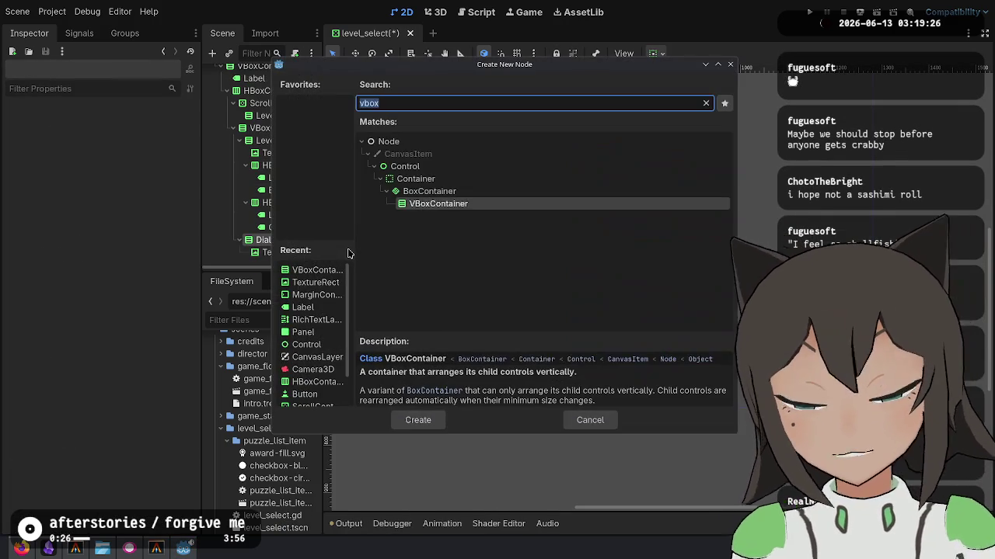
type("RichTe")
key("Return")
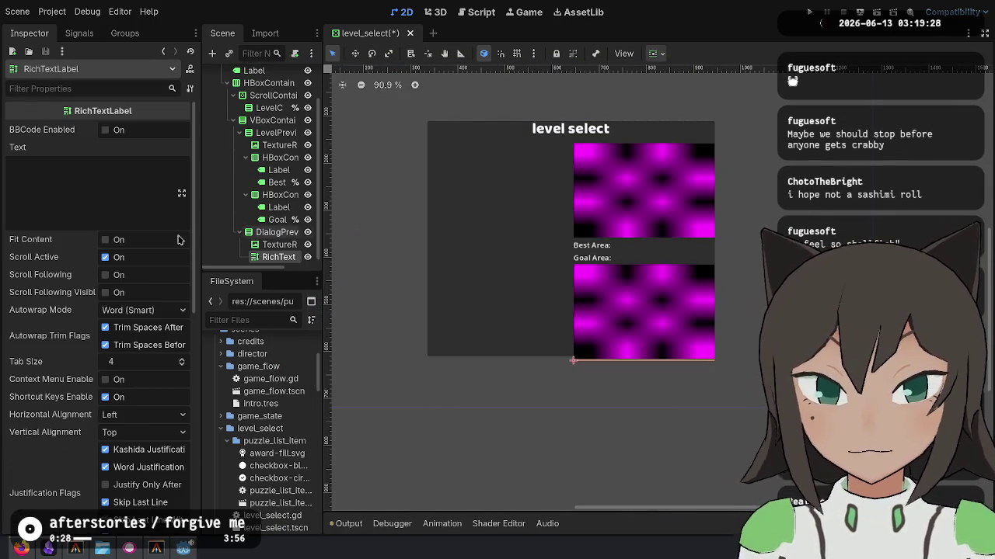
left_click(121, 132)
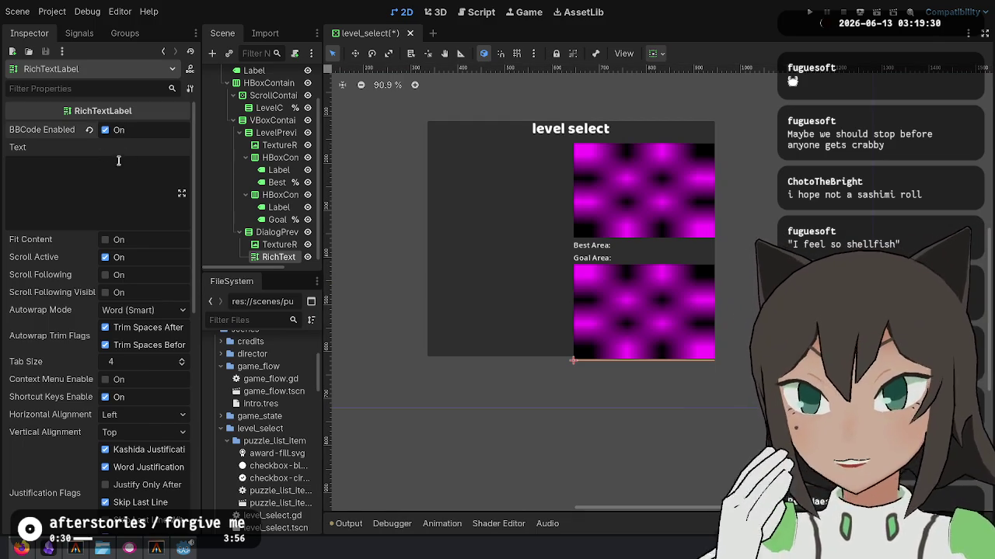
left_click(278, 256)
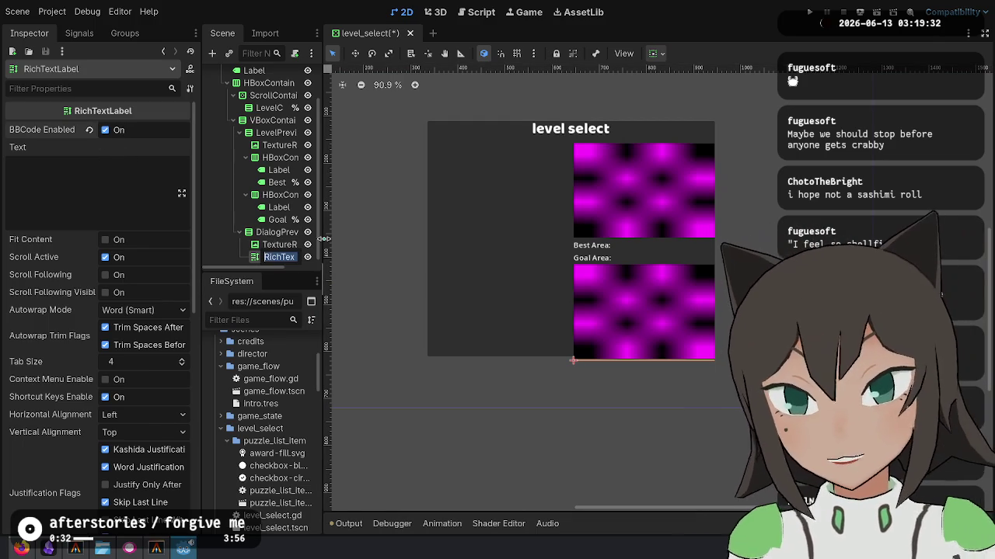
type("Summary")
key("Return")
Save the scene, hide DialogPreview and LevelPreview, and collapse their children.
key("ctrl+s")
scroll(295, 78, "up", 3)
scroll(296, 78, "down", 3)
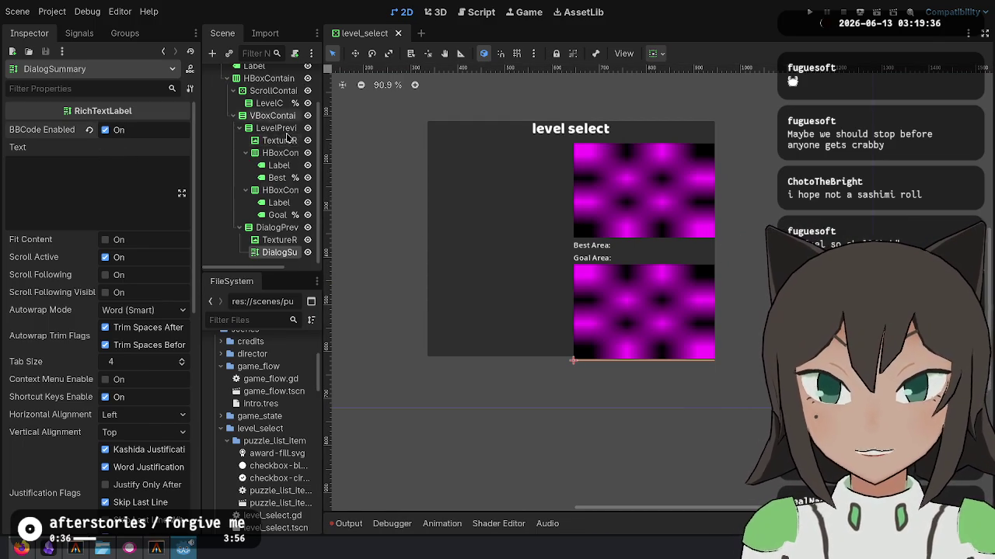
left_click(307, 227)
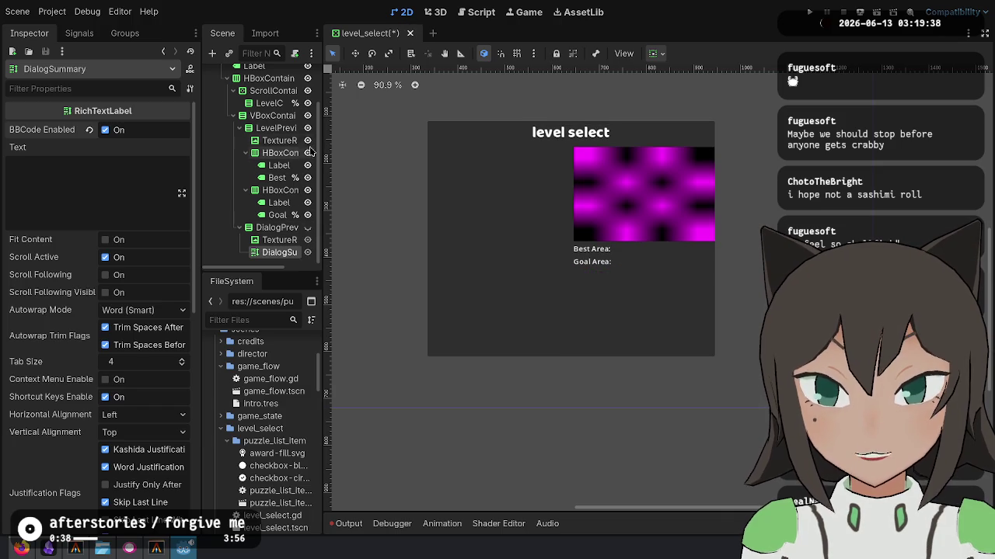
left_click(308, 128)
left_click(242, 129)
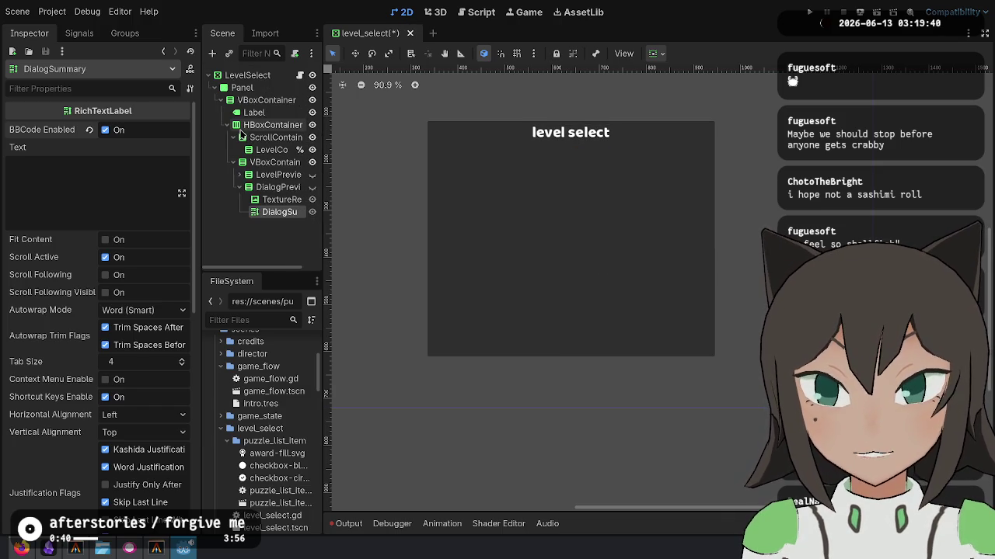
left_click(240, 187)
Drag the preview nodes into level_select.gd, keeping only level_preview and dialog_preview references.
left_click(301, 75)
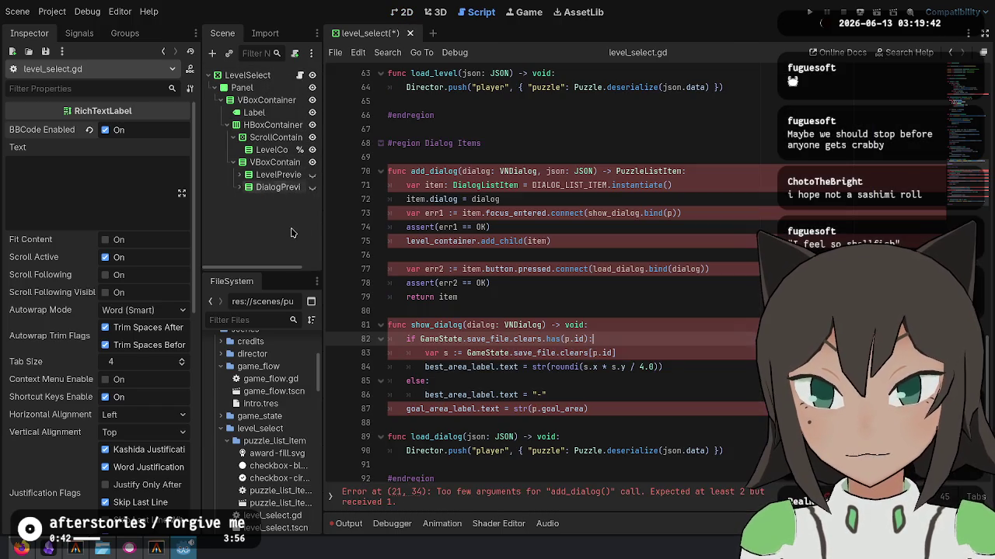
left_click(286, 186, "shift")
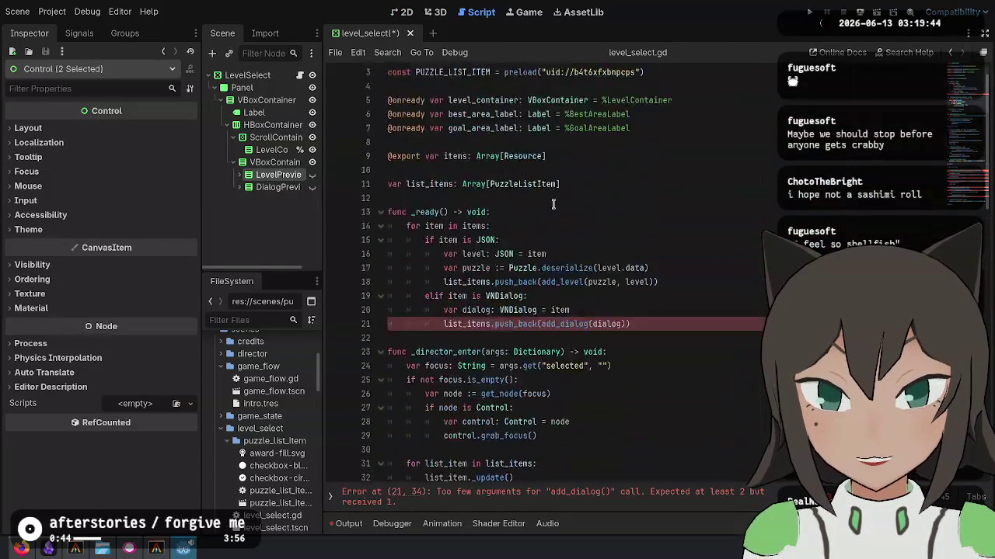
left_click(267, 187, "shift")
mouse_move(279, 177)
left_mouse_down()
mouse_move(555, 202)
mouse_move(483, 172)
left_mouse_up()
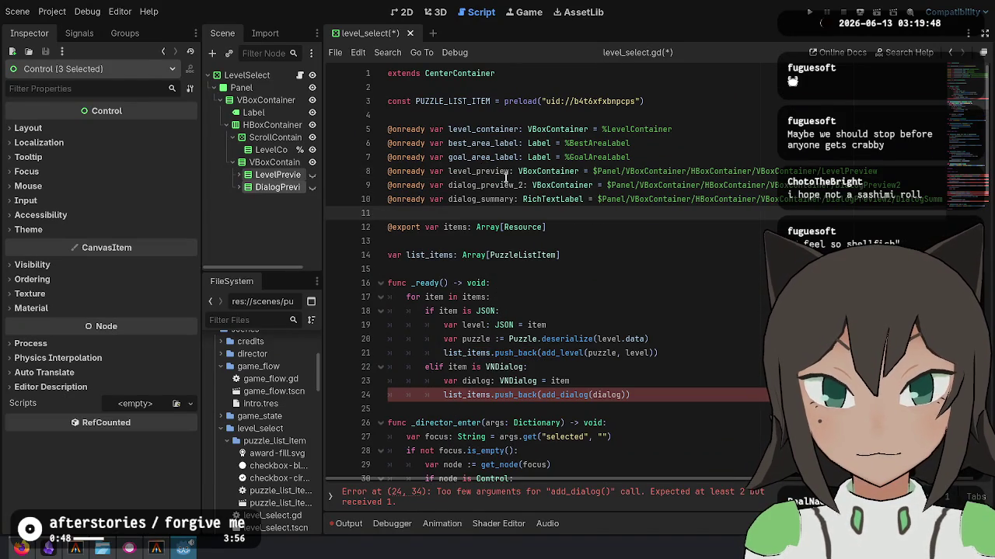
left_click(505, 177)
left_click(514, 186)
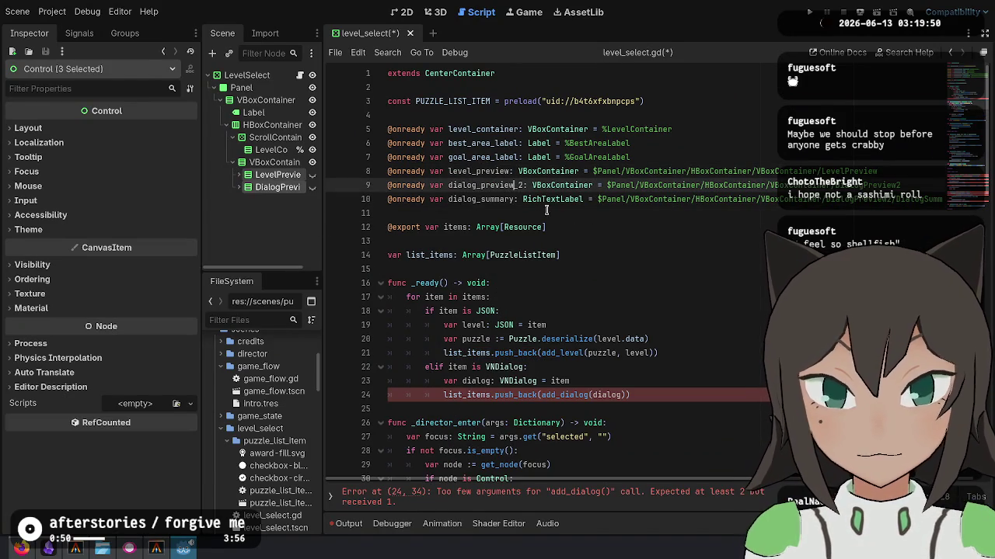
left_click(541, 200)
key("ctrl+shift+k")
left_click(522, 186)
key("BackSpace")
key("BackSpace")
Rename DialogPreview2 to DialogPreview and give both previews unique scene names.
left_click(292, 188)
key("F2")
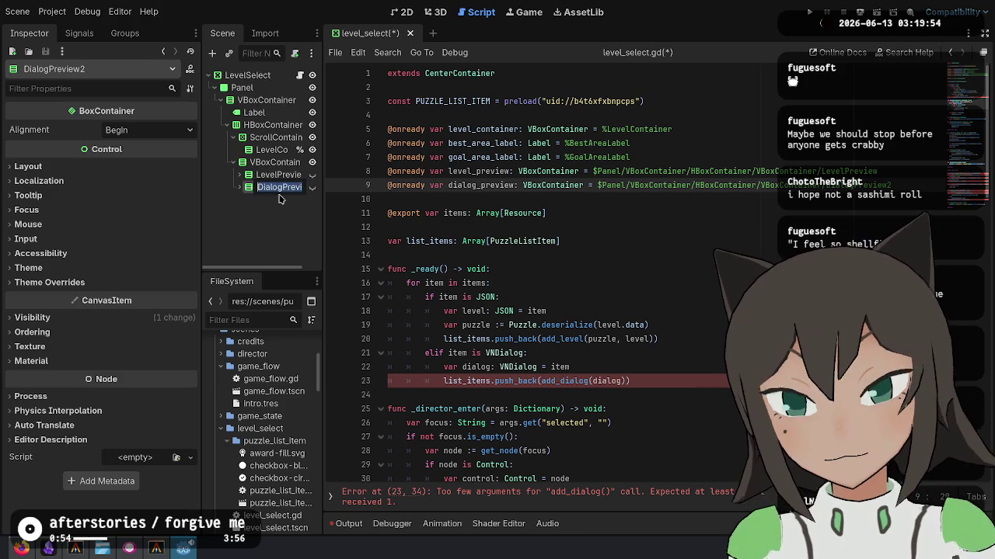
key("Return")
left_click(268, 175, "ctrl")
right_click(262, 174)
left_click(326, 315)
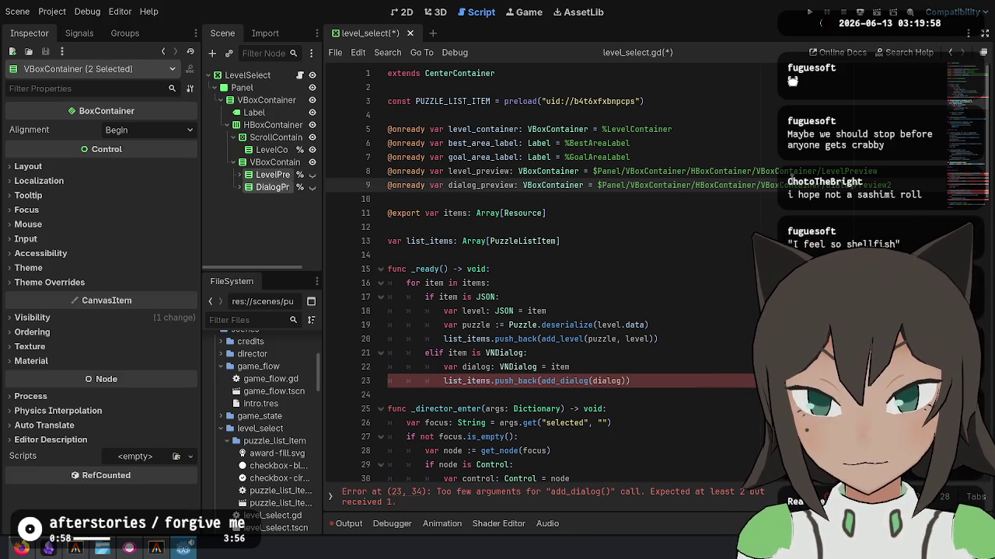
Change both reference paths to %-unique-name paths and save the script.
left_click(733, 166)
key("ctrl+shift+Left")
key("ctrl+shift+Left")
key("ctrl+shift+Left")
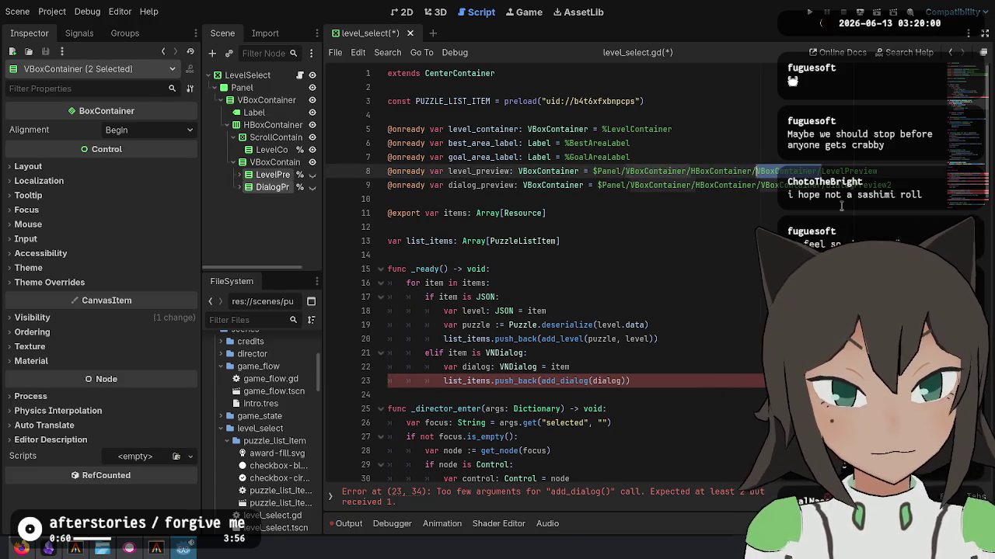
key("BackSpace")
type("%")
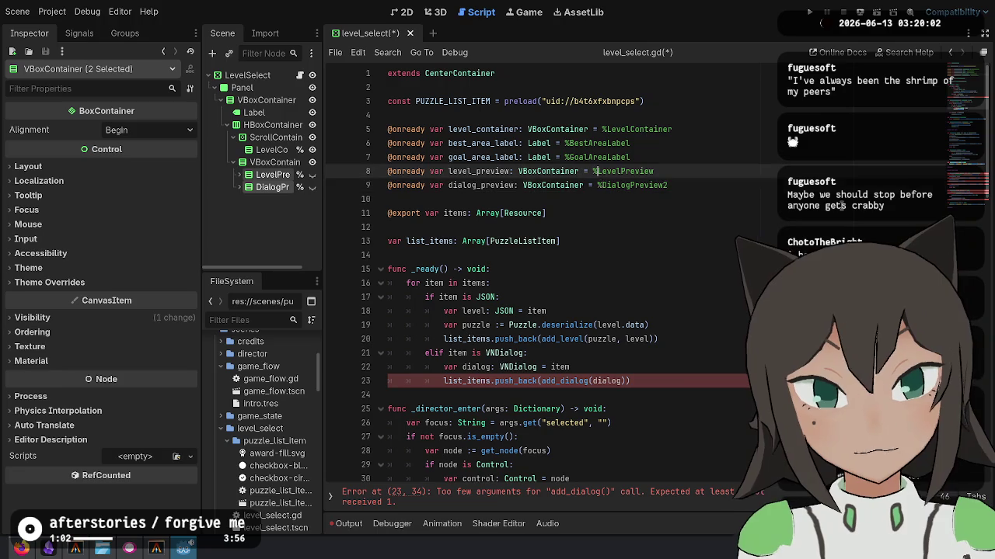
key("Escape")
key("End")
key("BackSpace")
key("ctrl+s")
Add dialog_preview and level_preview visibility lines to show_dialog.
double_click(466, 170)
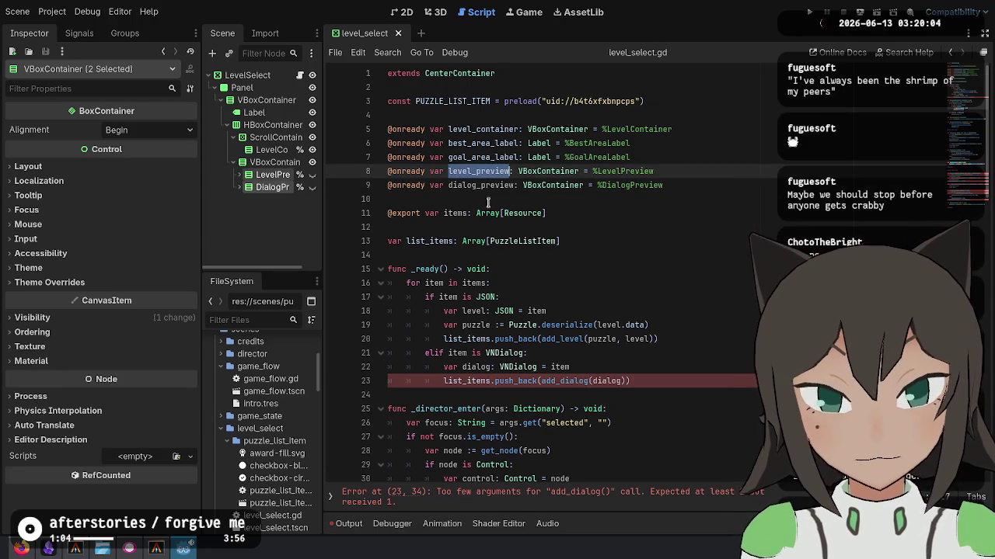
scroll(590, 315, "down", 15)
left_click(648, 305)
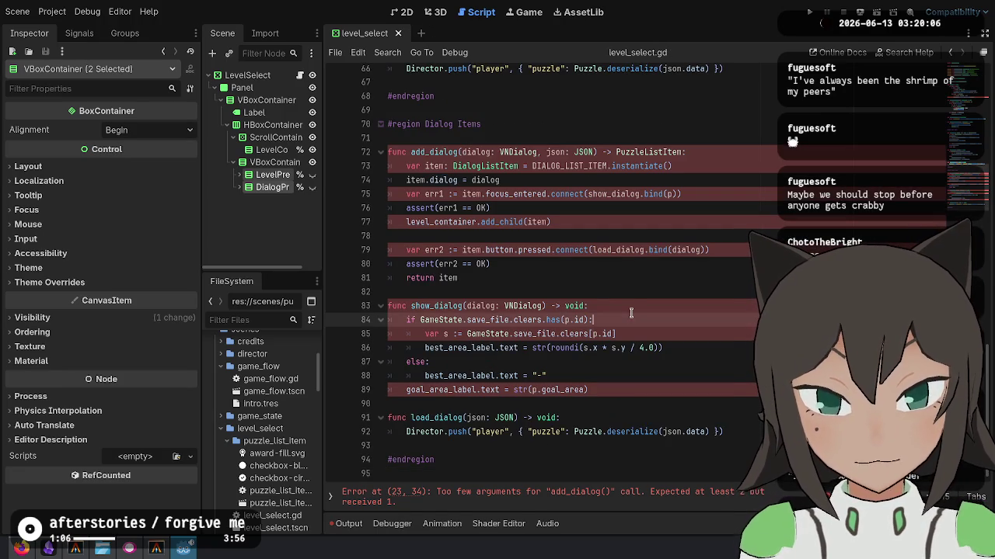
key("Return")
type("d")
type("_")
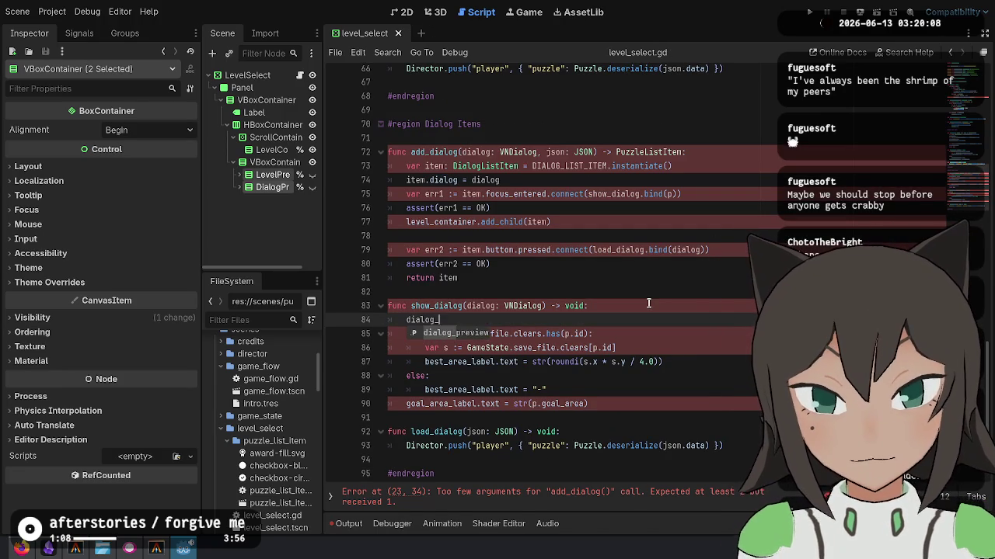
type("view.visible =")
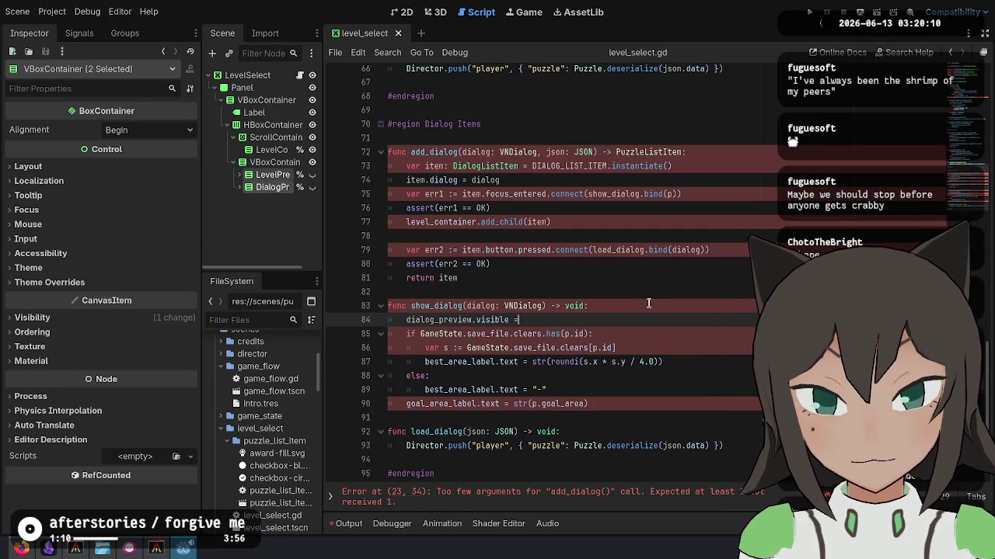
key("Return")
type("level_preview.visible = false")
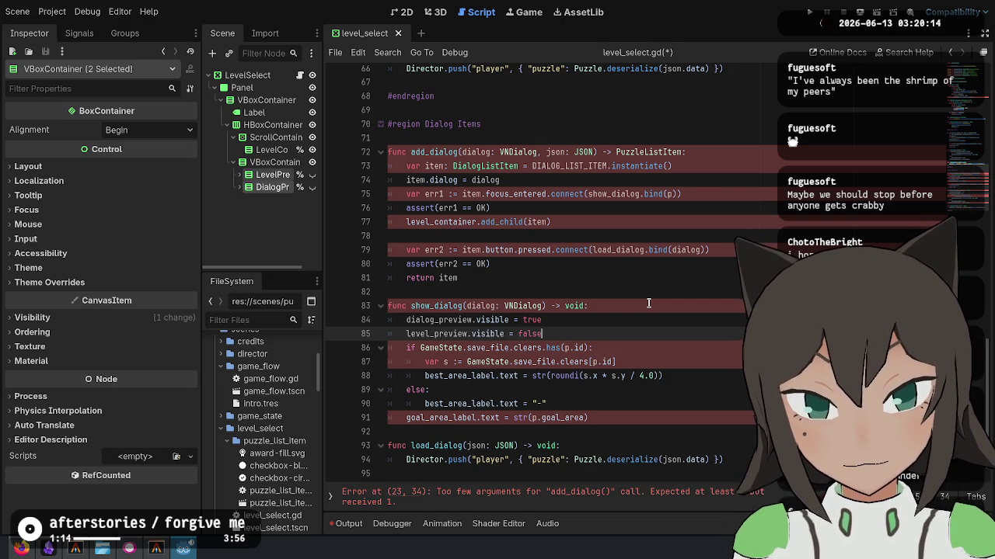
left_click(649, 306, "shift")
Paste the visibility lines into show_level with level_preview true and dialog_preview false.
left_click(706, 151)
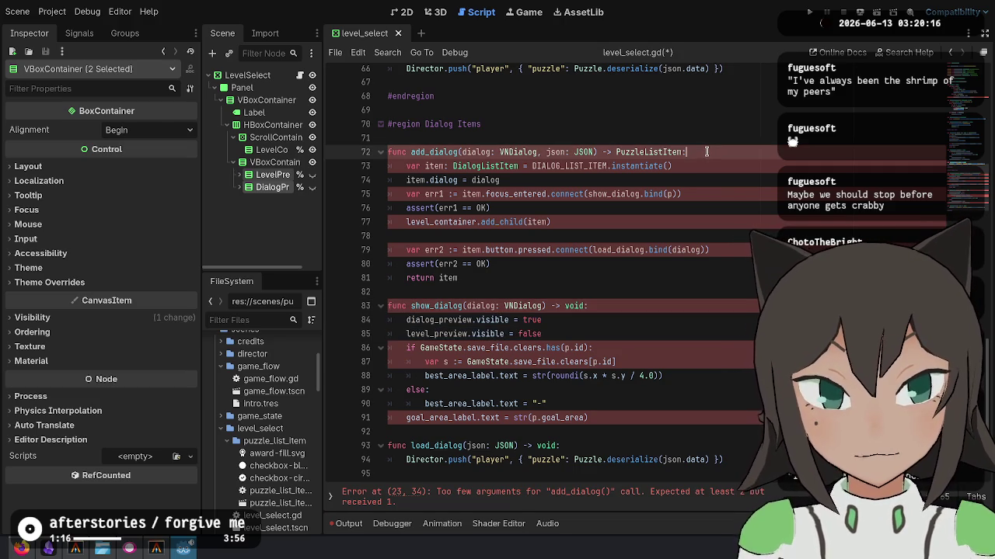
left_click(550, 332)
key("Return")
left_click(636, 303, "shift")
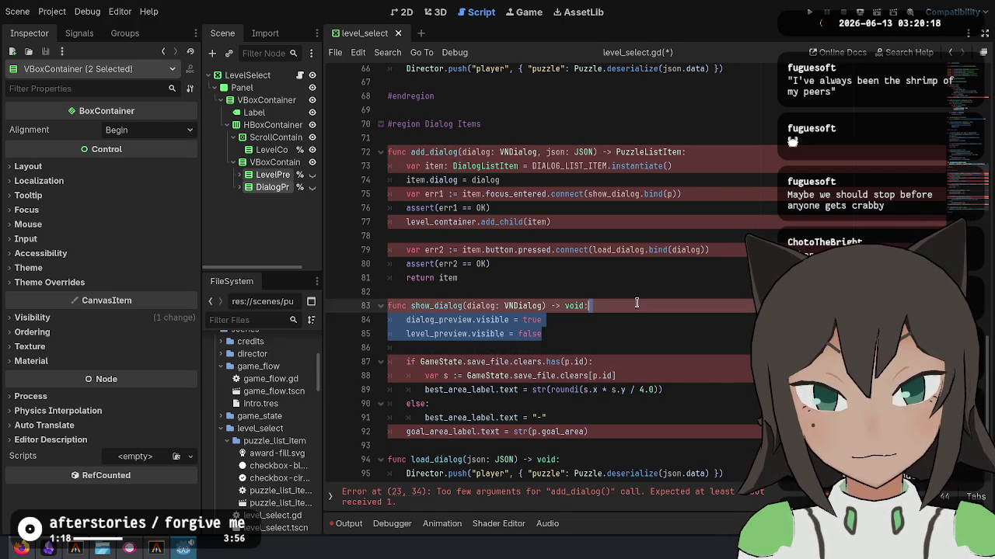
scroll(579, 203, "up", 3)
key("ctrl+x")
left_click(592, 72)
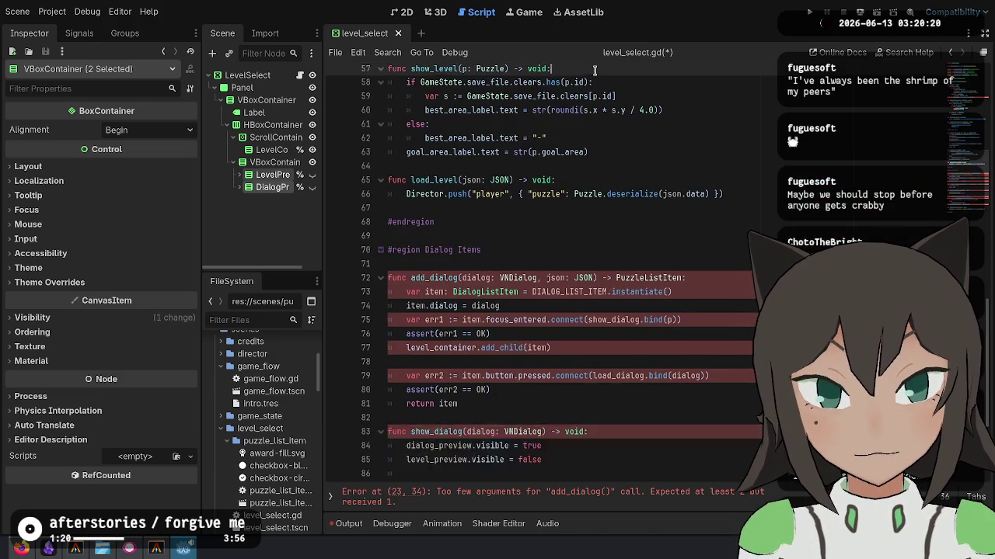
key("ctrl+v")
key("Return")
double_click(545, 97)
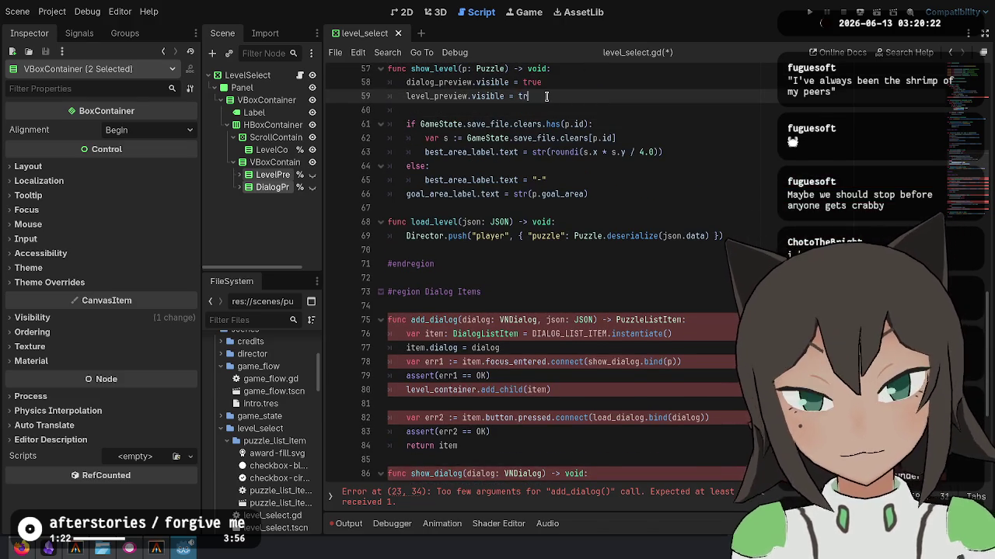
type("ue")
key("Up")
type("fal")
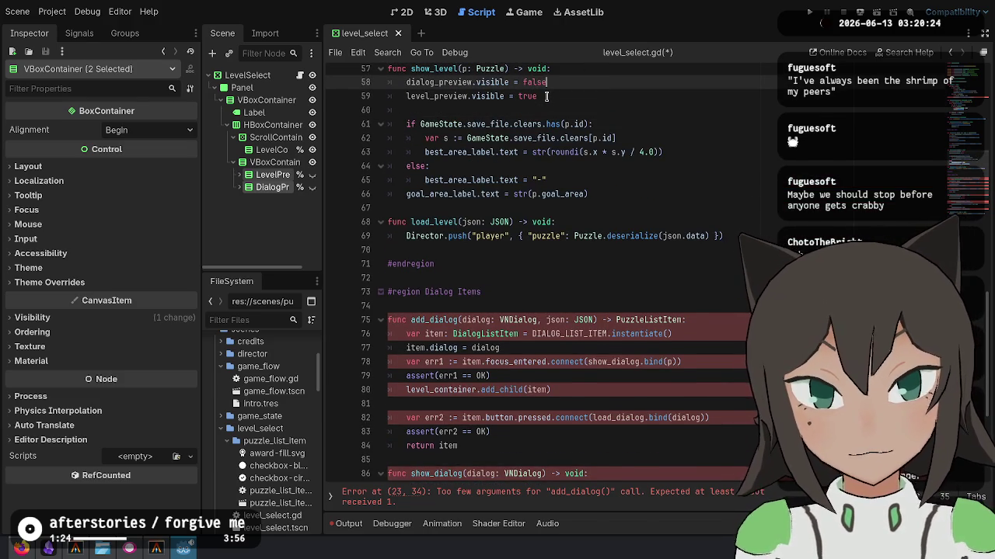
Swap the order of the two visibility lines in show_dialog and save.
scroll(547, 97, "up", 15)
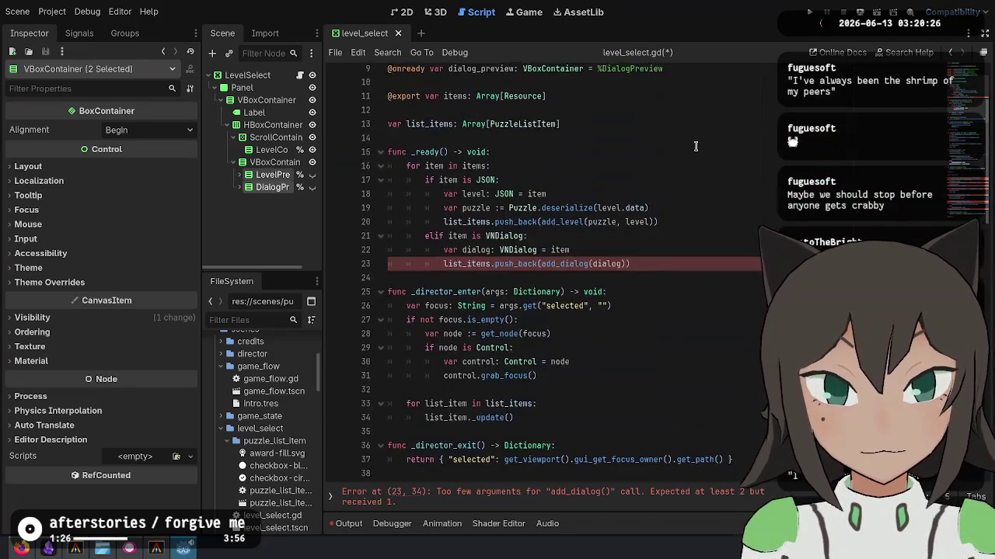
scroll(690, 156, "up", 3)
left_click(672, 192)
key("ctrl+shift+k")
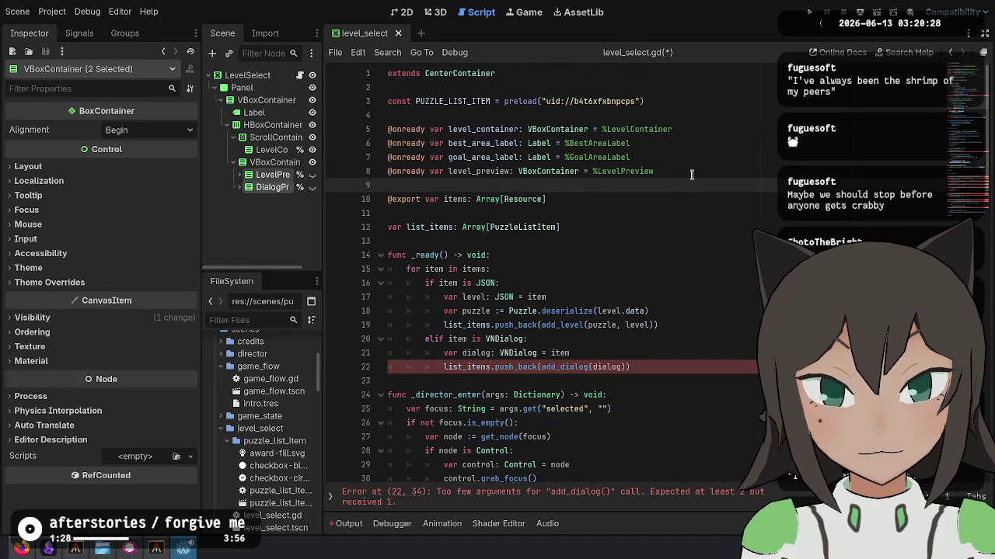
key("ctrl+z")
scroll(676, 195, "down", 17)
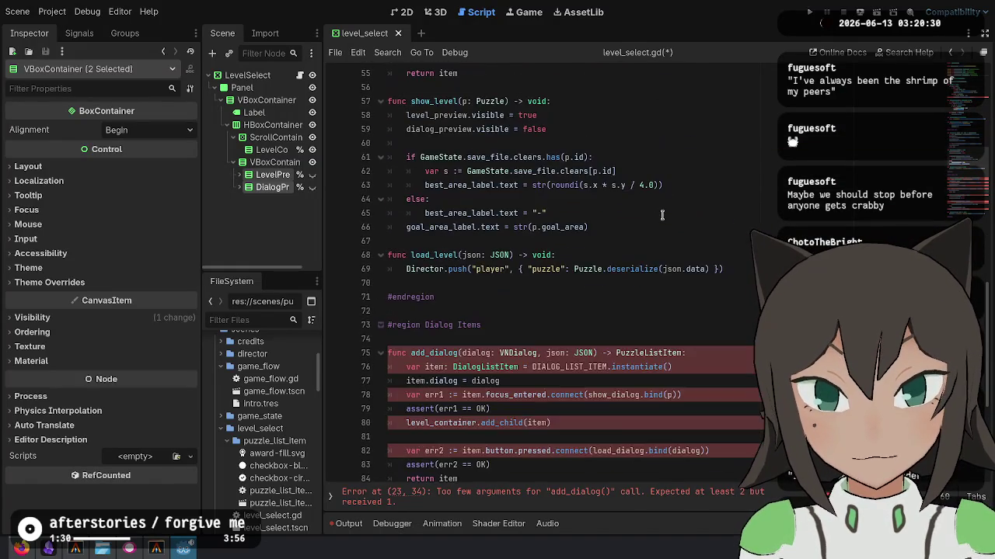
scroll(488, 286, "down", 6)
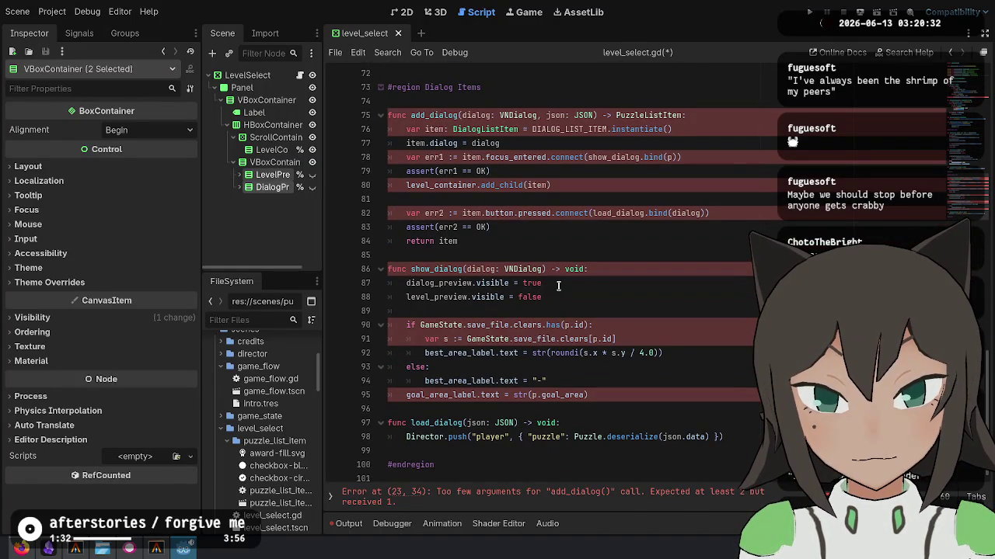
left_click(567, 294)
key("alt+Up")
key("ctrl+s")
Remove the json parameter from the add_dialog definition and save the script.
left_click(662, 395)
left_click(657, 236)
scroll(617, 243, "up", 18)
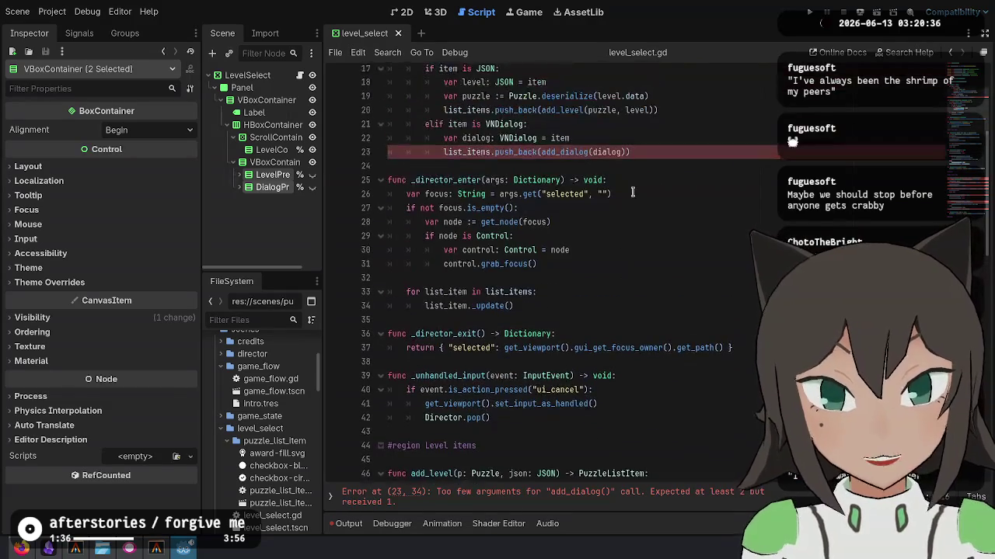
scroll(616, 243, "up", 2)
left_click(509, 235)
double_click(579, 239)
left_click(585, 236, "ctrl")
left_click(717, 282)
left_click_drag(541, 269, 596, 269)
key("BackSpace")
left_click(576, 292)
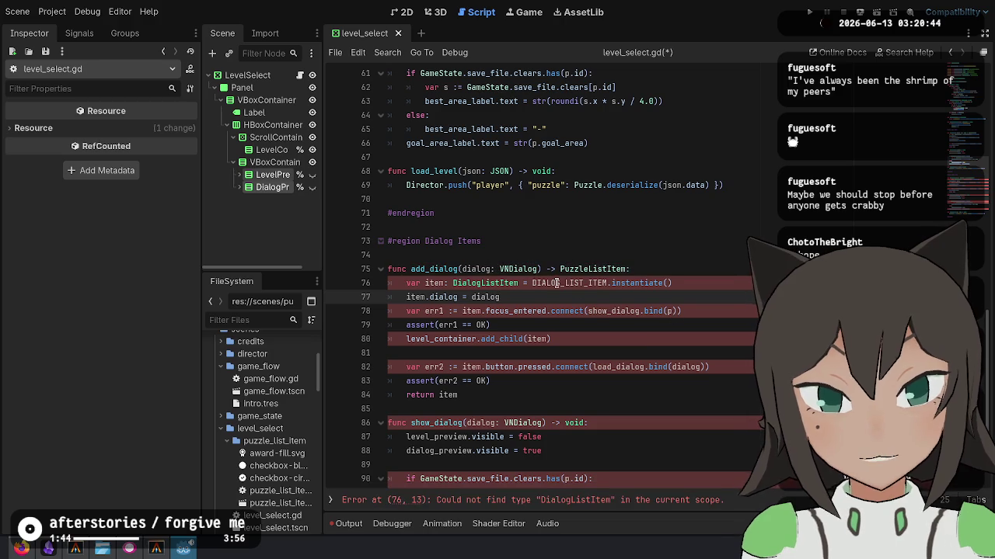
key("ctrl+s")
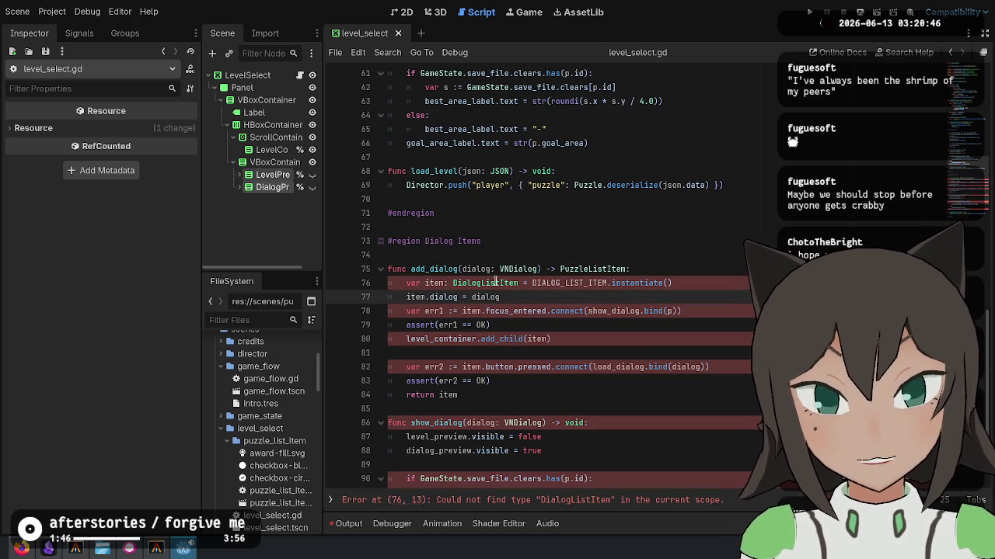
Filter the FileSystem dock for 'leve' to find the level files.
double_click(495, 282)
left_click(255, 320)
type("lv")
key("BackSpace")
type("evel")
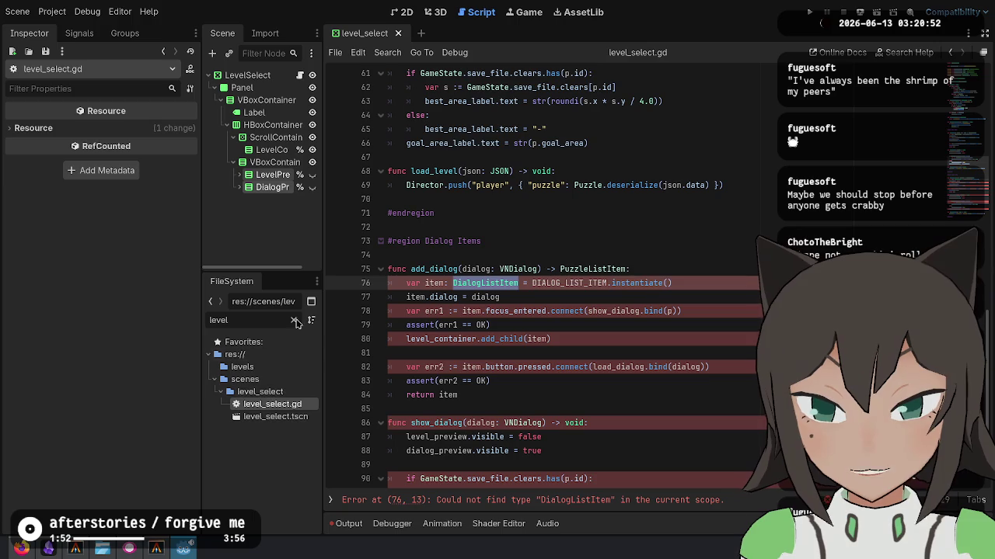
Create a dialog_list_item folder inside level_select.
left_click(294, 320)
scroll(263, 456, "down", 1)
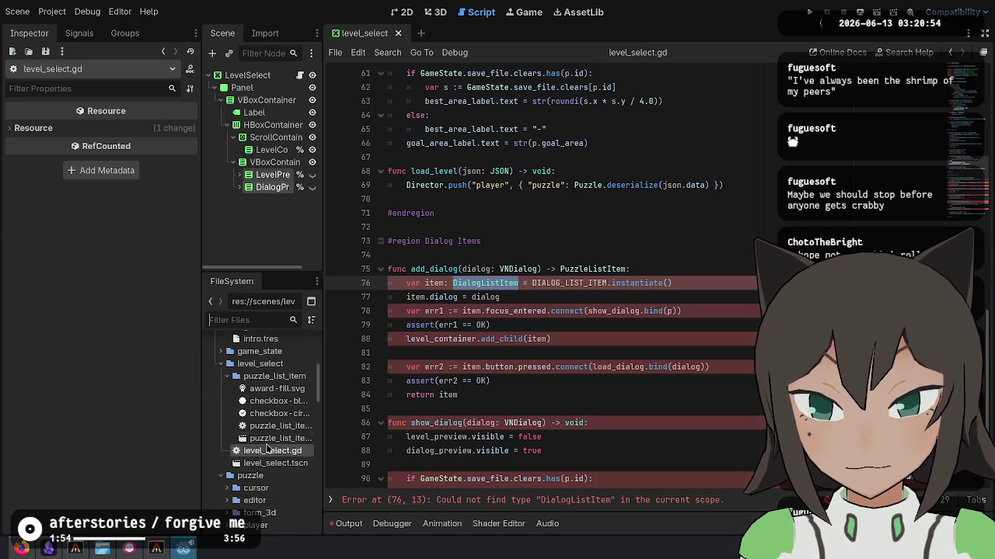
right_click(292, 364)
mouse_move(328, 338)
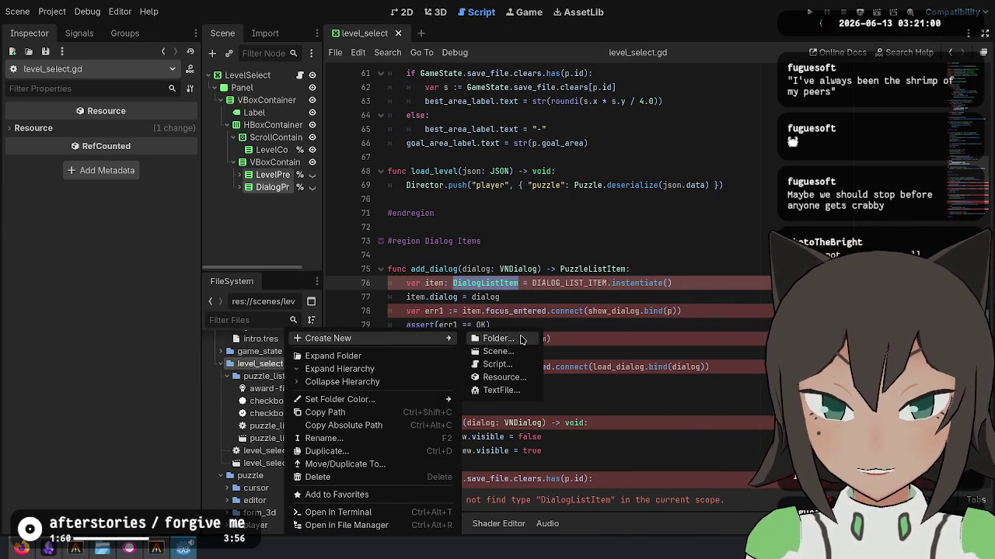
left_click(522, 338)
type("dialog_l")
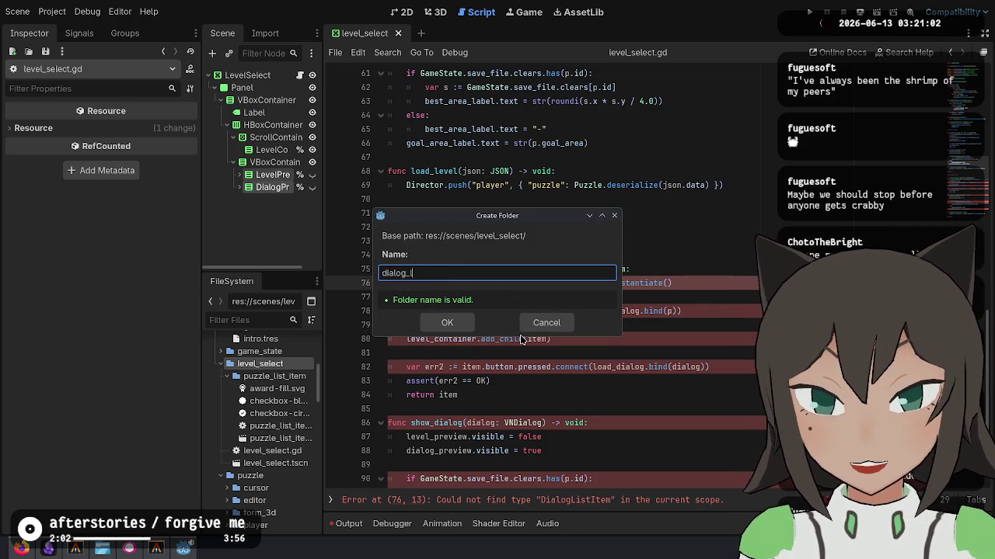
type("item")
key("Return")
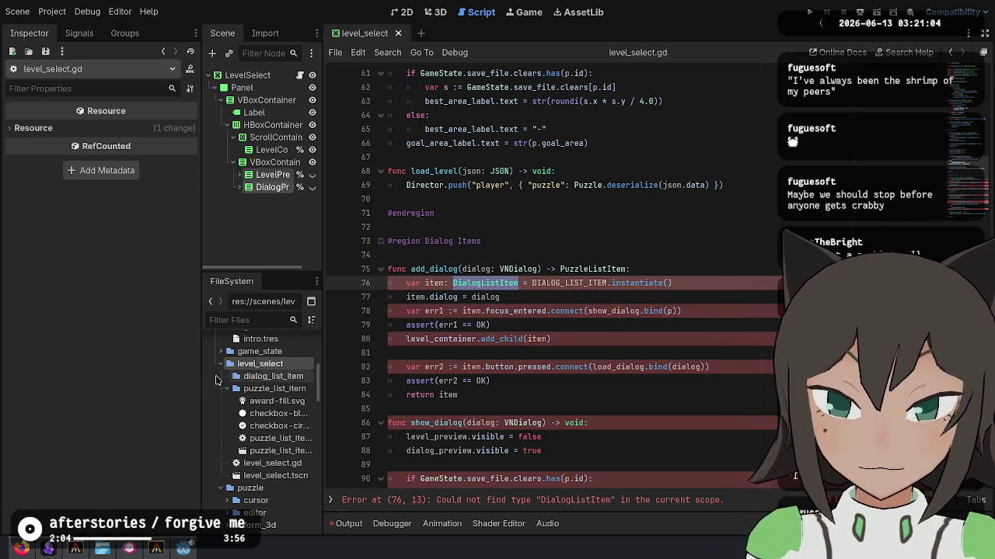
Create a dialog_list_item scene in that folder with a Control root node.
right_click(251, 376)
mouse_move(379, 341)
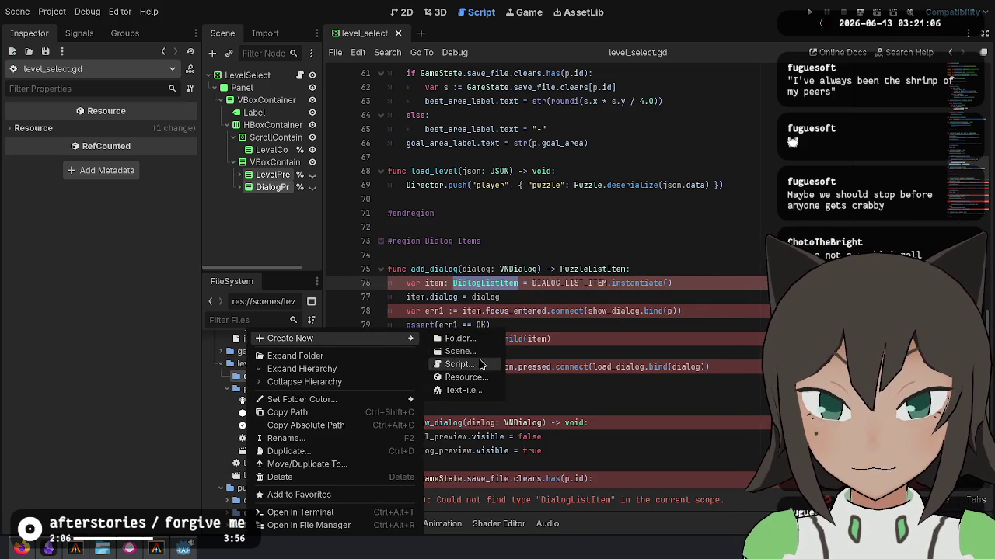
left_click(473, 352)
type("dialog")
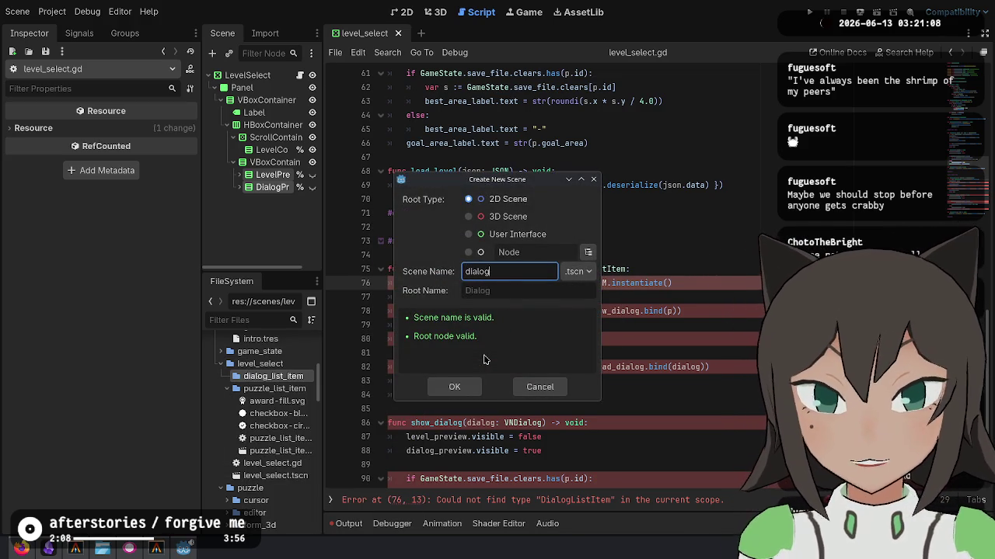
type("tem")
key("Return")
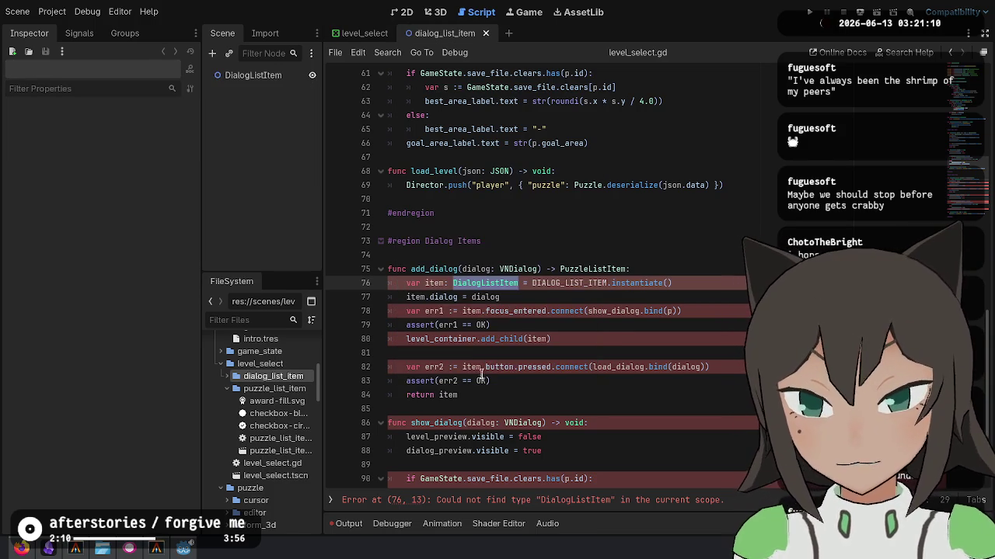
left_click(241, 387)
right_click(253, 75)
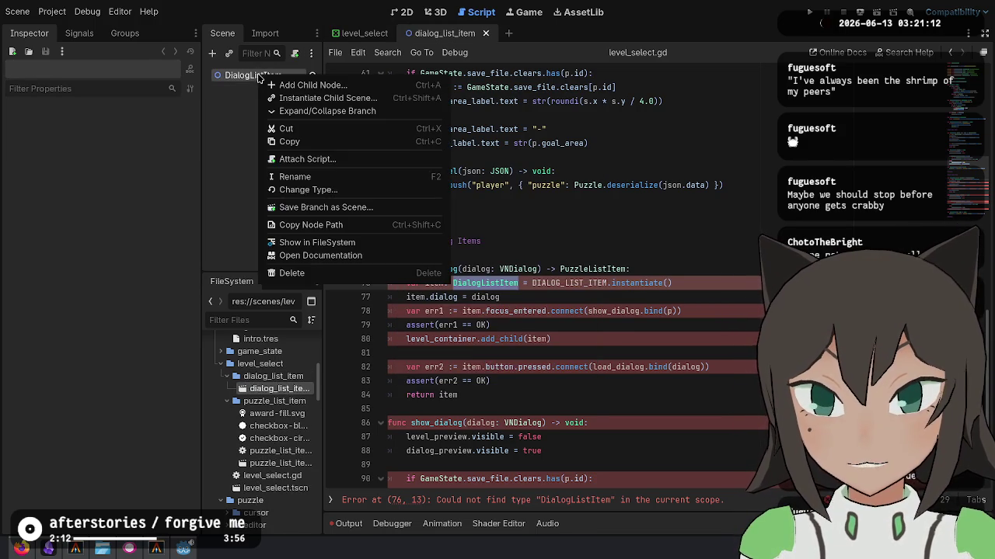
left_click(307, 190)
type("control")
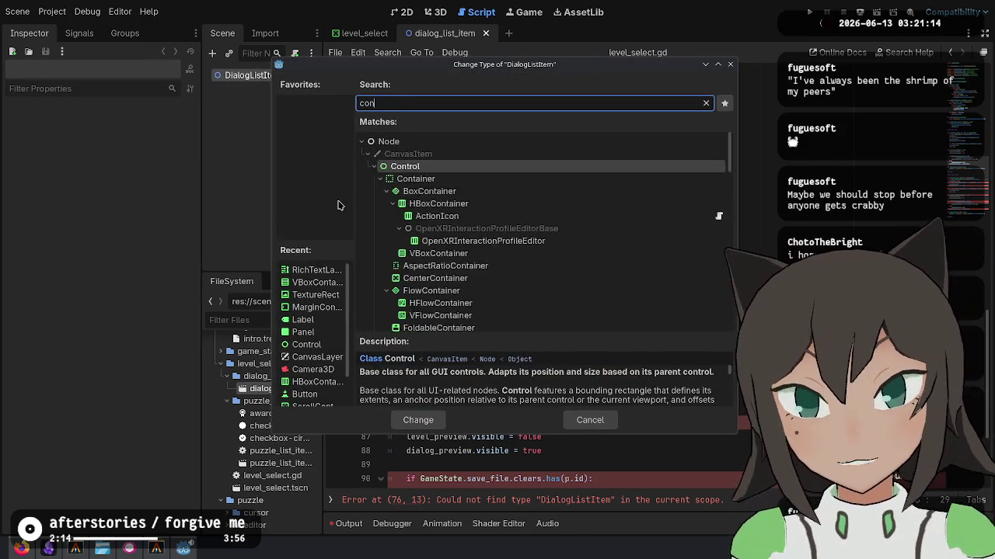
key("Return")
Duplicate puzzle_list_item.tscn as dialog_list_item.tscn.
left_click(276, 463)
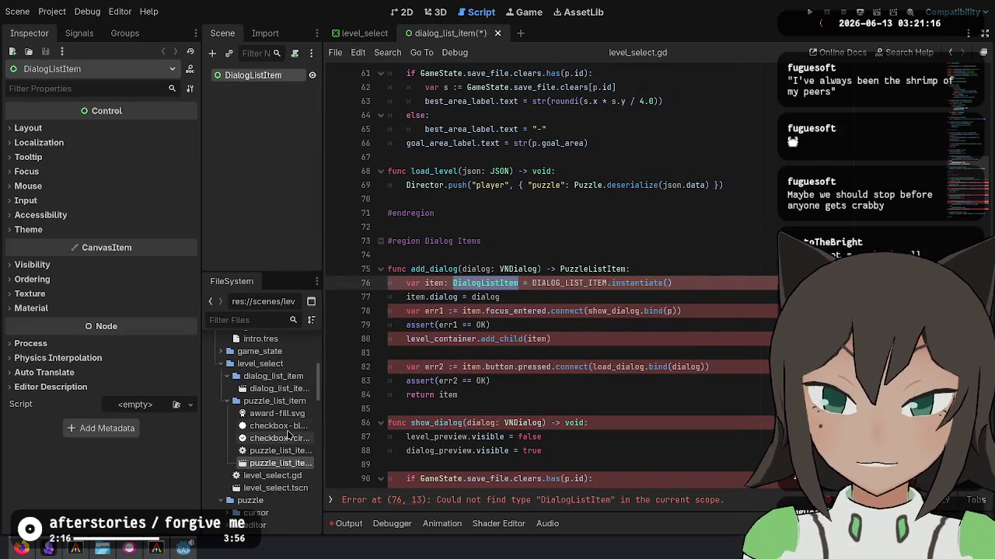
key("ctrl+d")
key("Left")
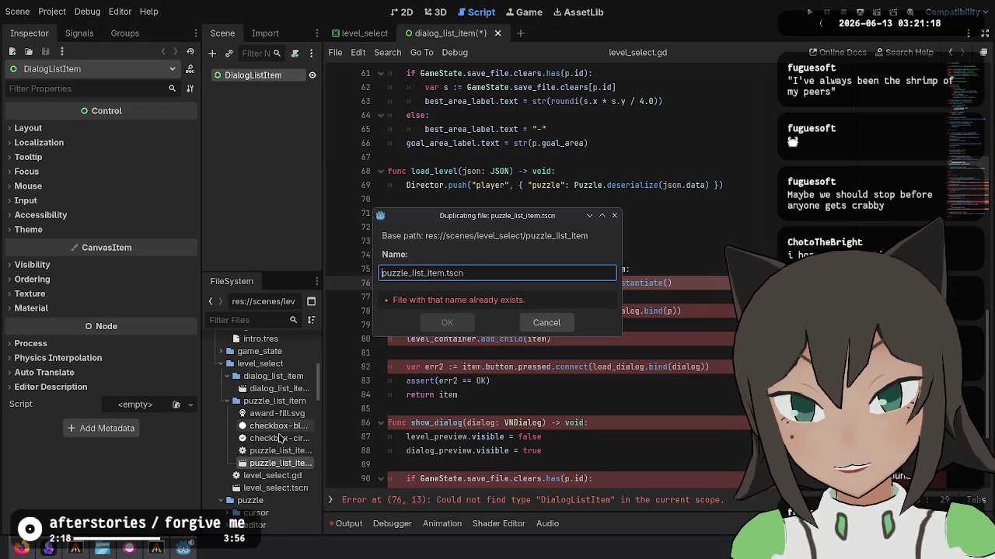
key("ctrl+BackSpace")
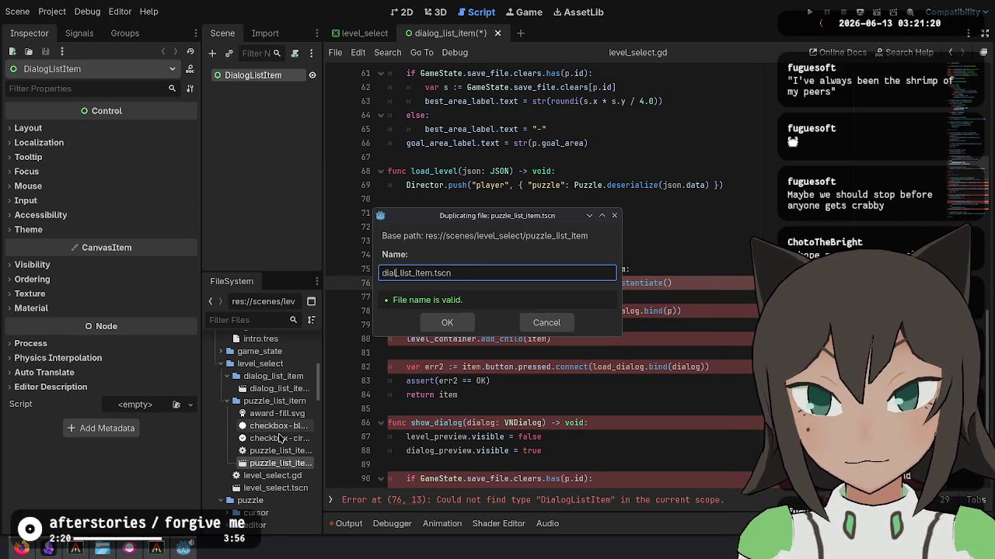
key("Return")
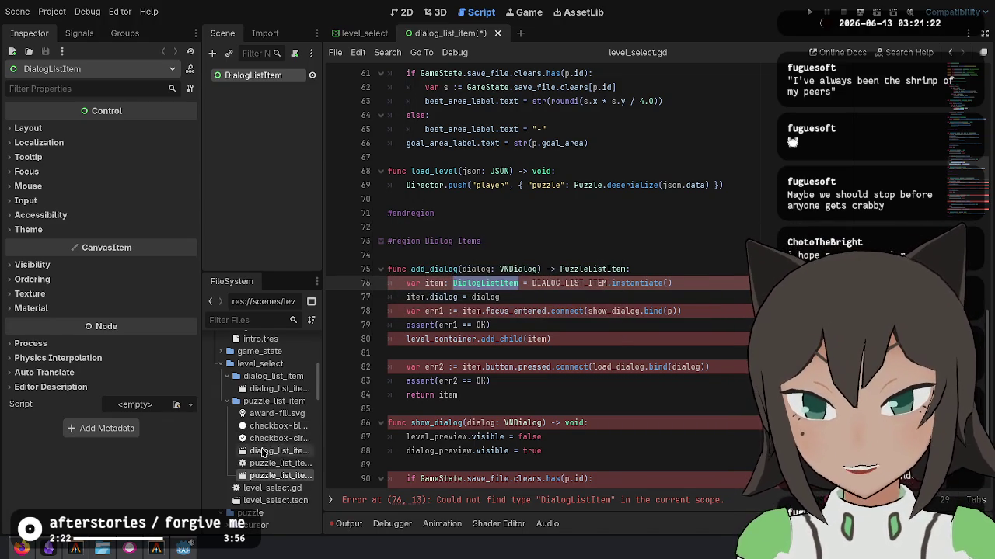
Move the copy into dialog_list_item, overwrite the empty scene, and discard the unsaved one.
left_click_drag(278, 451, 272, 381)
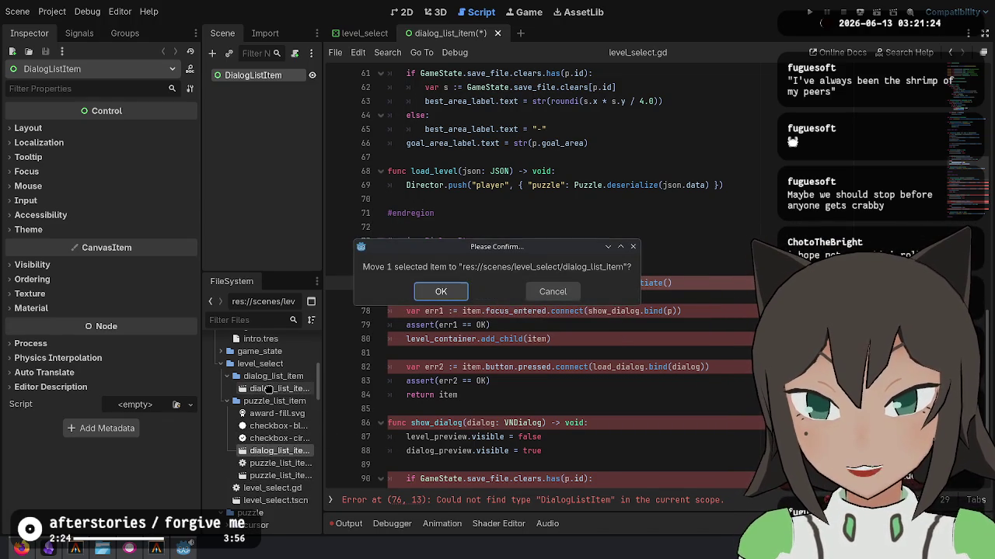
left_click(439, 299)
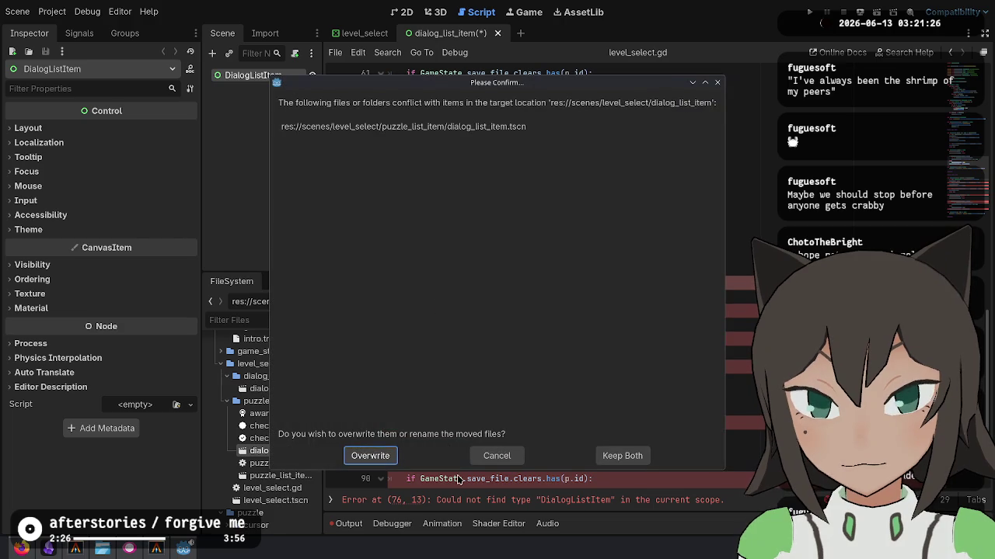
left_click(370, 455)
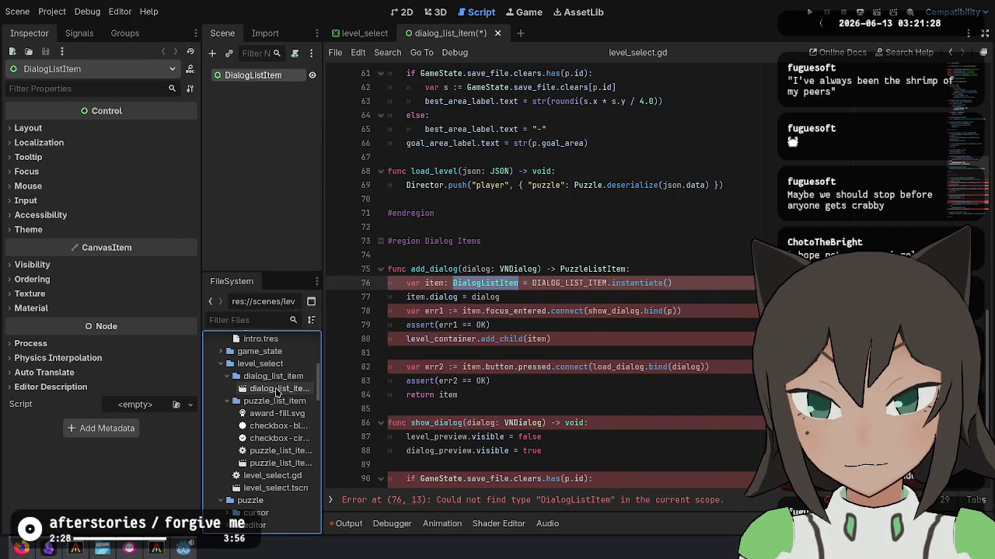
middle_click(457, 38)
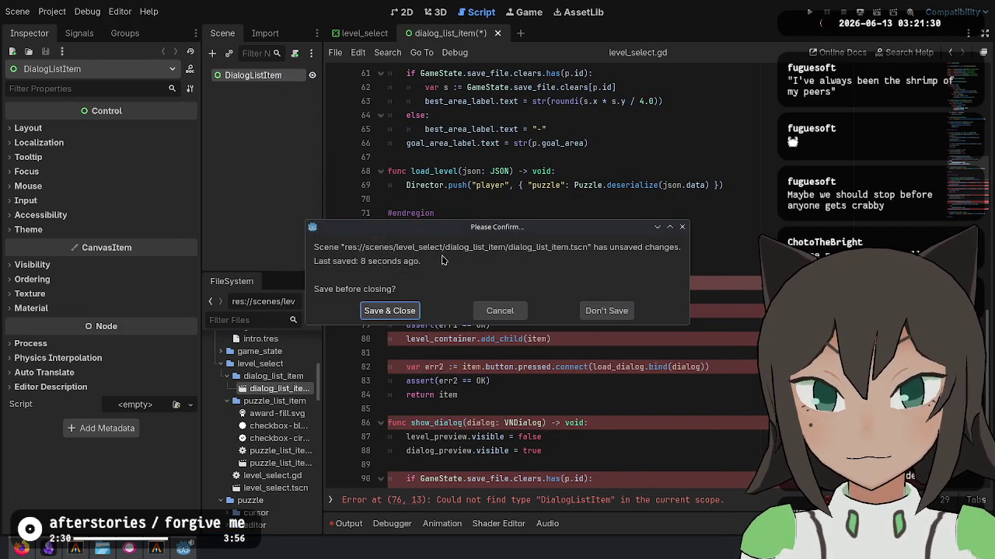
left_click(608, 311)
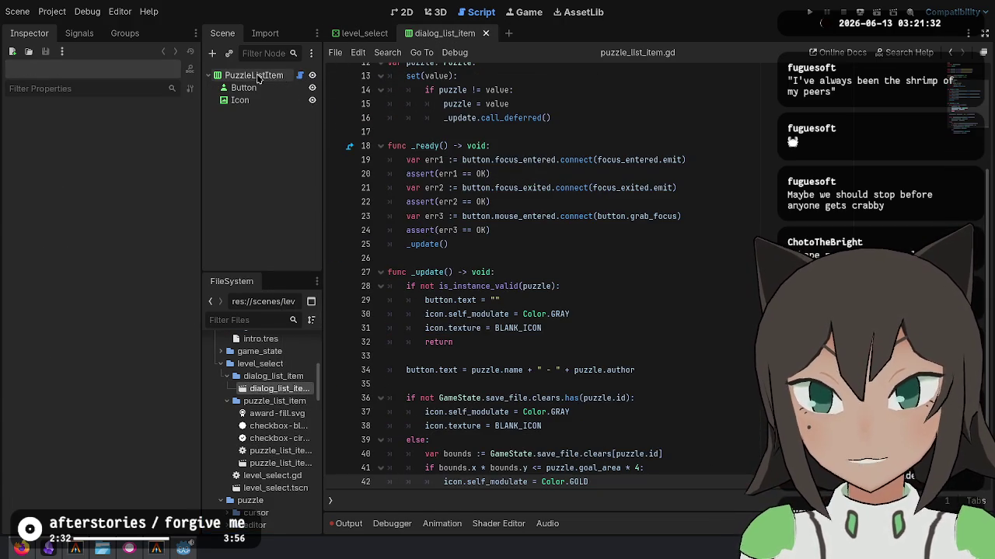
Rename the root node to DialogListItem and detach its old puzzle_list_item script.
left_click(256, 75)
left_click(260, 75)
type("Dialog")
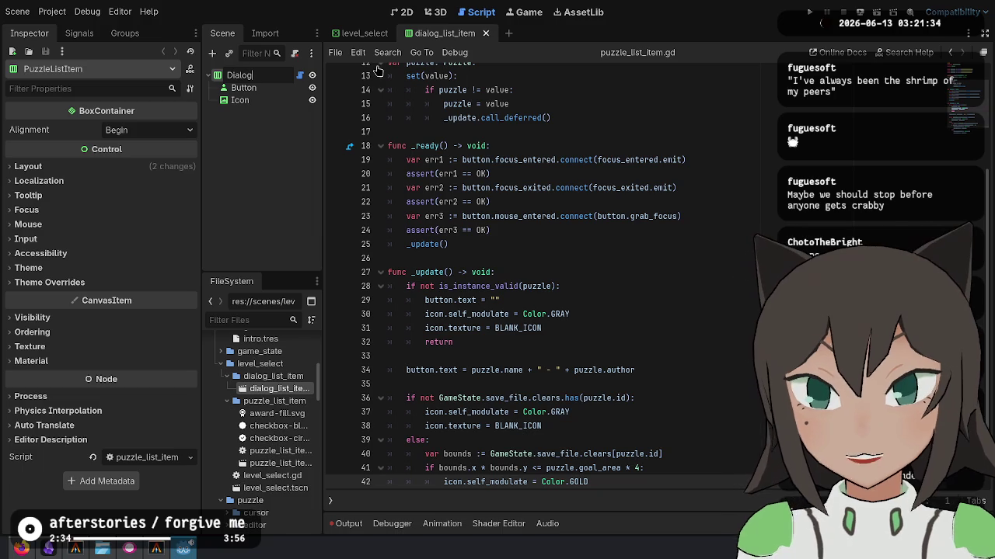
type("em")
key("Return")
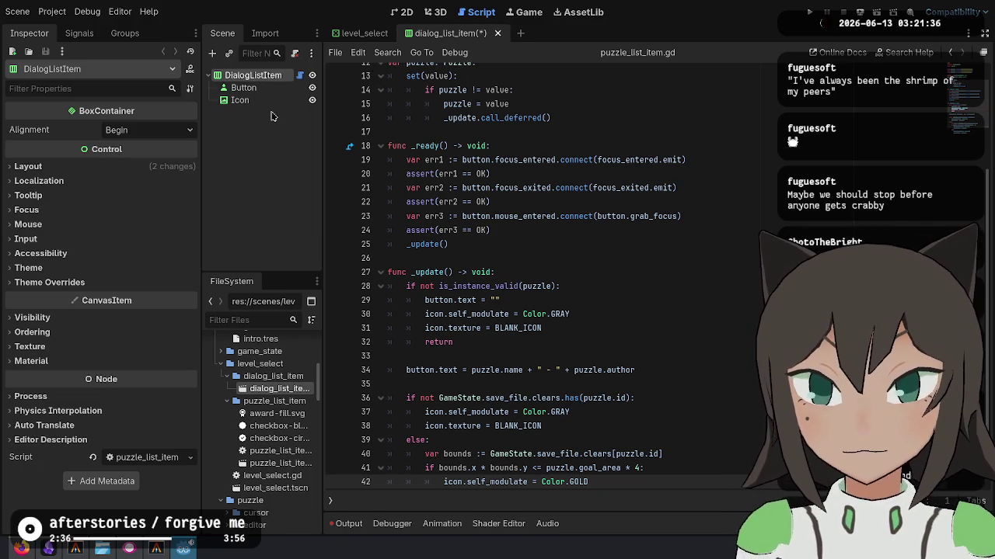
right_click(265, 75)
left_click(334, 196)
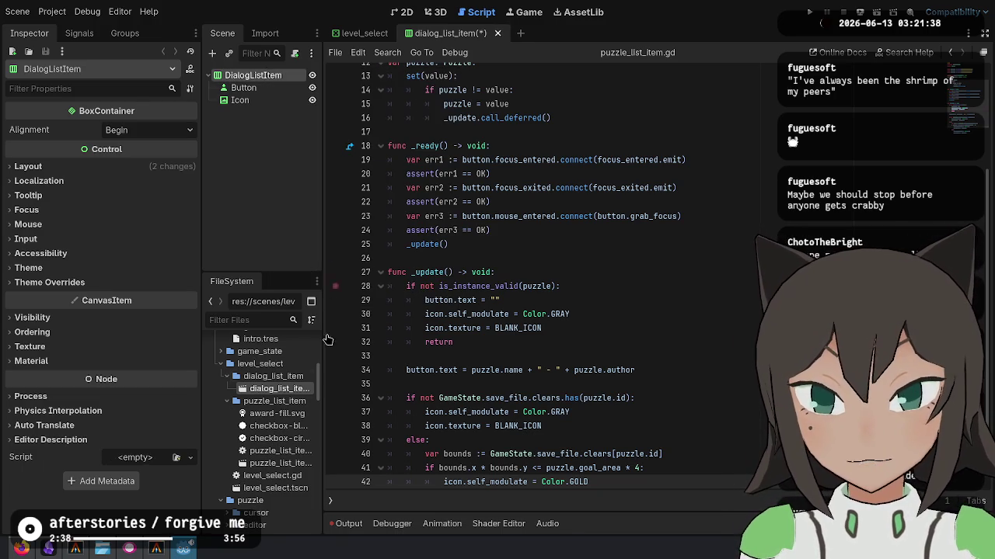
Attach a new script, dialog_list_item.gd, to the DialogListItem node.
right_click(276, 76)
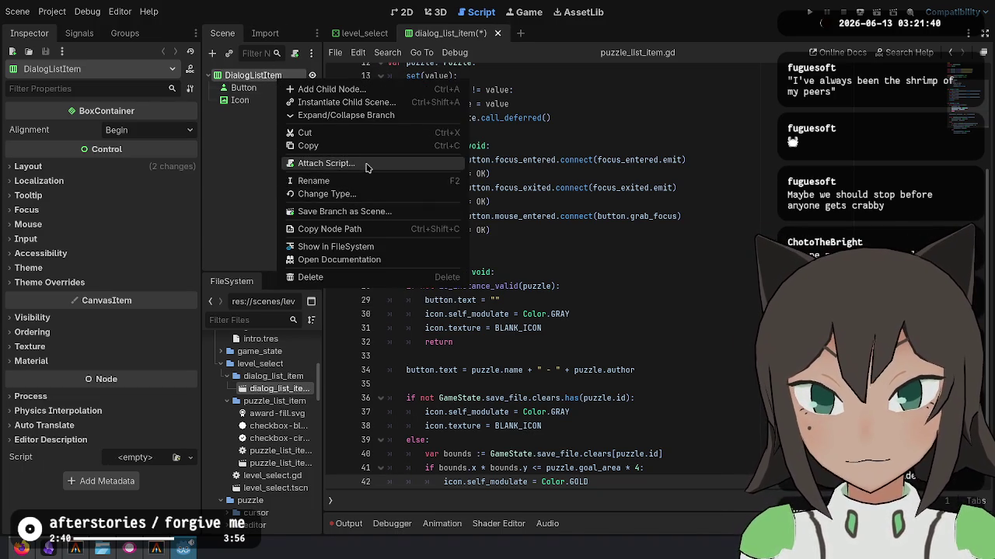
left_click(368, 165)
key("Return")
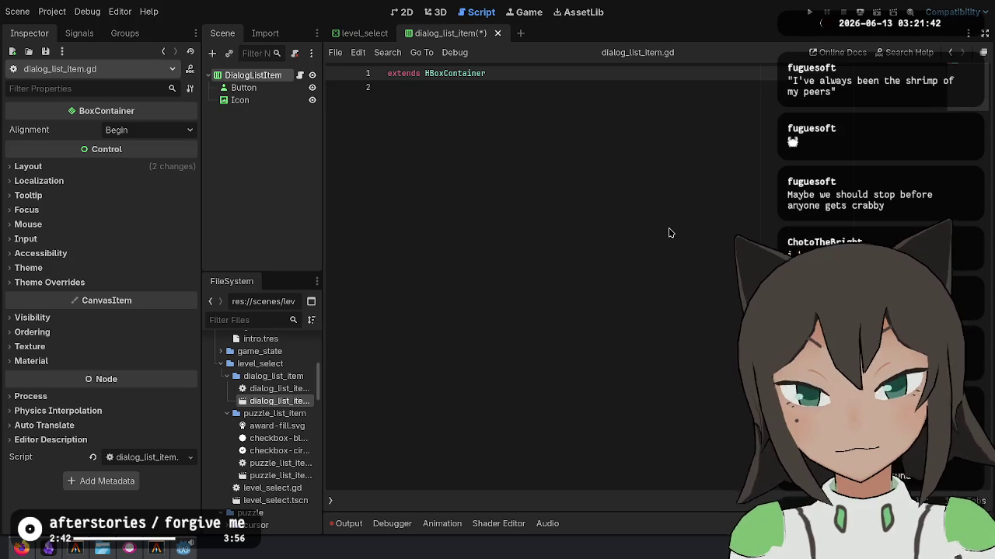
key("Return")
key("Up")
type("@tool")
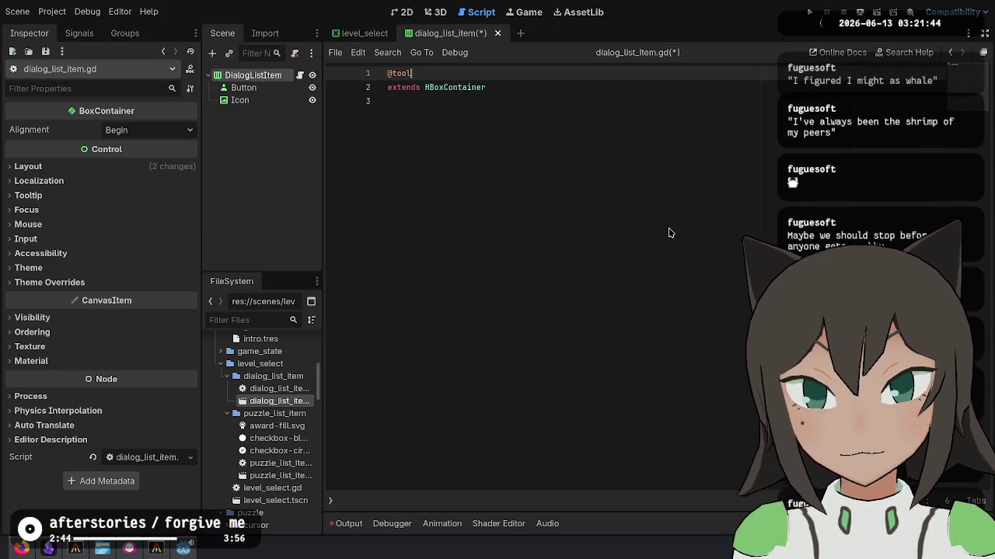
key("Return")
type("class_name DialogListItem")
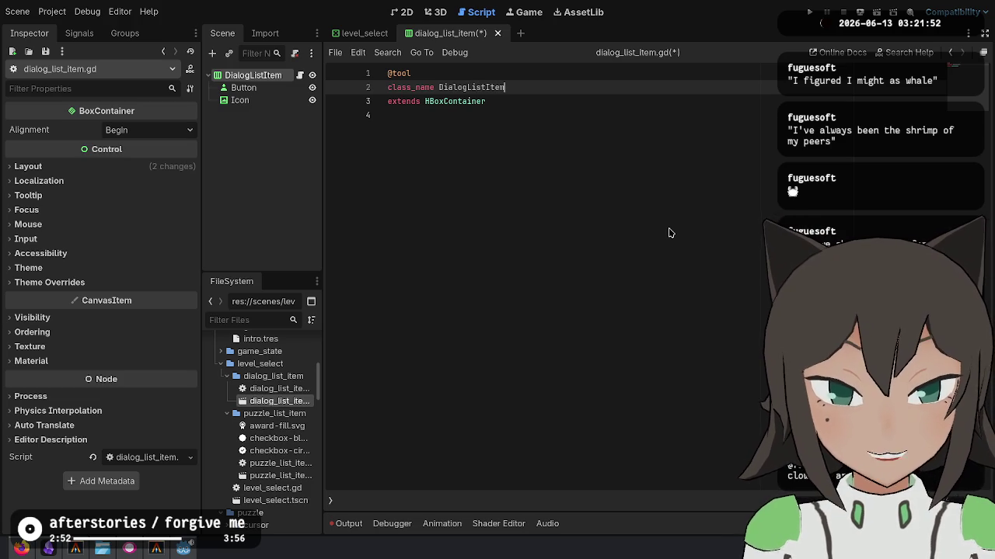
key("Down")
key("Down")
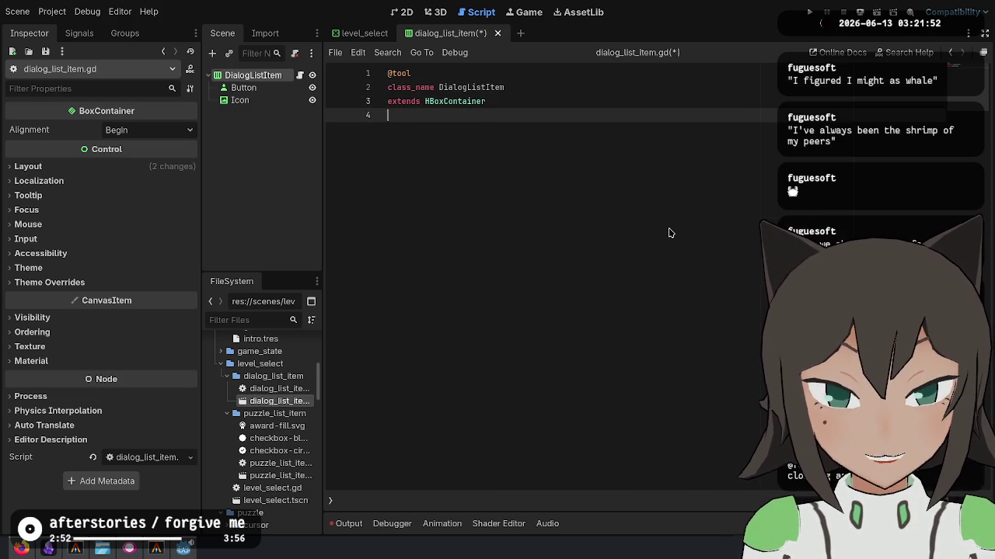
key("Return")
key("Return")
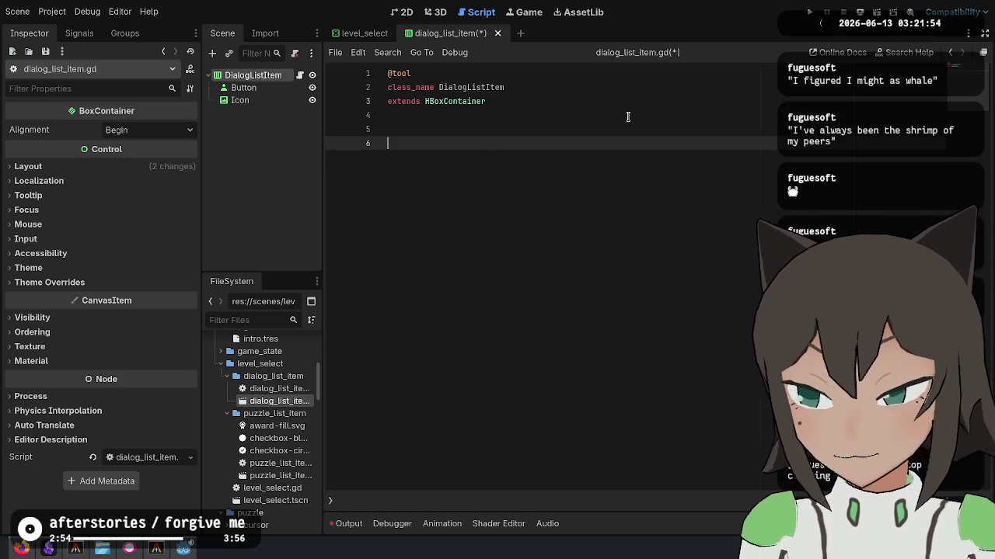
left_click(625, 133)
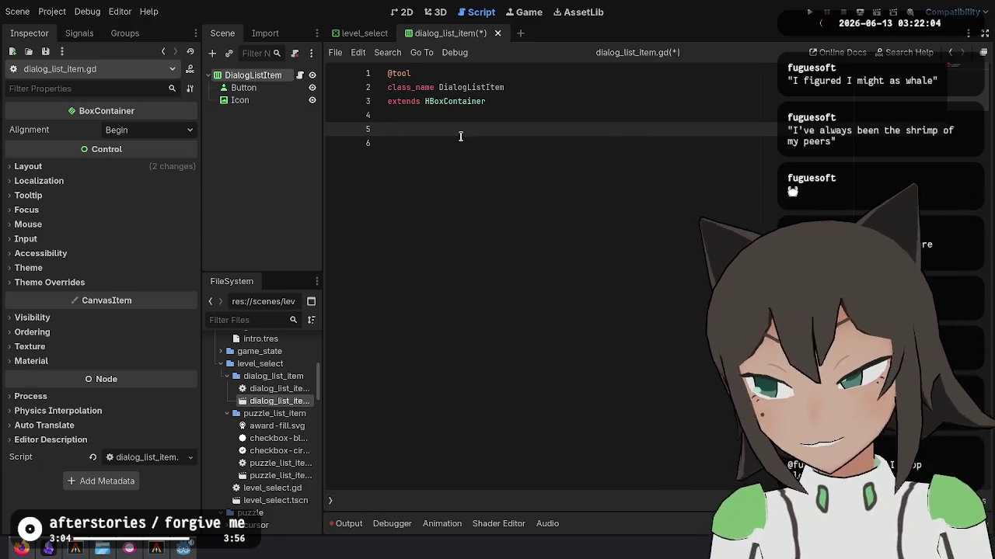
left_click(517, 154)
key("ctrl+s")
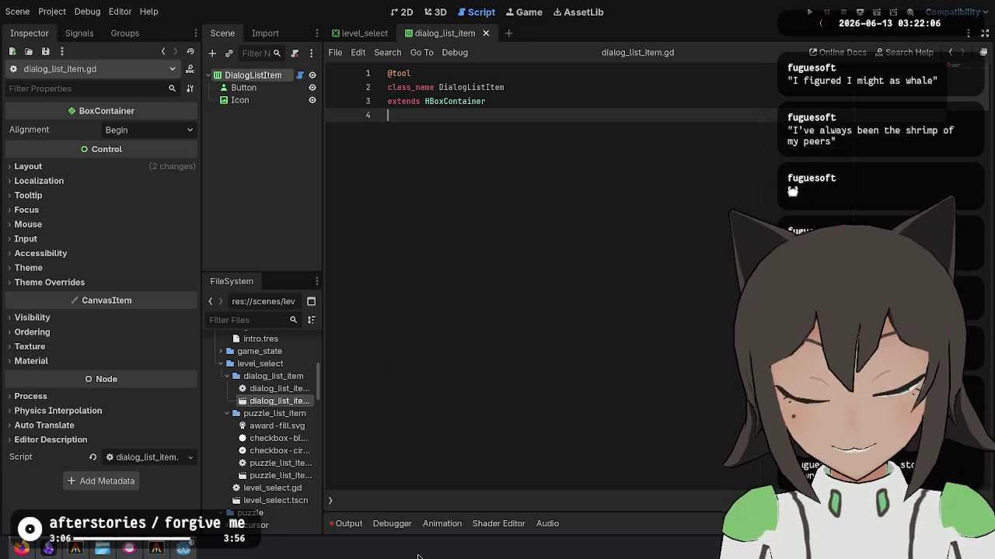
Copy the entire contents of puzzle_list_item.gd.
double_click(292, 470)
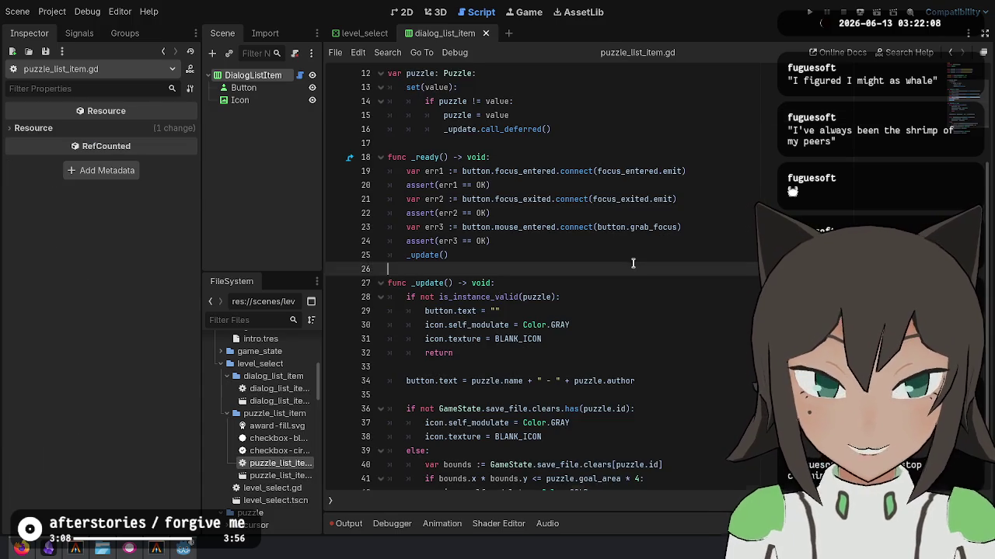
scroll(521, 221, "up", 4)
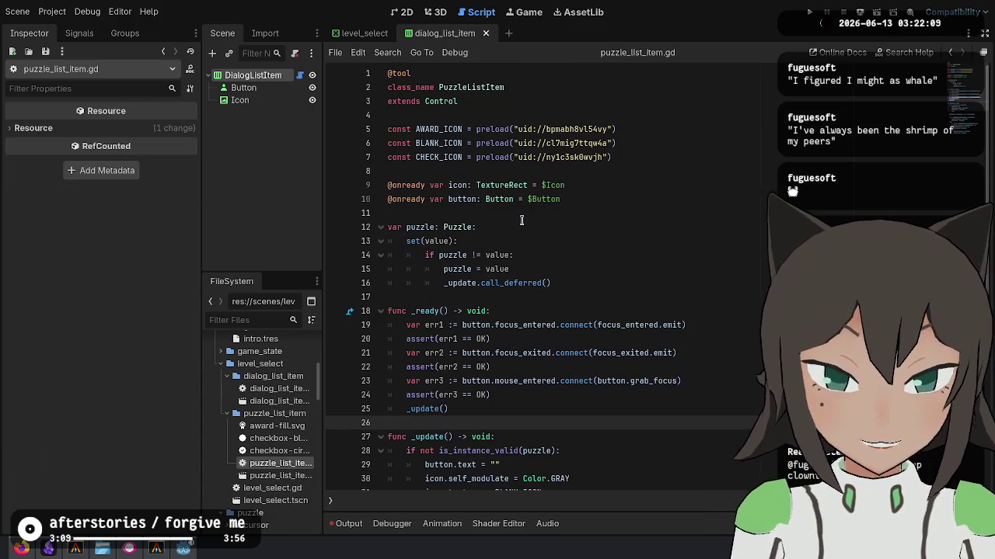
left_click(464, 173)
left_click(442, 199)
mouse_move(560, 199)
left_mouse_down()
mouse_move(373, 187)
mouse_move(370, 199)
left_mouse_up()
left_click(607, 200)
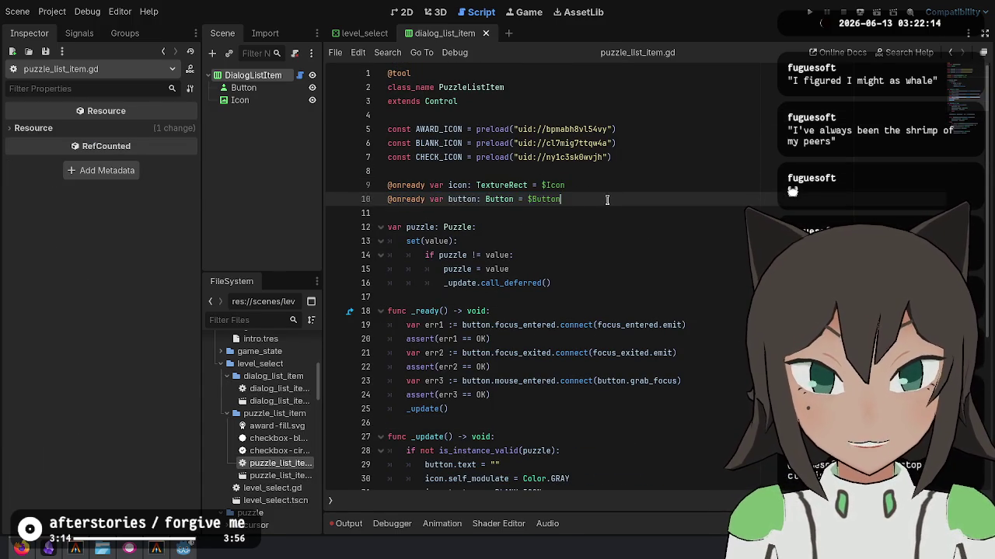
key("shift+Up")
key("ctrl+a")
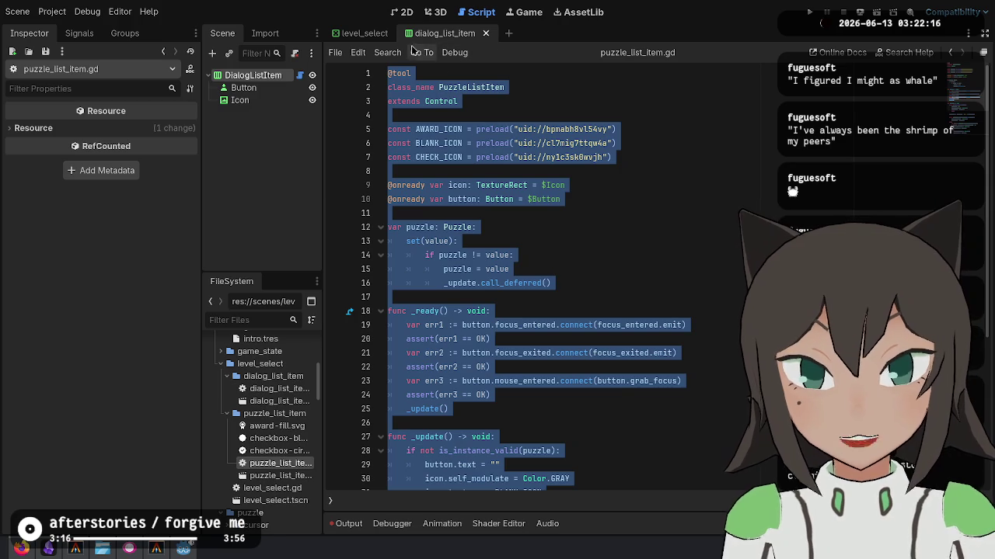
key("ctrl+c")
Replace dialog_list_item.gd's code with the copy, deleting the icon constants and icon variable.
key("ctrl+a")
key("ctrl+v")
scroll(544, 233, "up", 5)
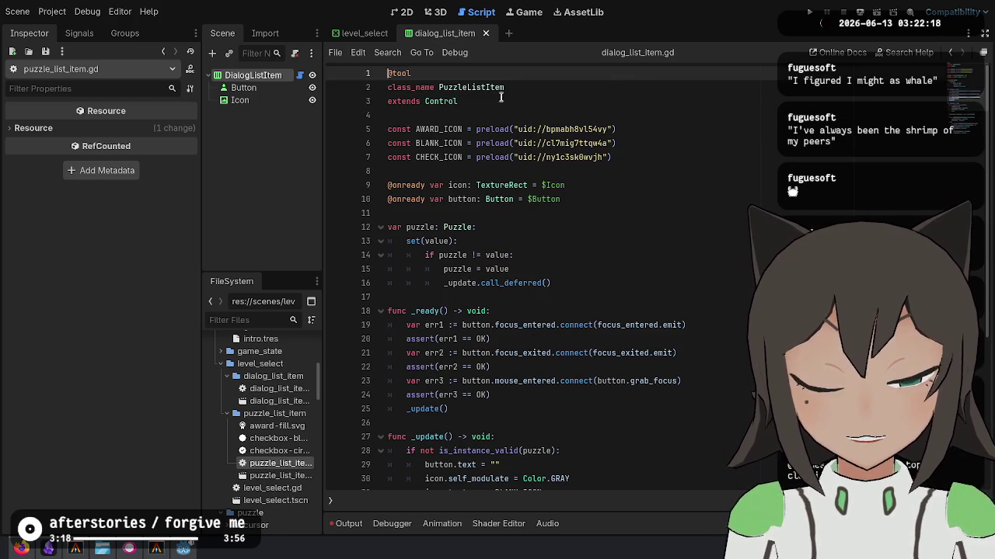
left_click(468, 87)
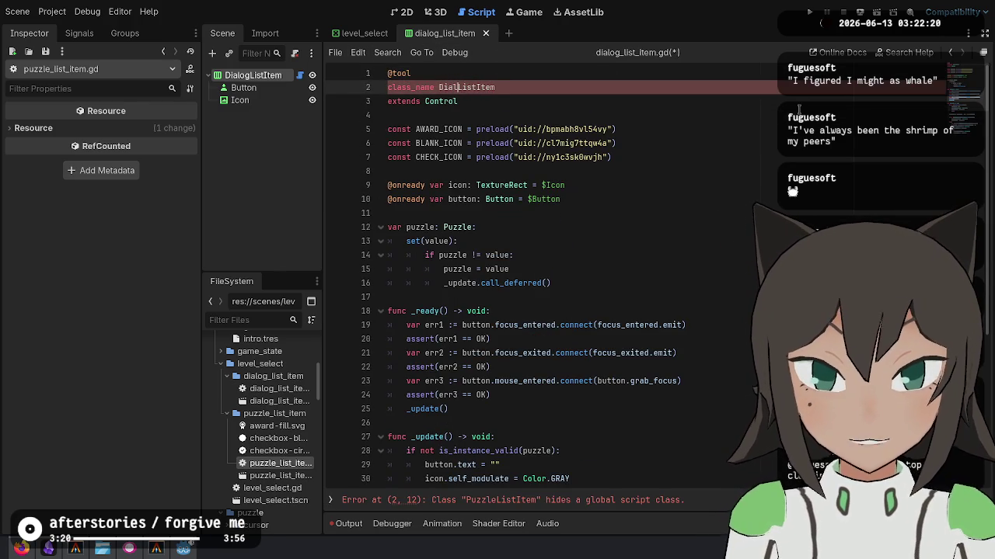
key("Down")
key("Down")
key("shift+Down")
key("shift+Down")
key("shift+Down")
key("shift+Down")
key("shift+End")
key("BackSpace")
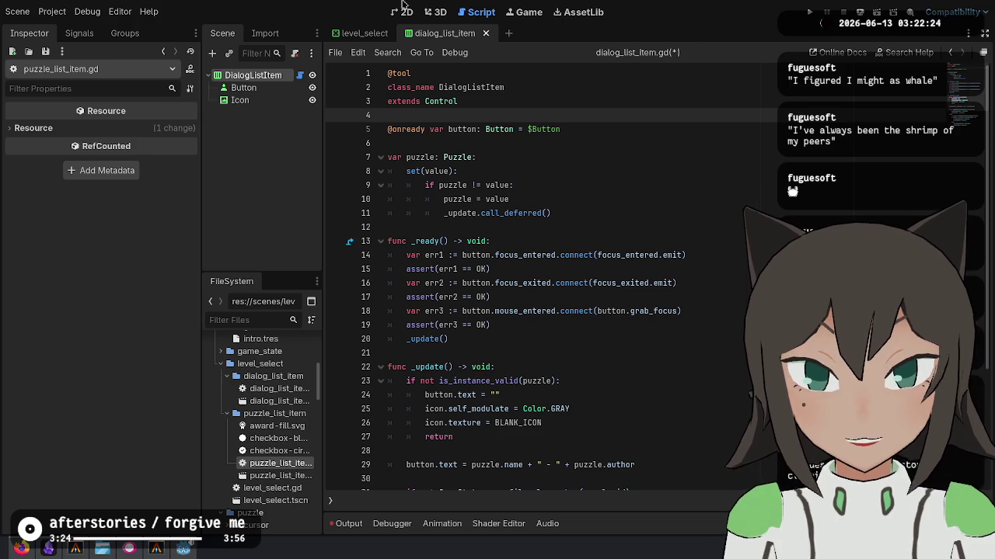
left_click(253, 89)
key("Delete")
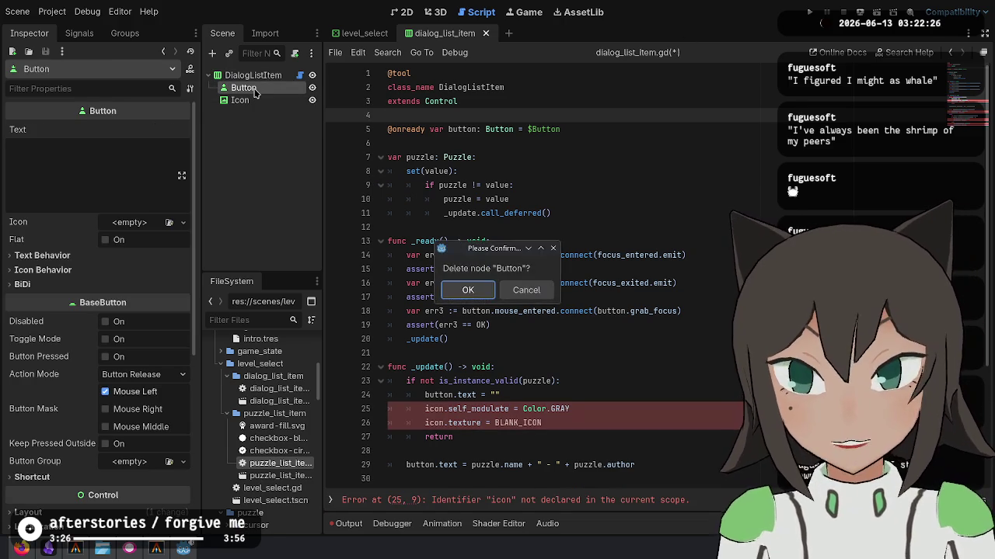
Keep the Button node, delete the Icon child node, and save.
key("Escape")
left_click(239, 101)
key("Delete")
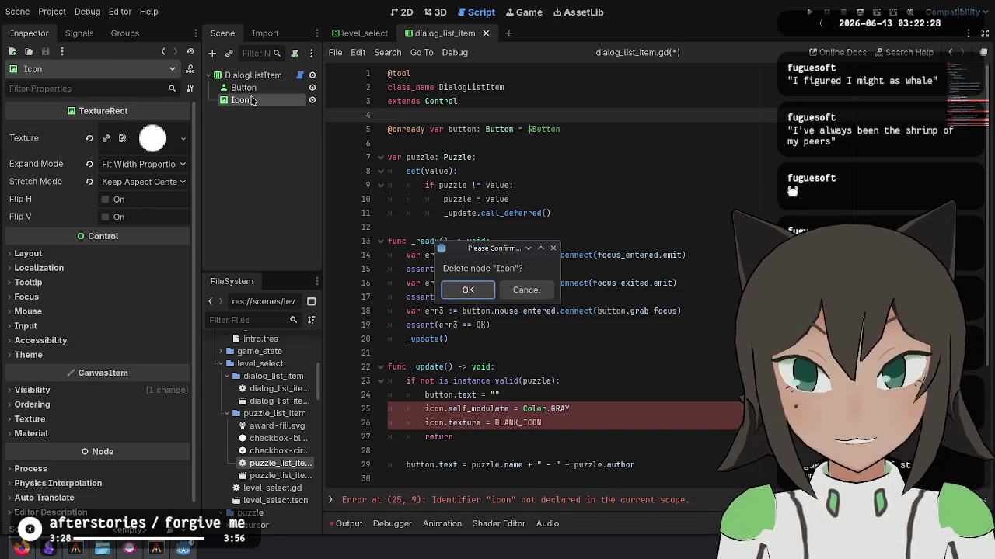
key("Return")
key("ctrl+s")
Review the _ready body and the is_instance_valid check in dialog_list_item.gd.
left_click(529, 158)
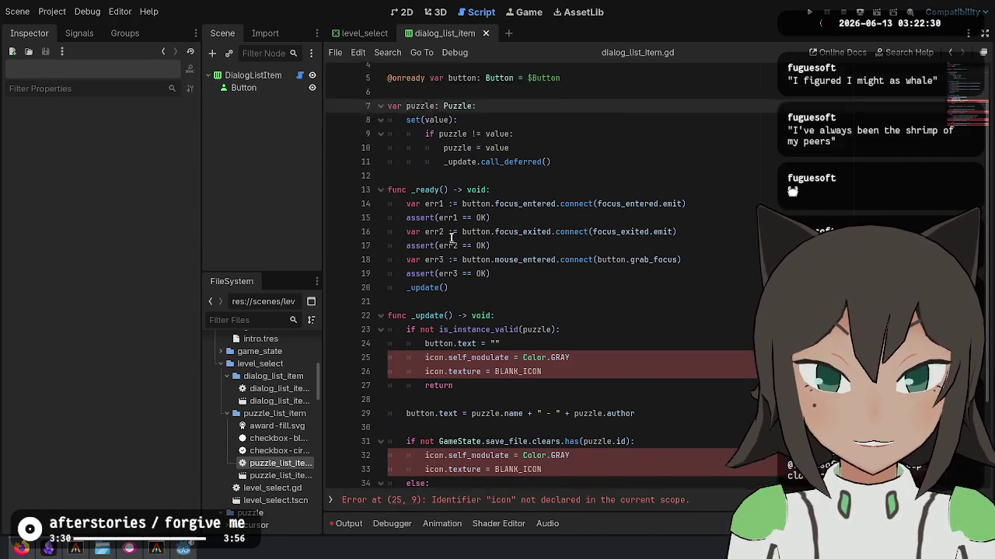
scroll(528, 158, "down", 2)
left_click(528, 157)
mouse_move(411, 157)
left_mouse_down()
mouse_move(589, 227)
mouse_move(589, 248)
left_mouse_up()
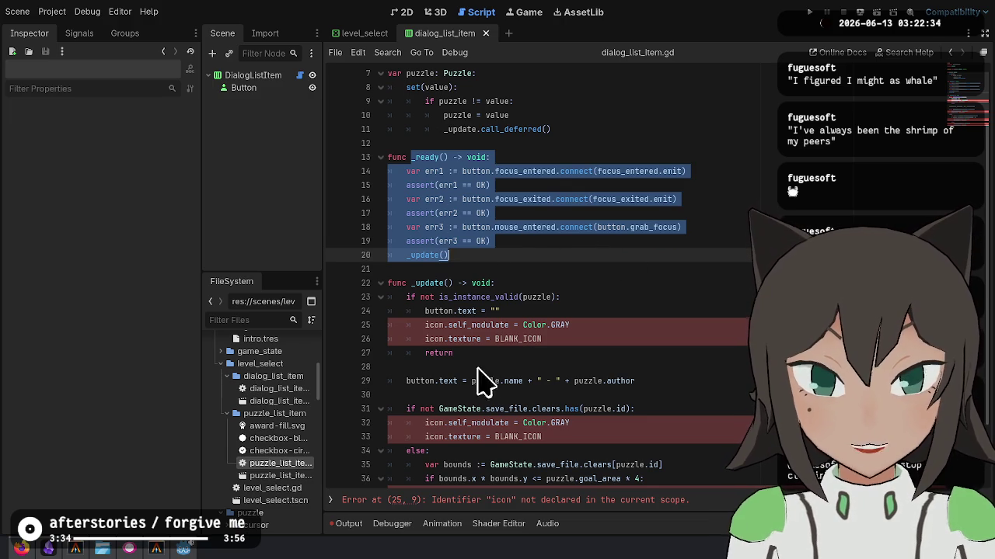
left_click(533, 300)
left_click_drag(419, 297, 603, 300)
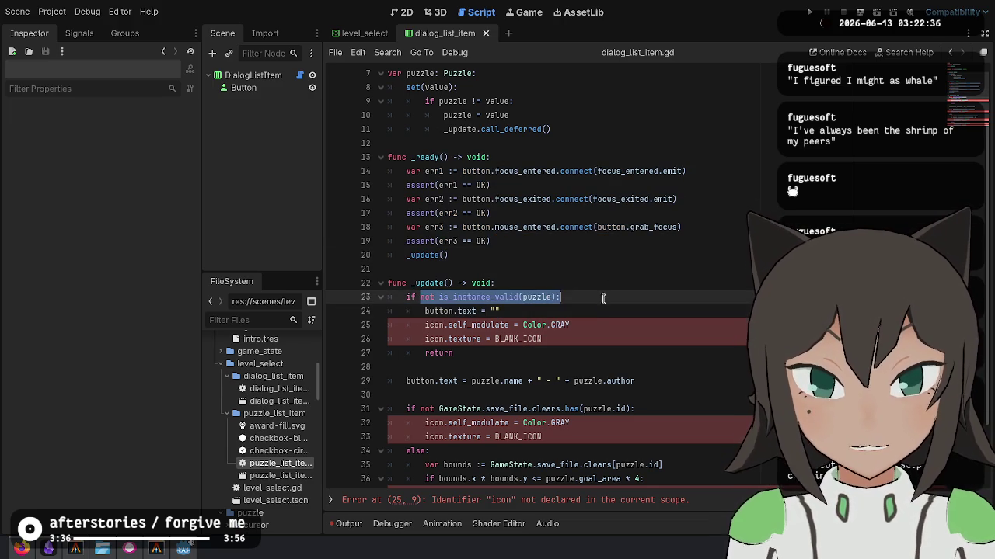
double_click(490, 300)
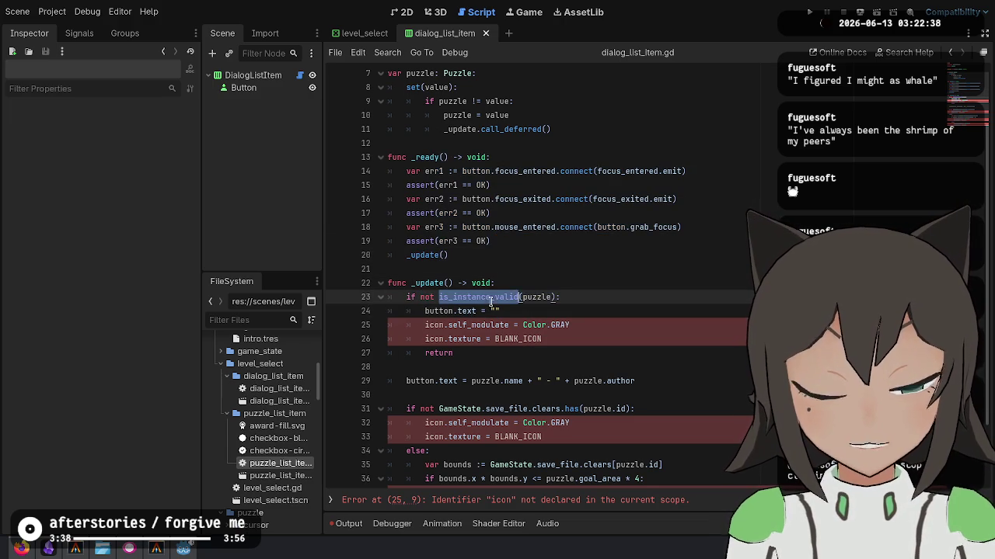
left_click(526, 302)
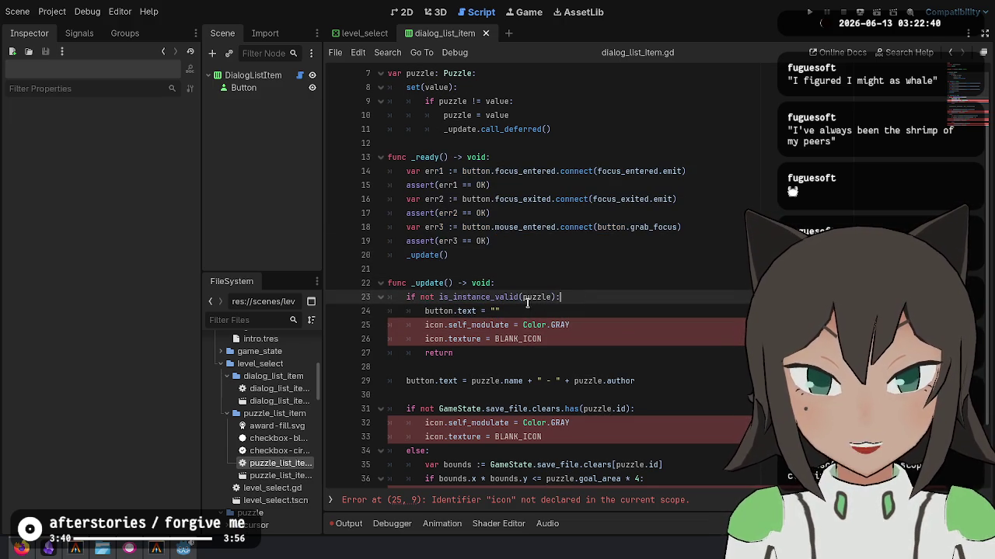
scroll(528, 302, "up", 3)
scroll(529, 302, "down", 1)
scroll(522, 280, "up", 1)
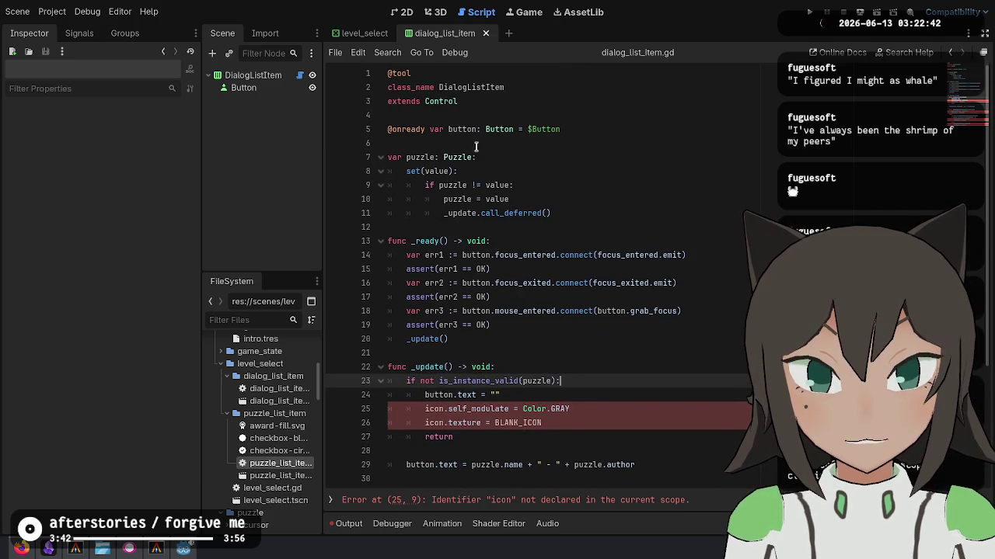
Rename the puzzle variable to dialog in its declaration and the validity check.
double_click(526, 380)
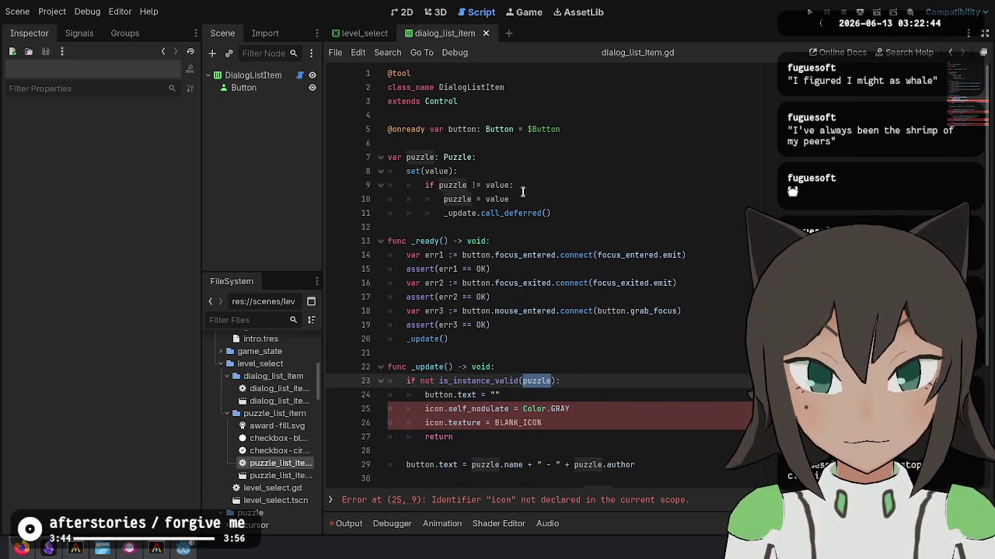
double_click(416, 157)
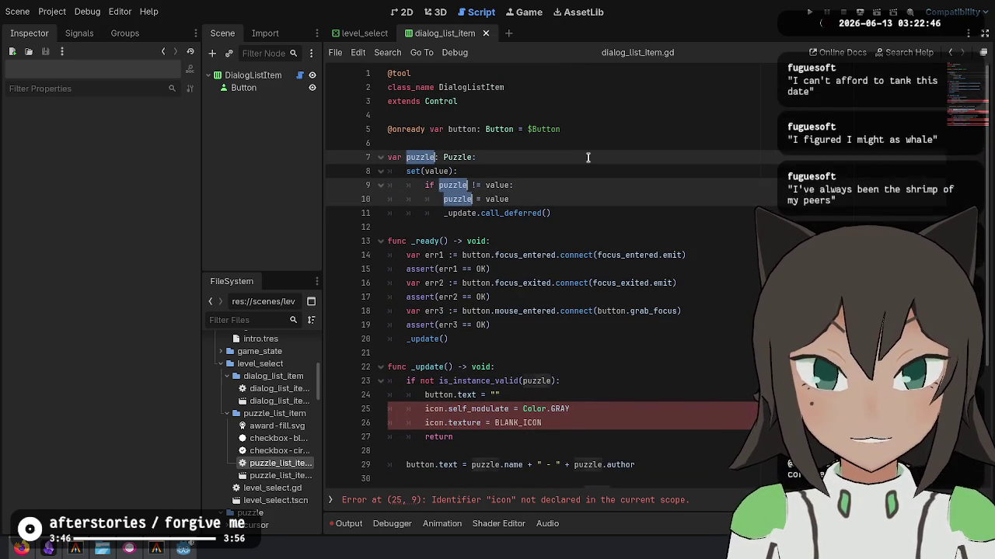
type("dialog: VNDialog:")
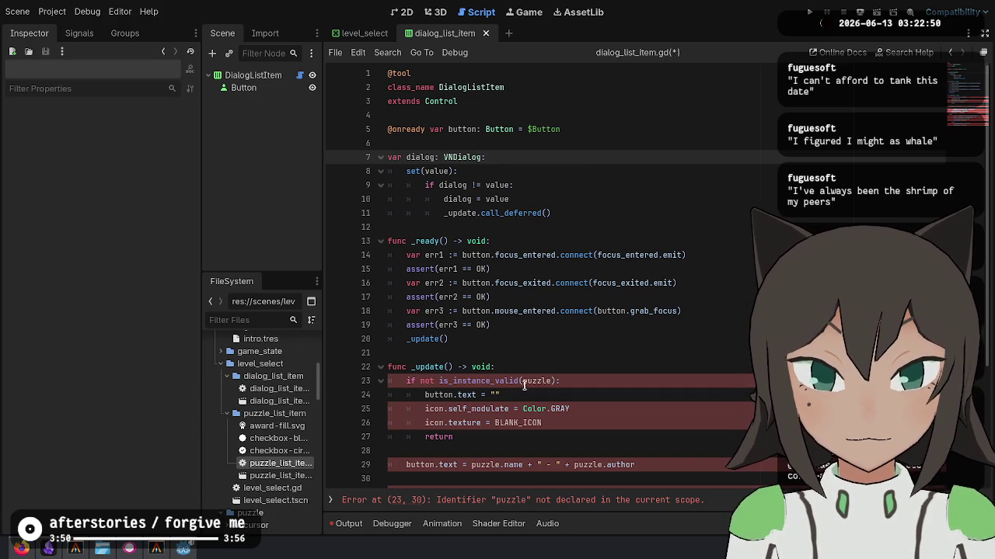
left_click(524, 381)
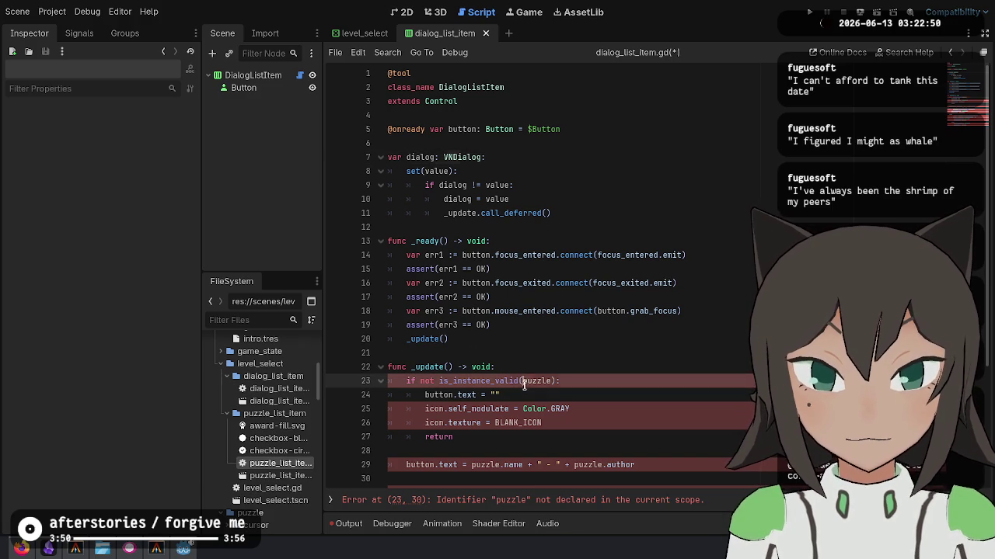
key("ctrl+Delete")
type("dialog")
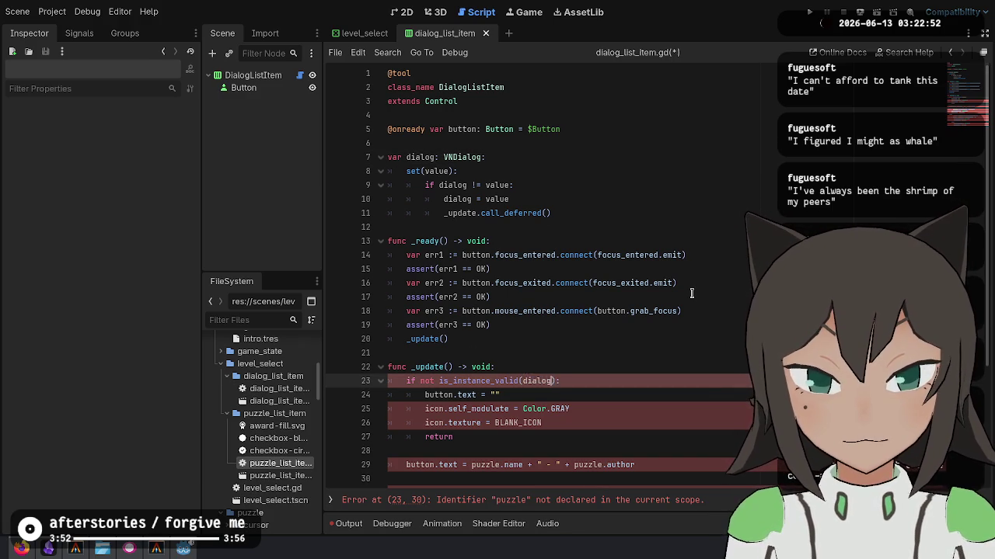
key("Down")
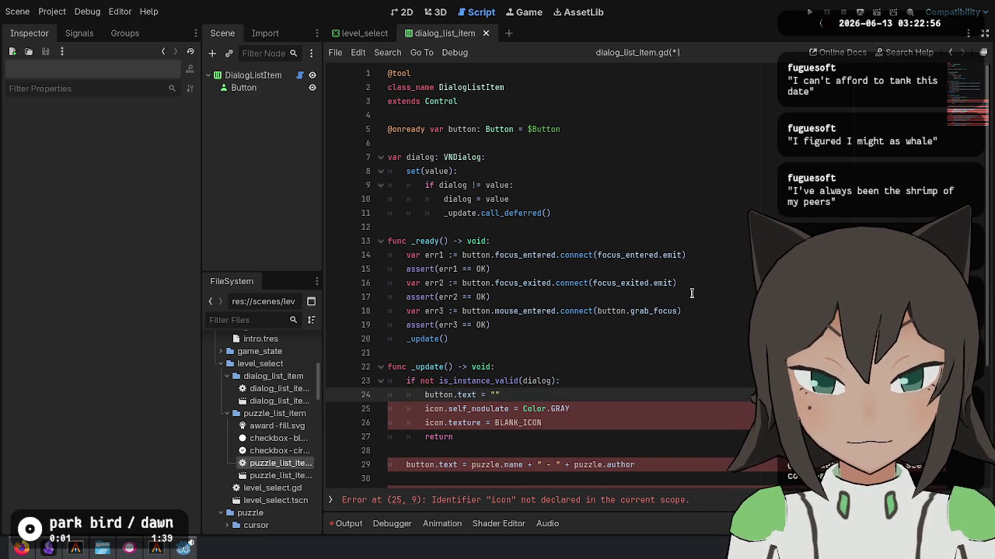
Remove the icon colour and texture lines and set button.text to dialog.name.
scroll(577, 353, "down", 2)
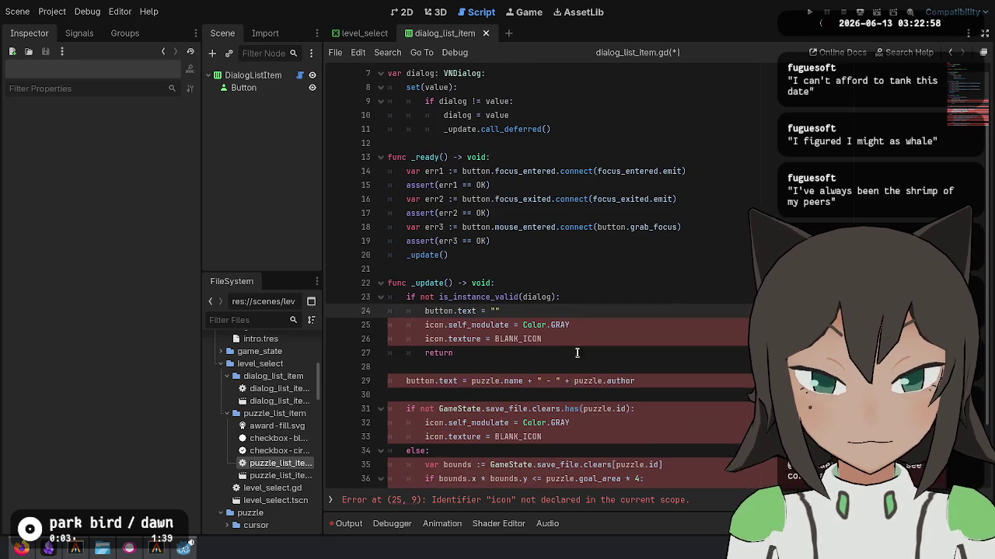
key("shift+Down")
key("shift+Down")
key("BackSpace")
key("Down")
key("Down")
key("Down")
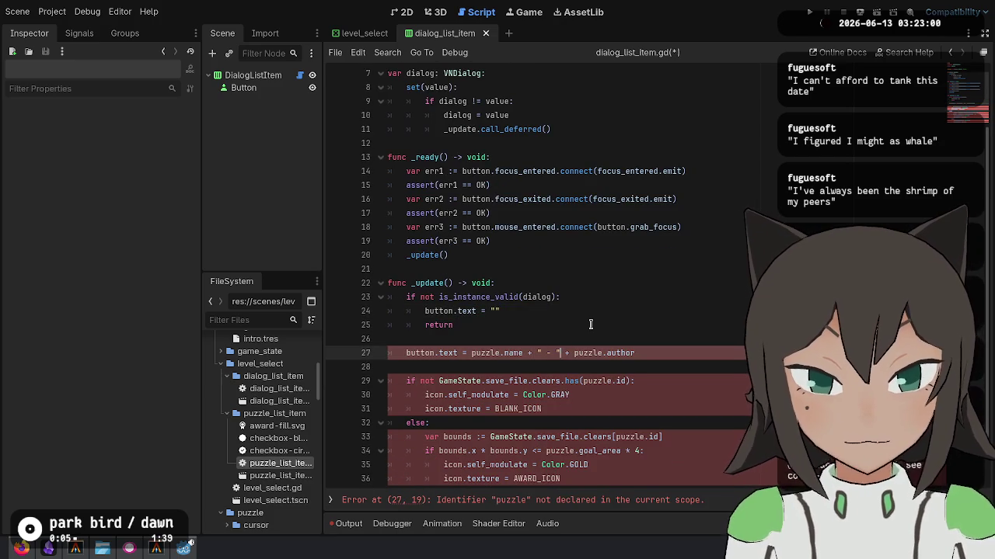
key("ctrl+Left")
key("ctrl+Left")
key("shift+End")
type("dialog.name")
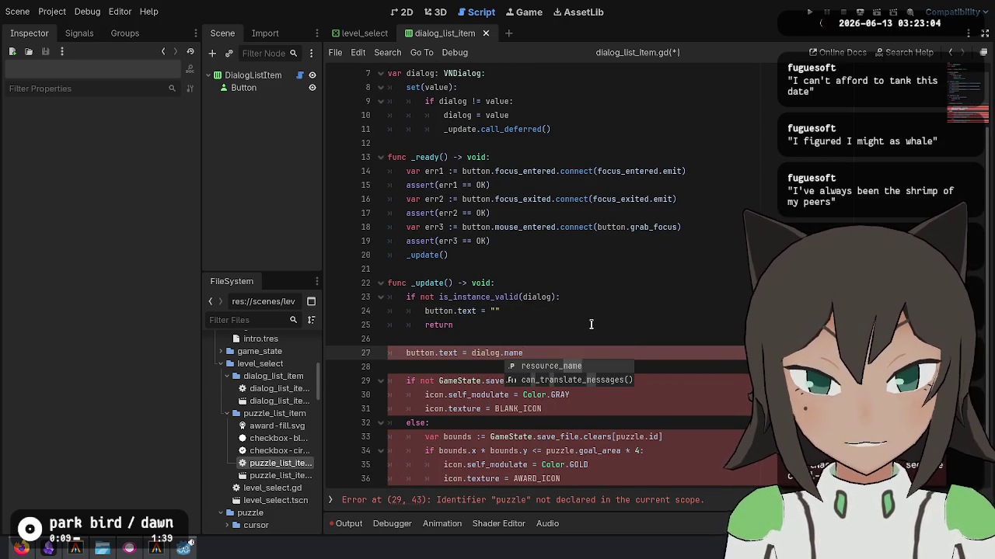
Open the VNDialog class script from dialog_list_item.gd.
scroll(475, 305, "down", 1)
scroll(475, 304, "up", 4)
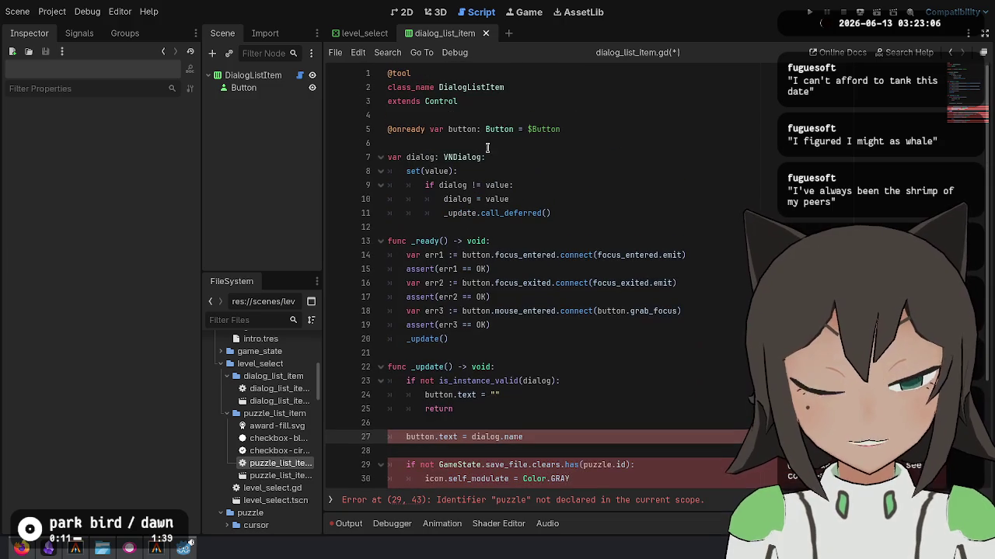
left_click(464, 160, "ctrl")
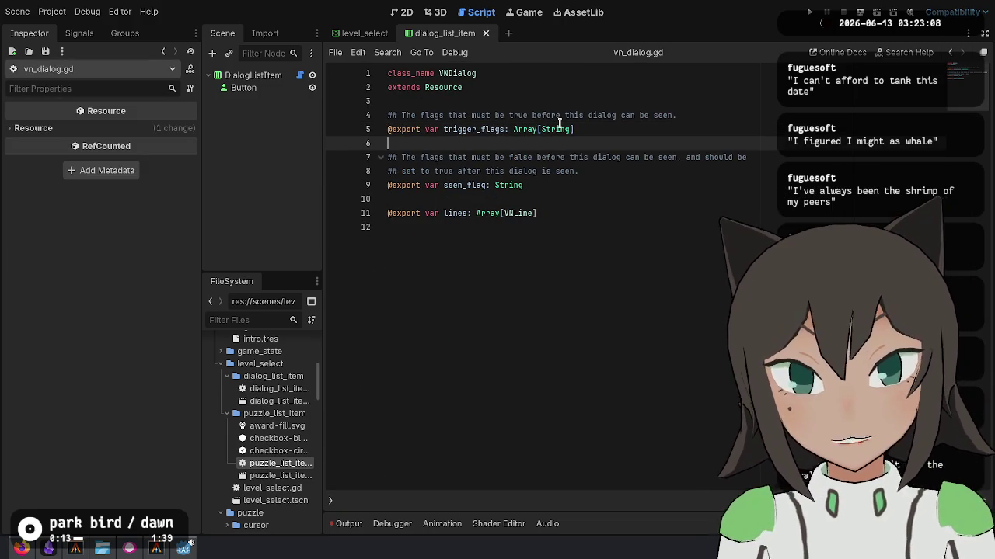
key("Down")
key("Down")
key("Down")
key("Up")
key("Up")
key("Up")
key("Return")
key("Return")
key("Up")
key("Up")
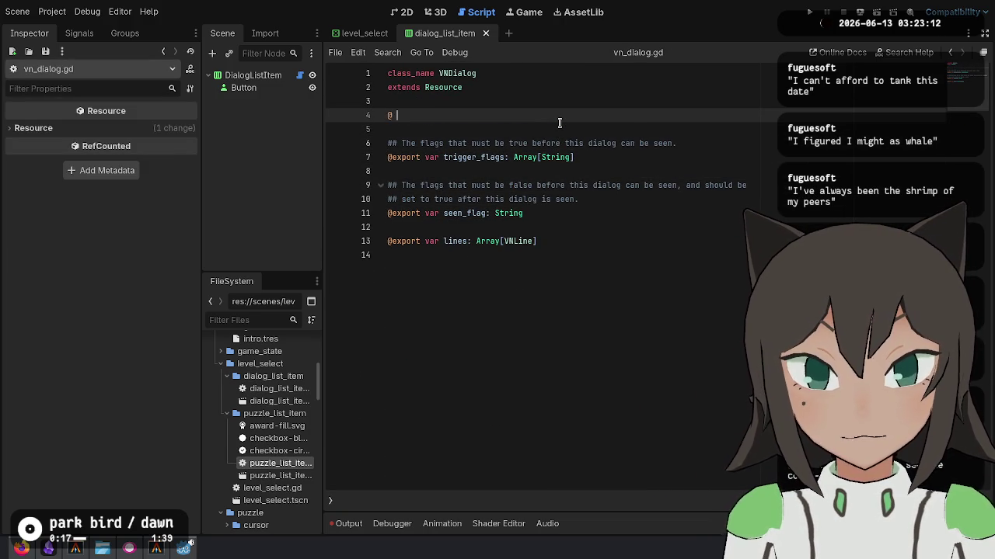
type("@export var n")
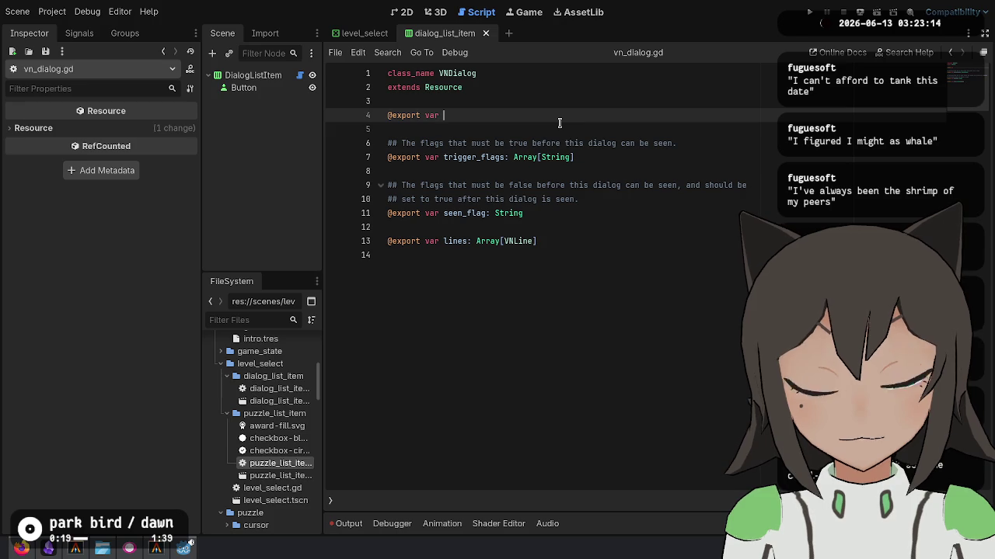
type("ame: S")
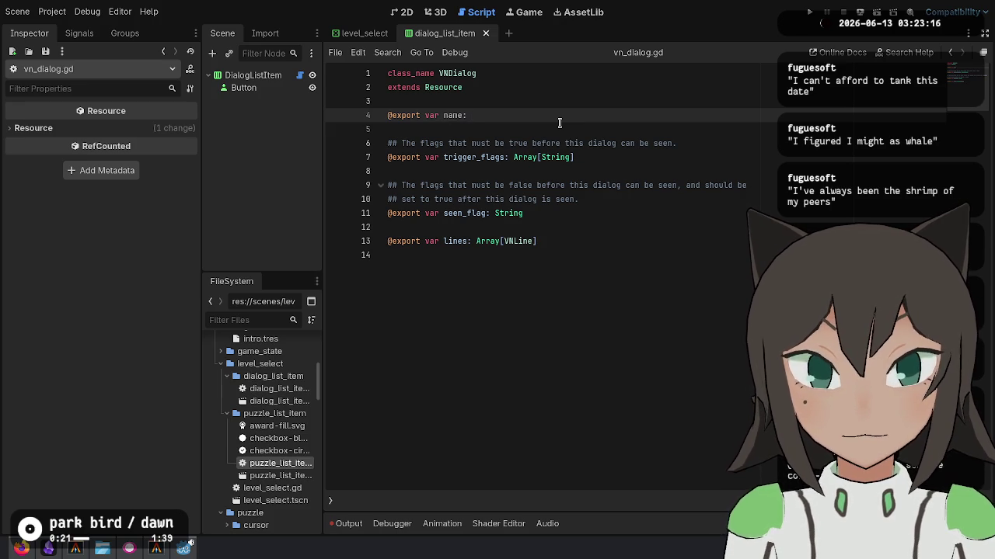
type("tring")
key("Return")
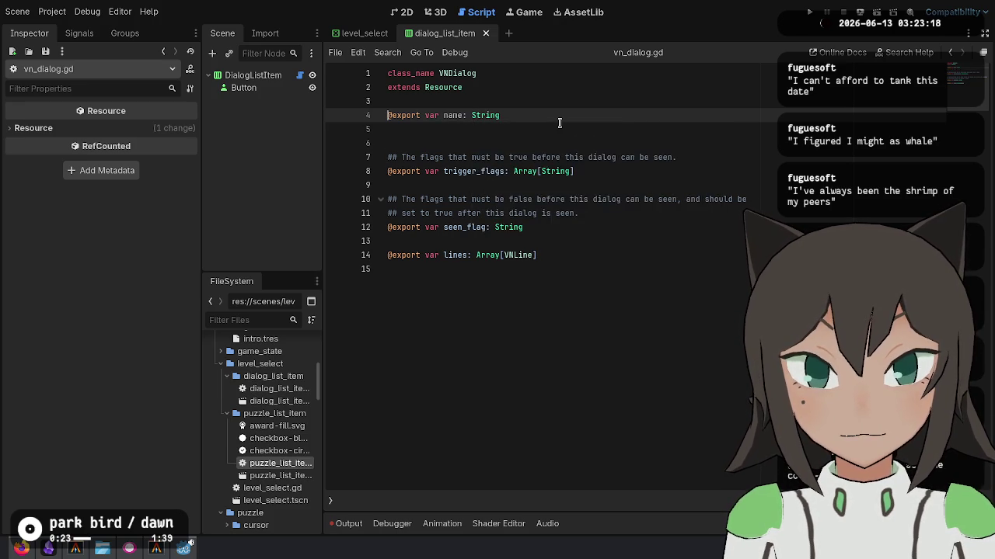
key("Up")
key("Home")
key("Return")
key("Up")
type("## The ")
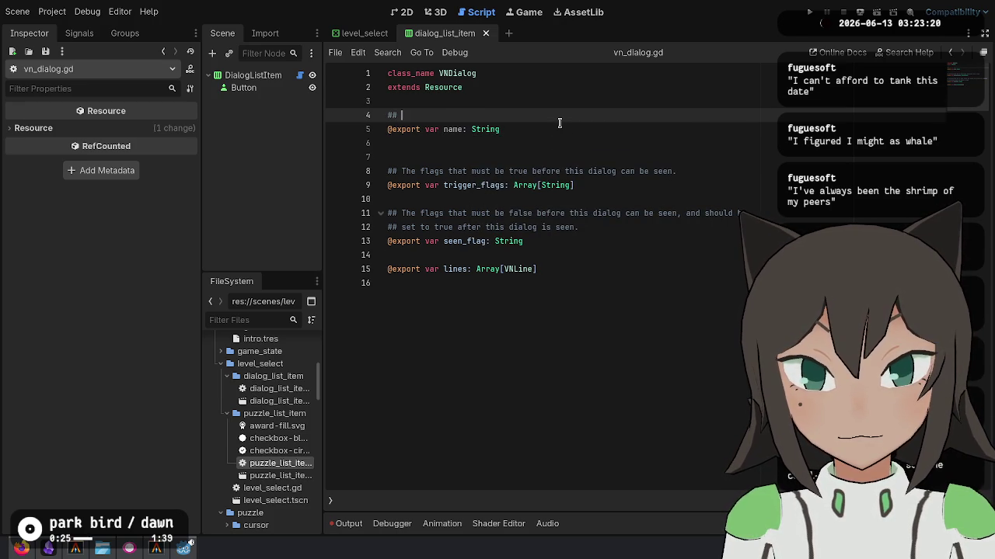
type("title of this d")
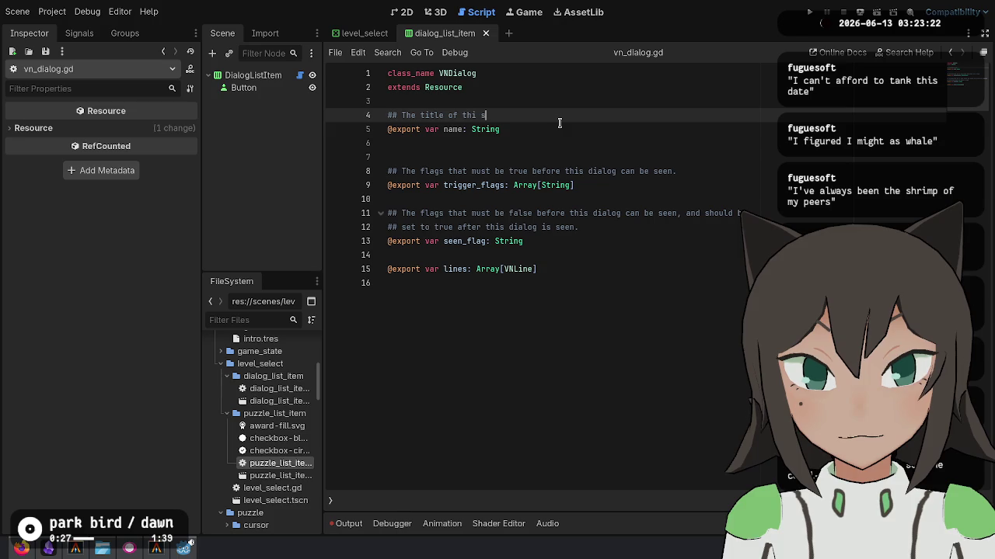
type("ialog.")
key("Down")
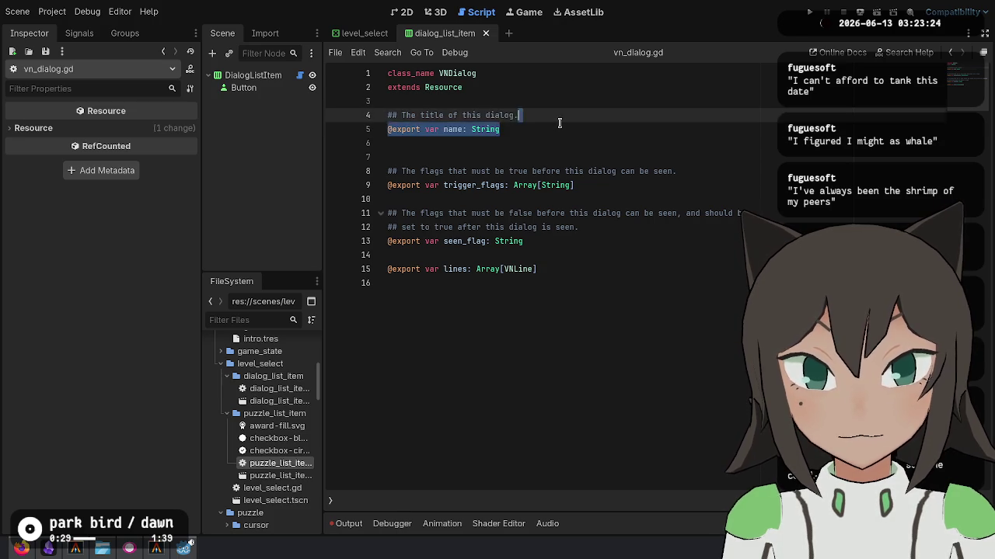
key("shift+Up")
key("shift+Up")
key("ctrl+shift+d")
key("Return")
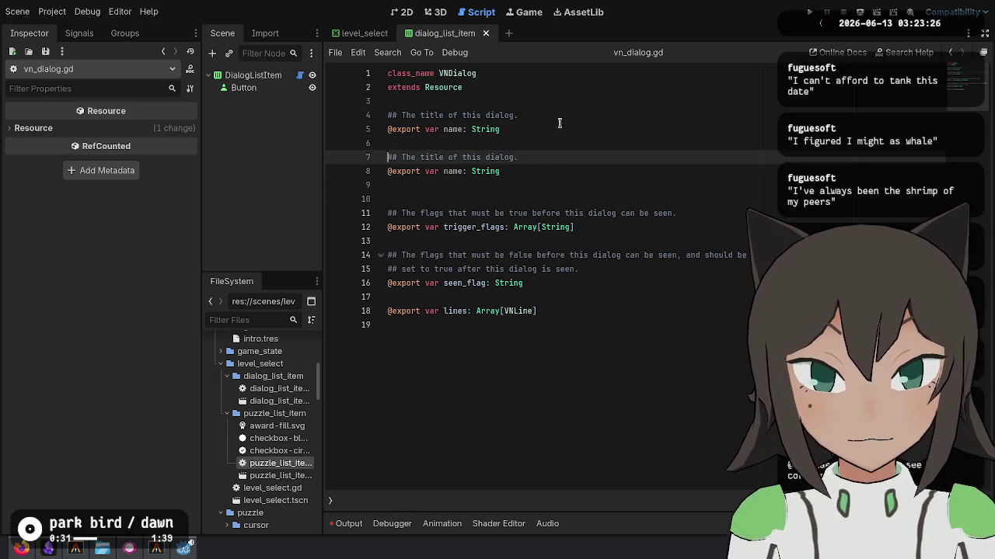
type("_mul")
key("Return")
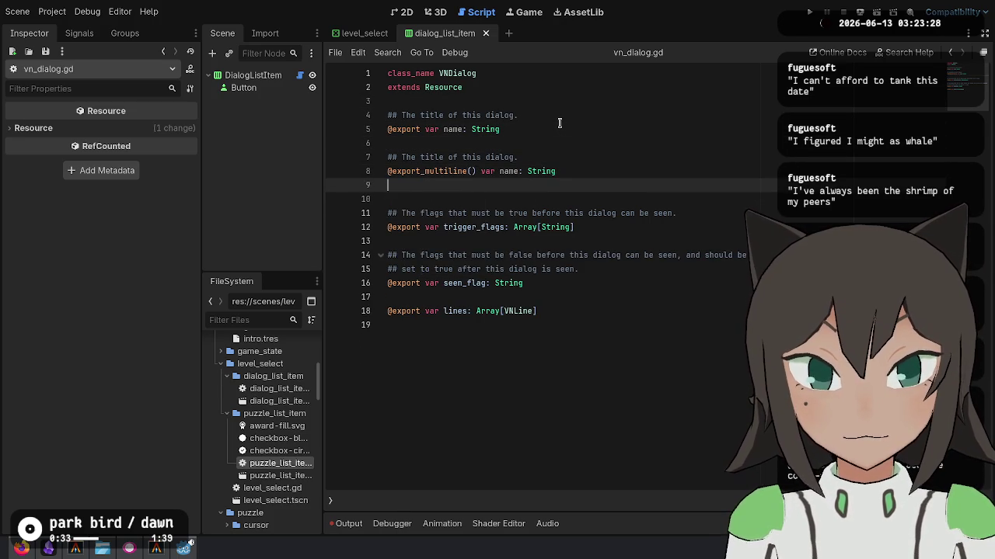
key("BackSpace")
key("ctrl+shift+Right")
type("sum")
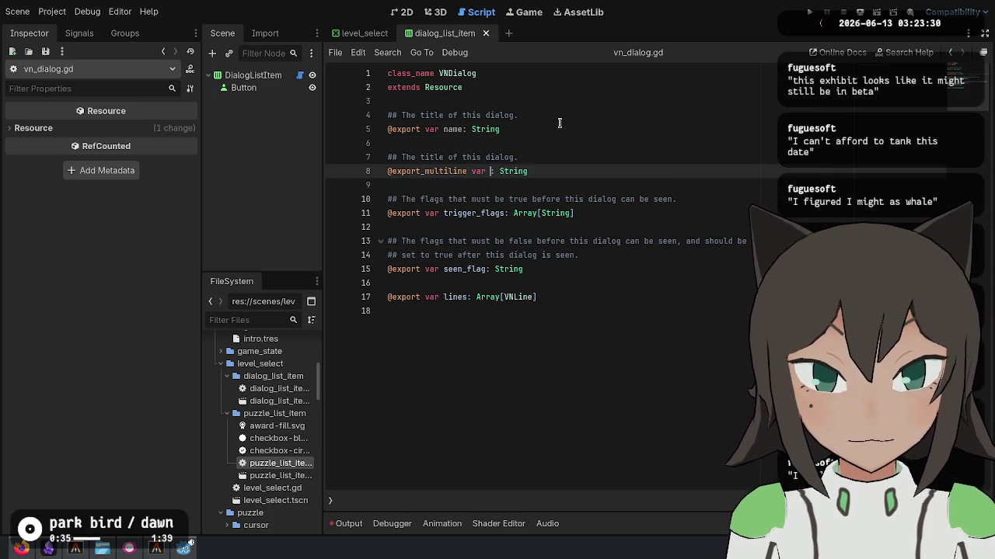
type("mary")
key("Up")
key("ctrl+shift+Left")
type("su")
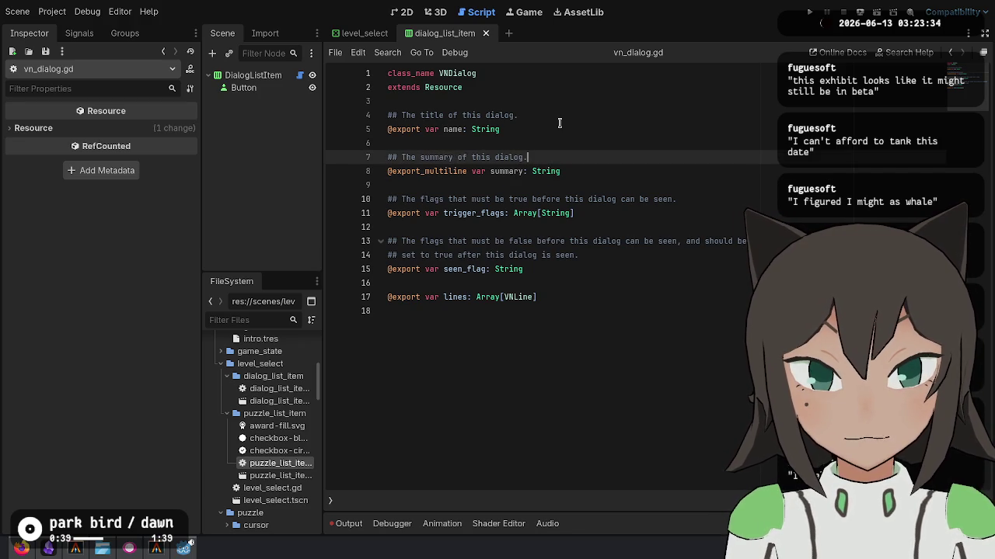
key("Down")
Return to the dialog_list_item.gd script.
left_click(633, 419)
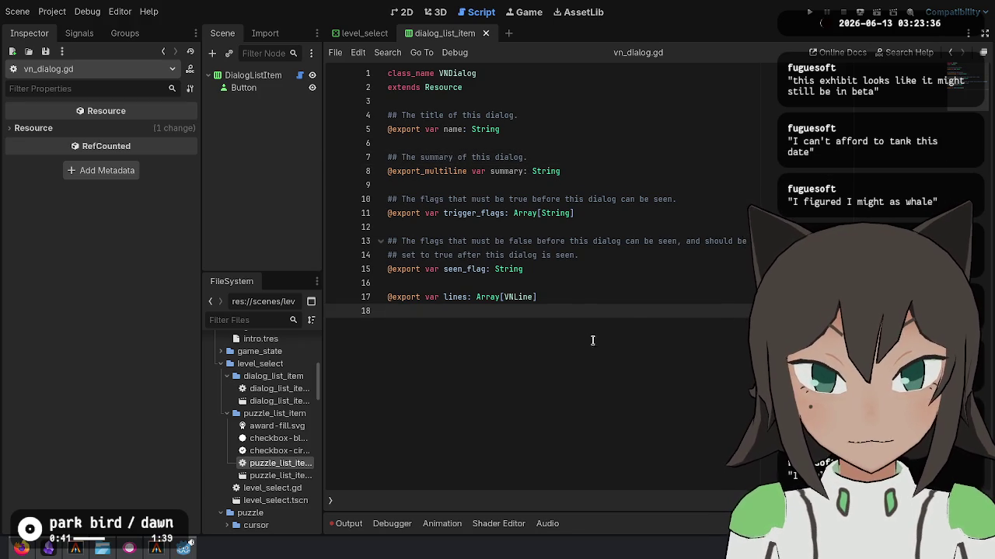
key("alt+Left")
scroll(677, 298, "down", 3)
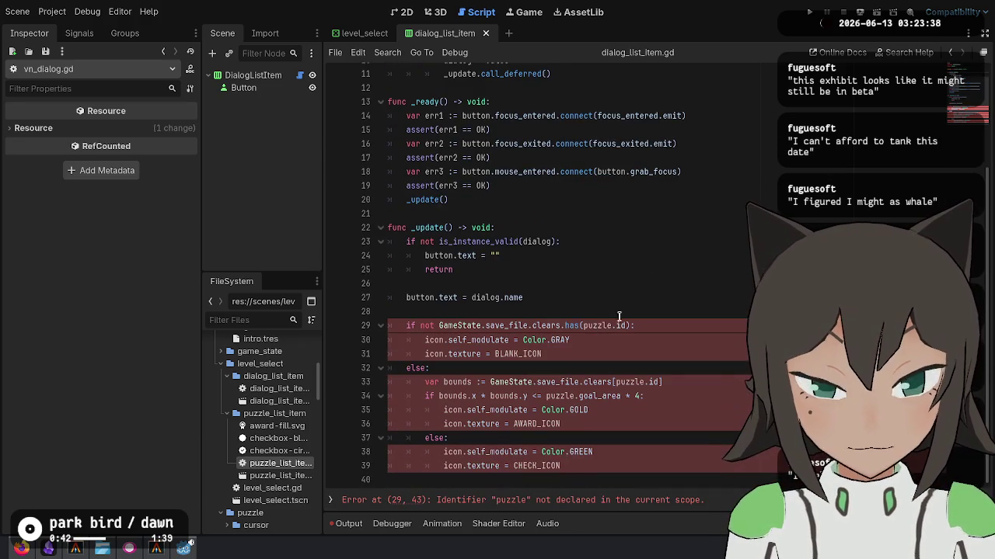
Delete the leftover puzzle icon code from dialog_list_item.gd and save it.
left_click(677, 298)
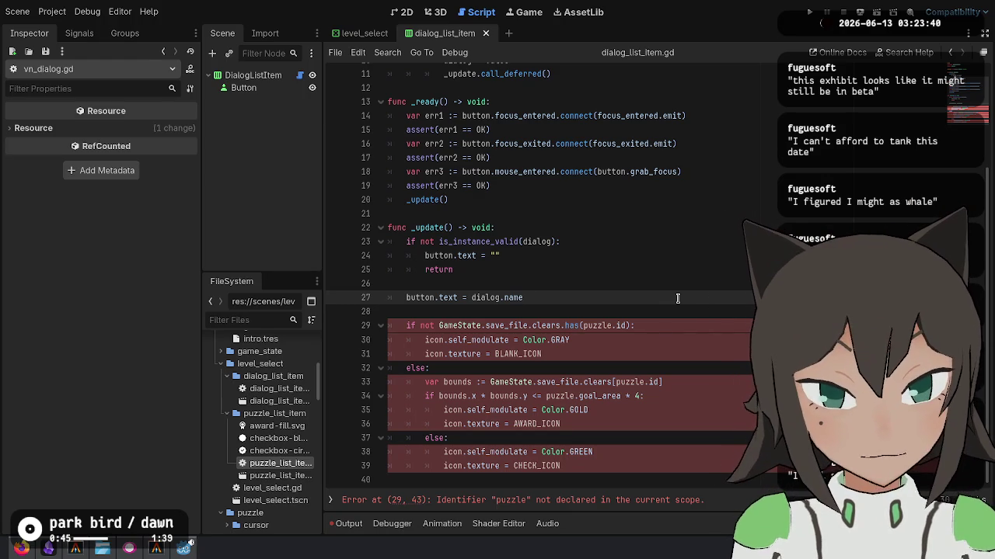
key("Down")
key("shift+Down")
key("shift+Down")
key("shift+Down")
key("shift+Down")
key("BackSpace")
left_click(671, 137)
key("ctrl+s")
Add const DIALOG_LIST_ITEM = preload(...) for the DialogListItem scene to level_select.gd and save.
key("alt+Left")
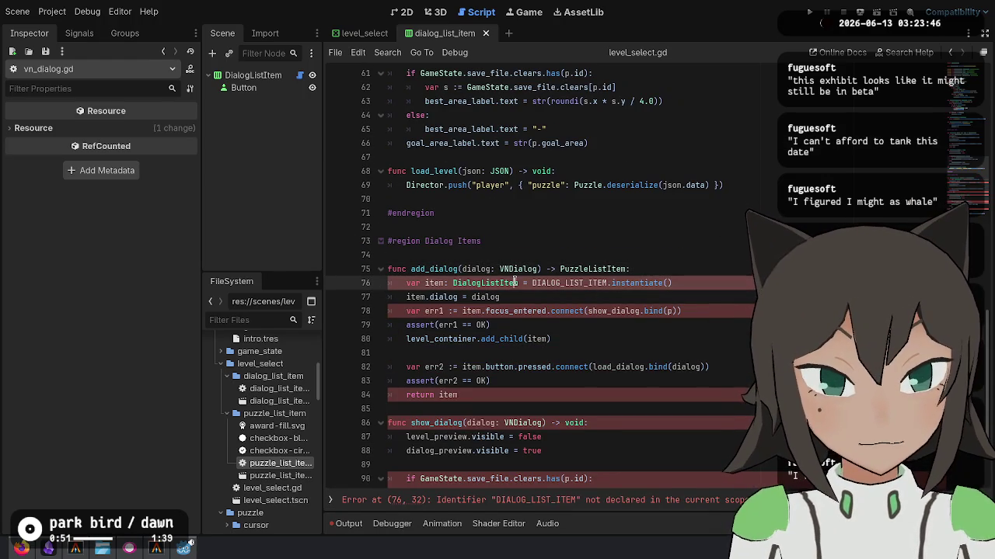
scroll(606, 207, "up", 10)
scroll(607, 207, "up", 2)
left_click(560, 185)
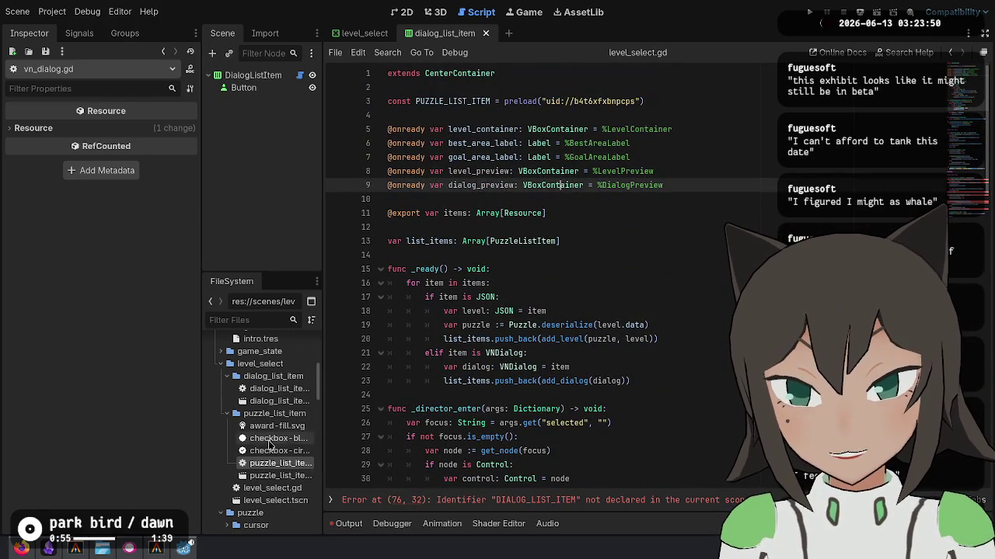
left_click_drag(279, 401, 462, 117)
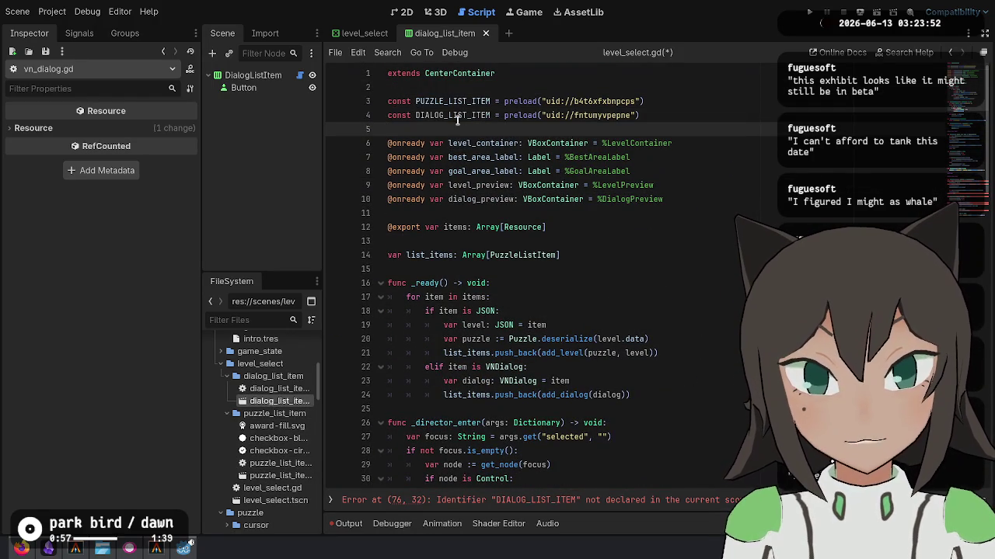
key("ctrl+z")
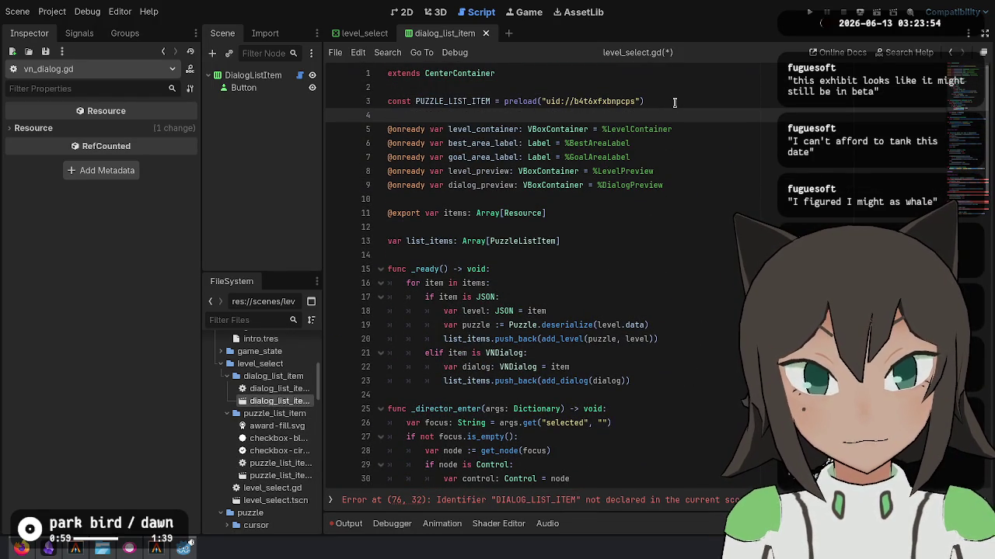
key("ctrl+y")
key("ctrl+z")
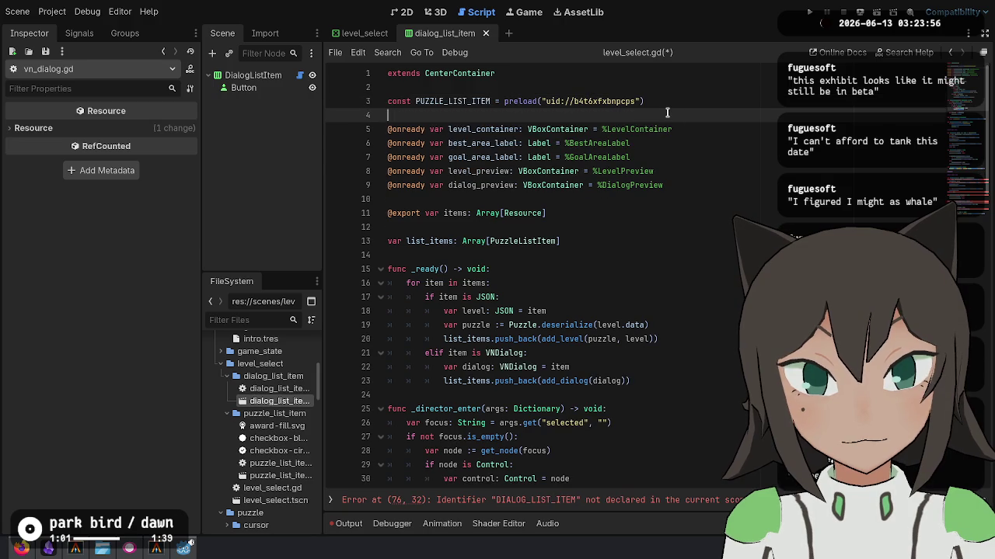
key("ctrl+y")
left_click(686, 161)
key("ctrl+s")
Find where DIALOG_LIST_ITEM is used in add_dialog and inspect the focus_entered connection.
left_click(683, 283)
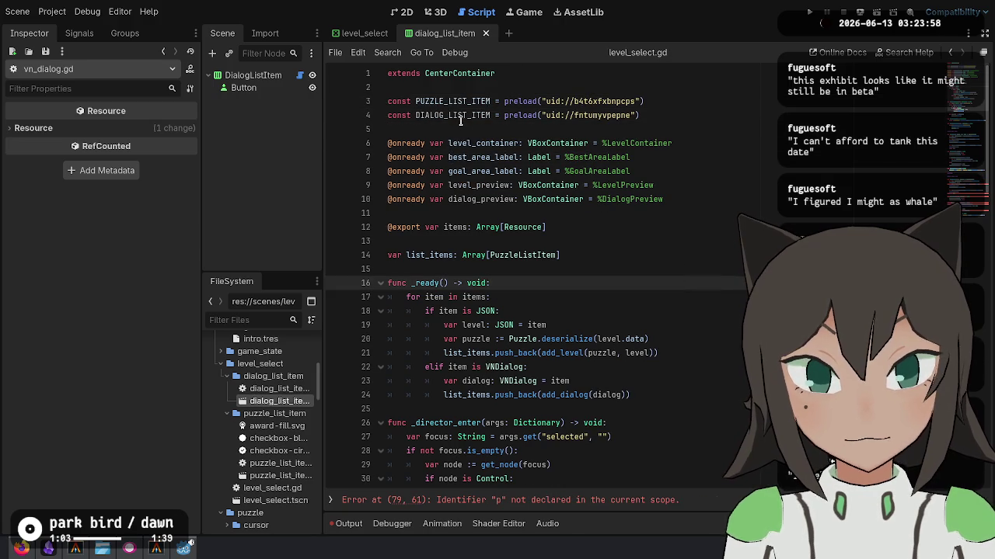
double_click(463, 123)
key("ctrl+f")
key("Return")
key("Escape")
key("Down")
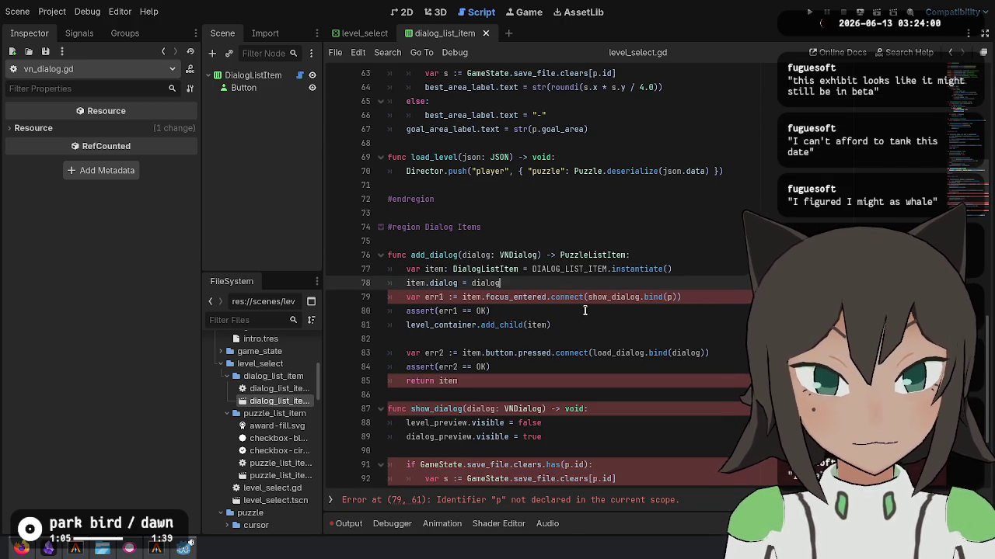
left_click(571, 296)
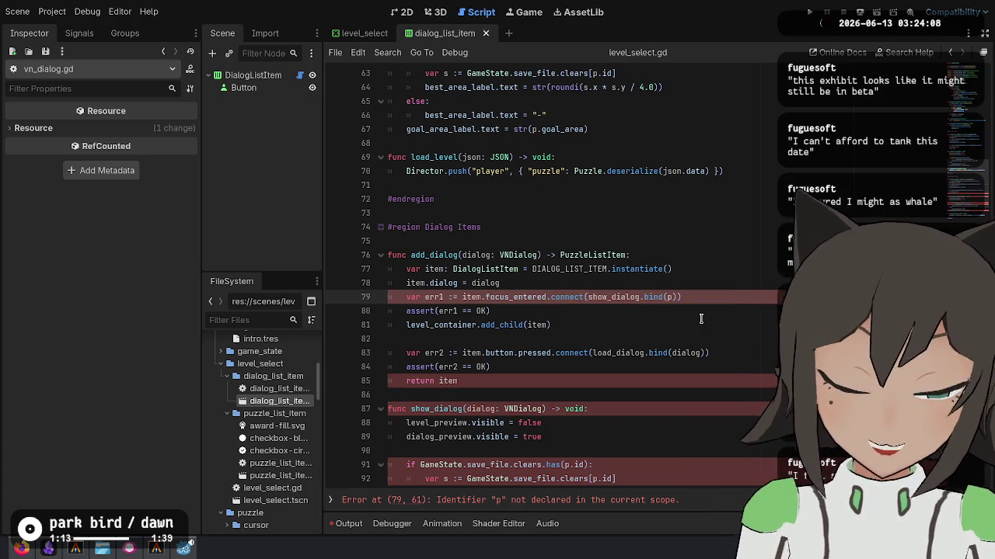
key("ctrl+Right")
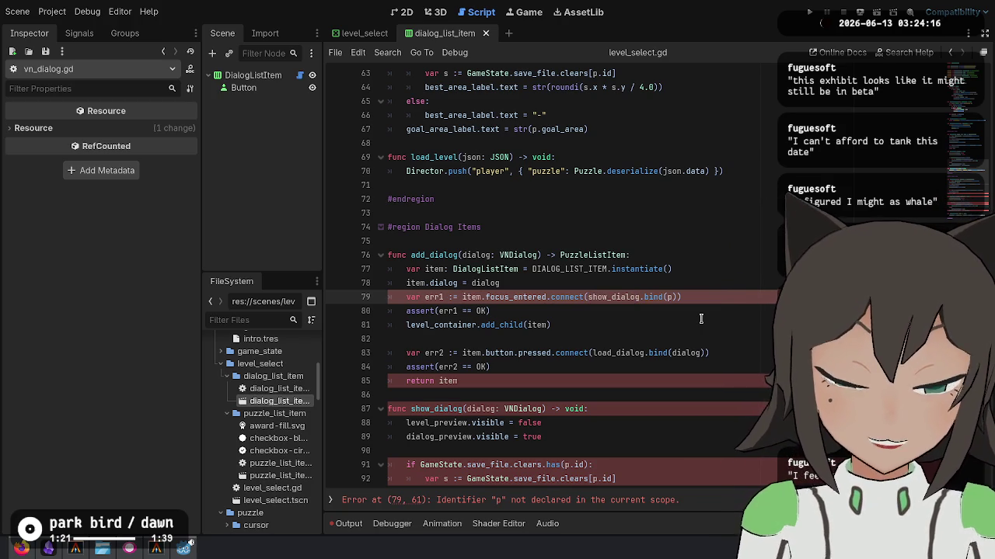
key("ctrl+shift+Left")
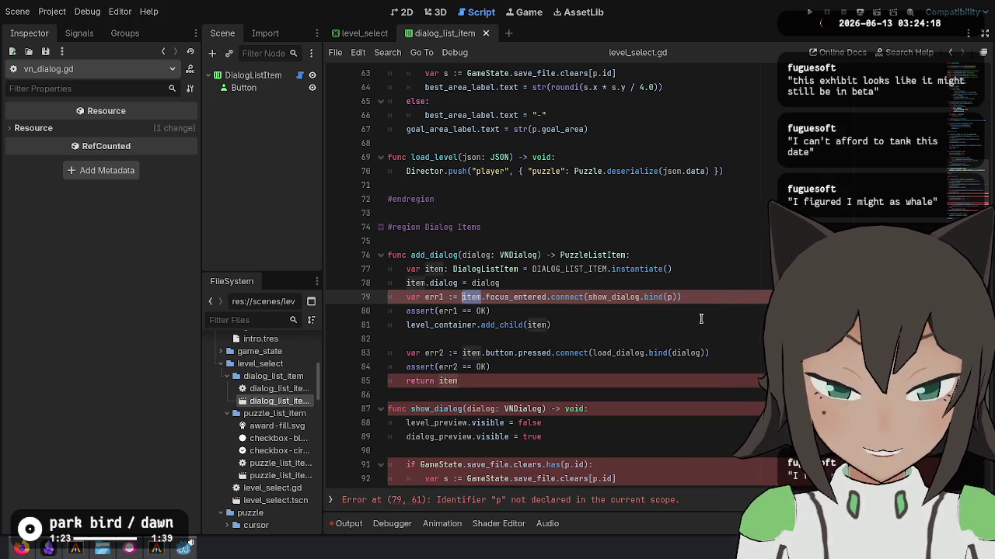
key("ctrl+Left")
key("ctrl+Left")
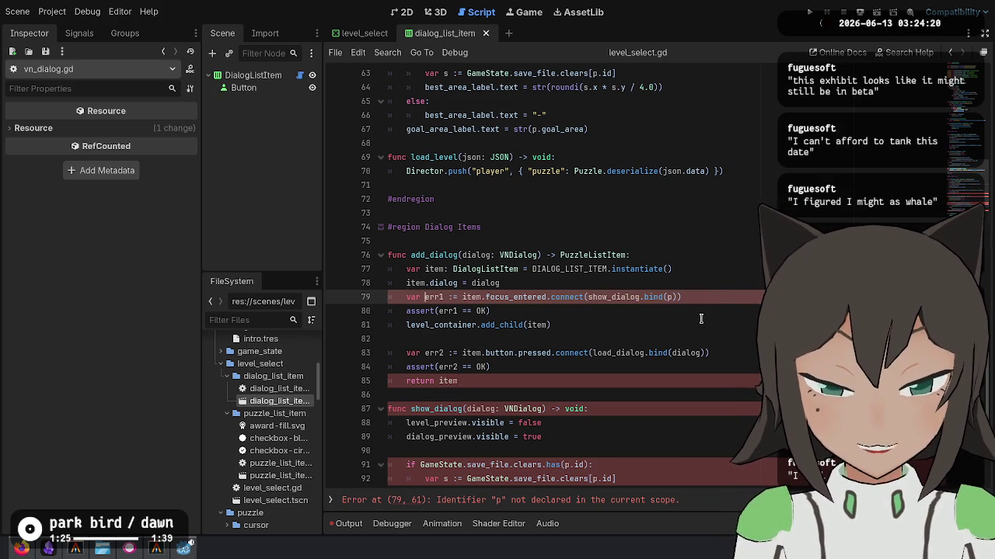
key("ctrl+shift+Right")
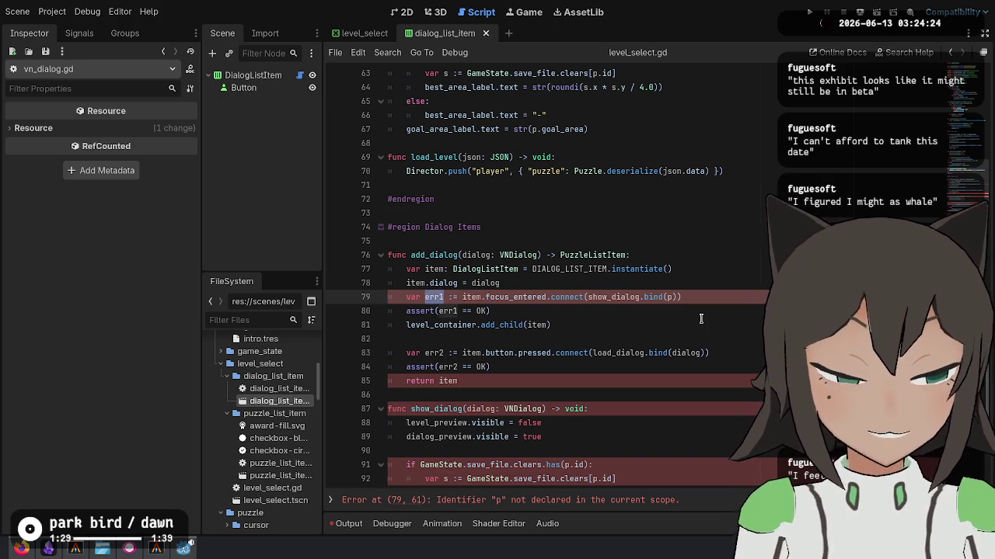
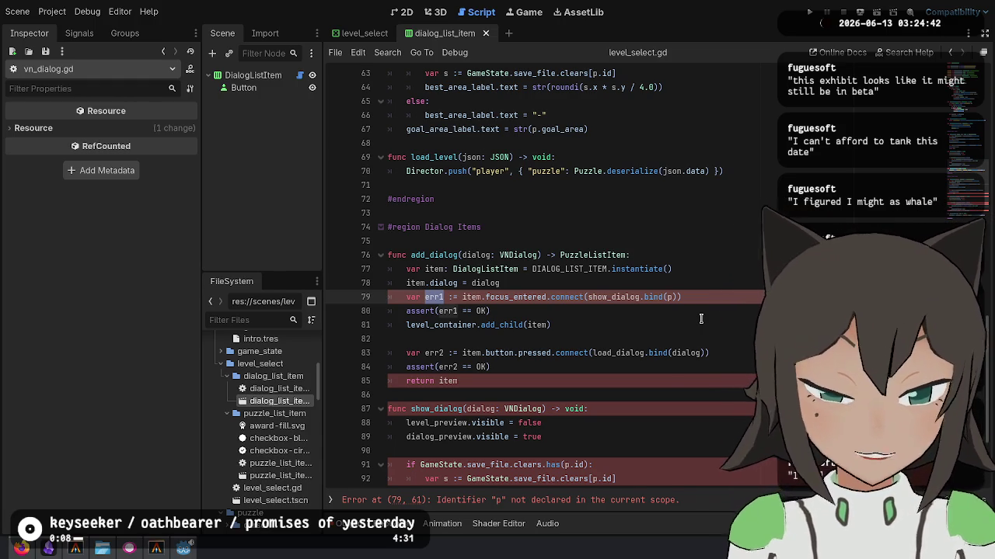
Change the bind argument on line 79 from p to dialog.
key("Right")
key("ctrl+Right")
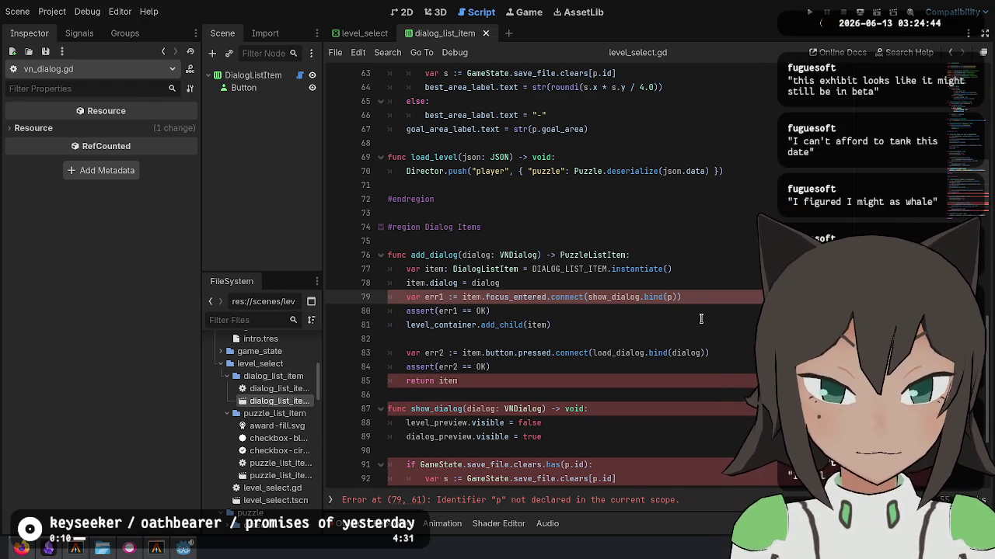
key("Right")
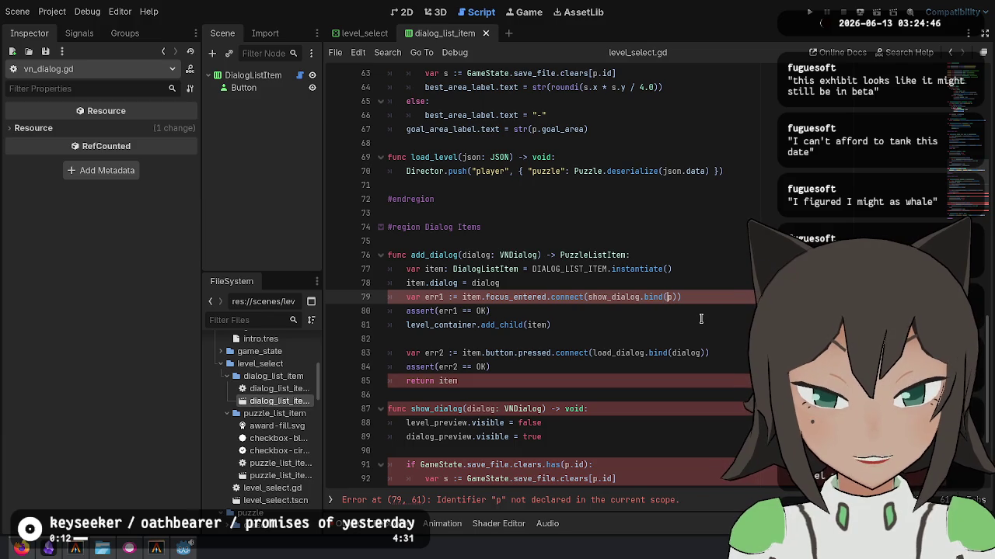
scroll(627, 293, "up", 3)
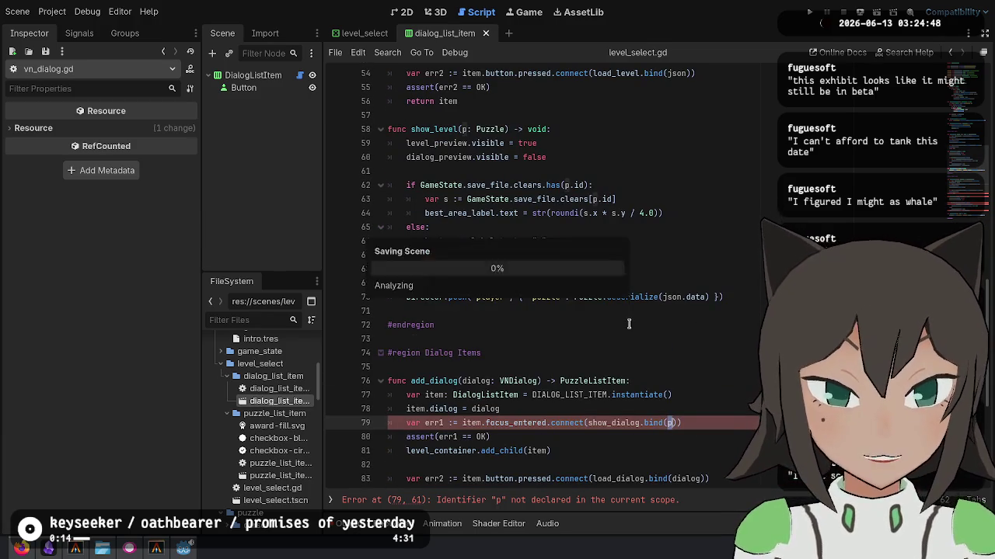
scroll(676, 286, "down", 1)
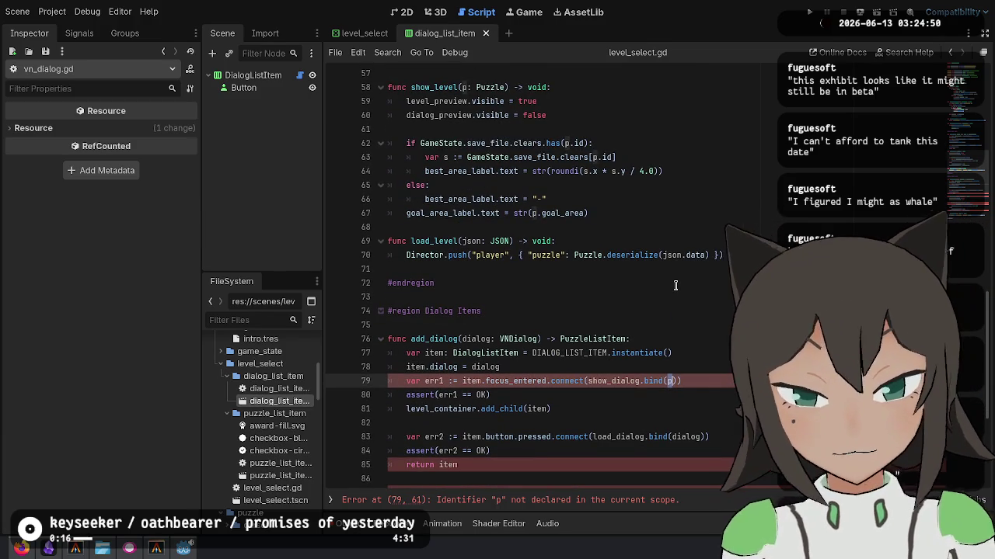
type("dialog")
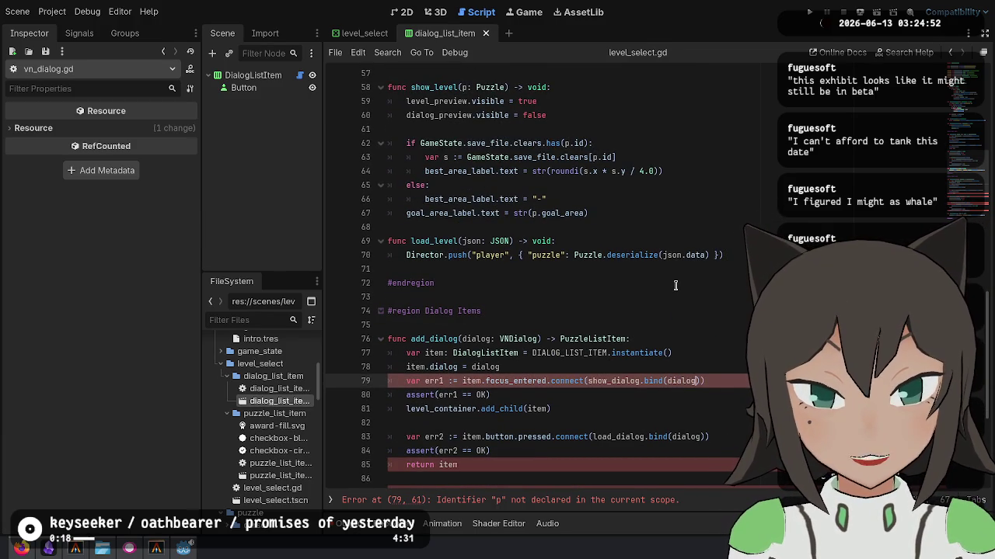
scroll(505, 361, "down", 3)
left_click(526, 341)
Make add_dialog return DialogListItem instead of PuzzleListItem and save the script.
double_click(509, 227)
key("ctrl+c")
double_click(590, 213)
key("ctrl+v")
key("ctrl+s")
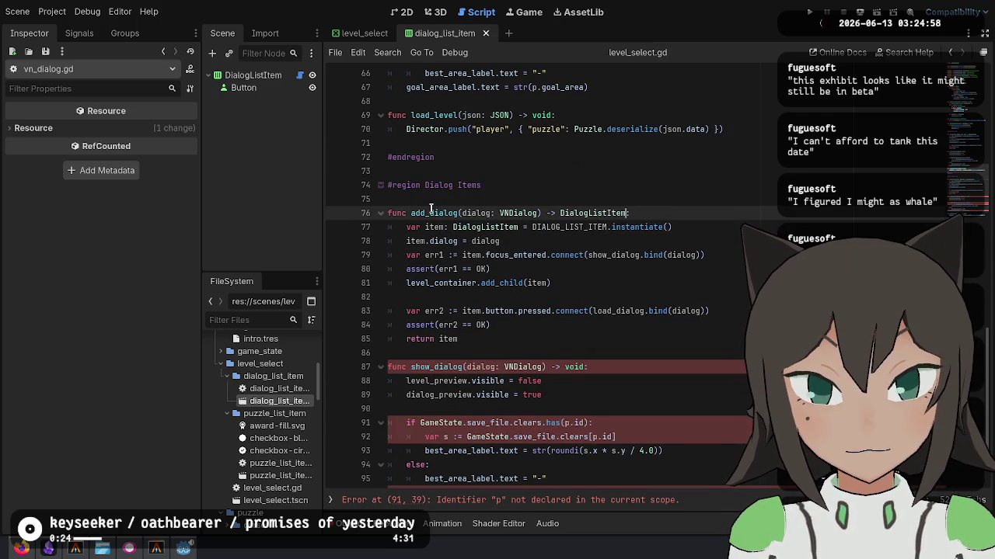
Delete the save-file if/else block from show_dialog and start an indented new line.
scroll(445, 289, "down", 2)
left_click(464, 269)
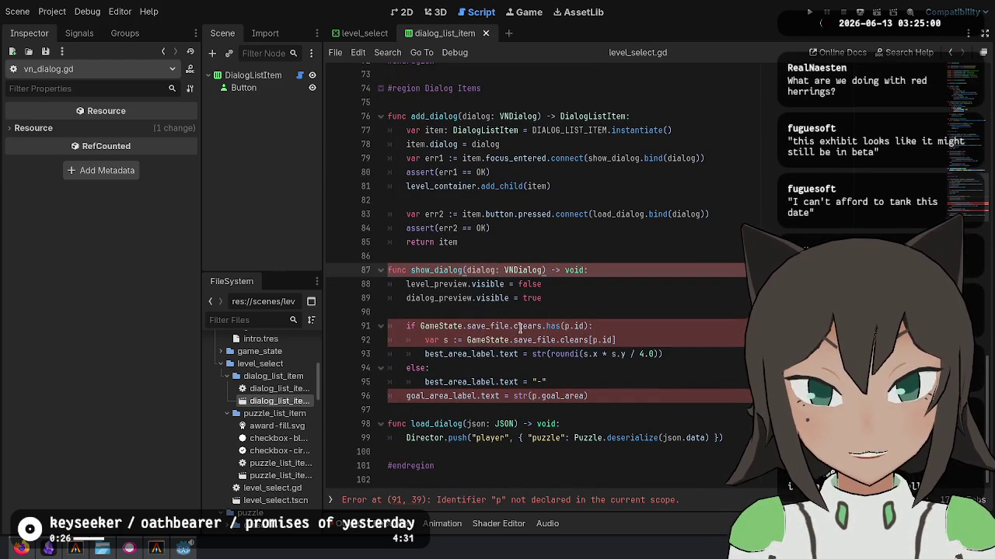
left_click(487, 330)
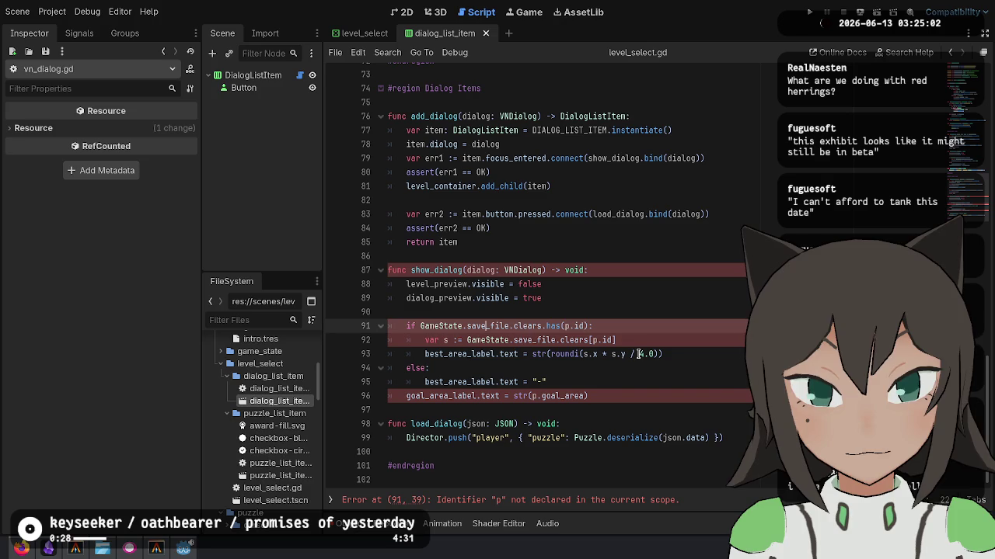
key("ctrl+shift+k")
key("ctrl+shift+k")
key("ctrl+shift+k")
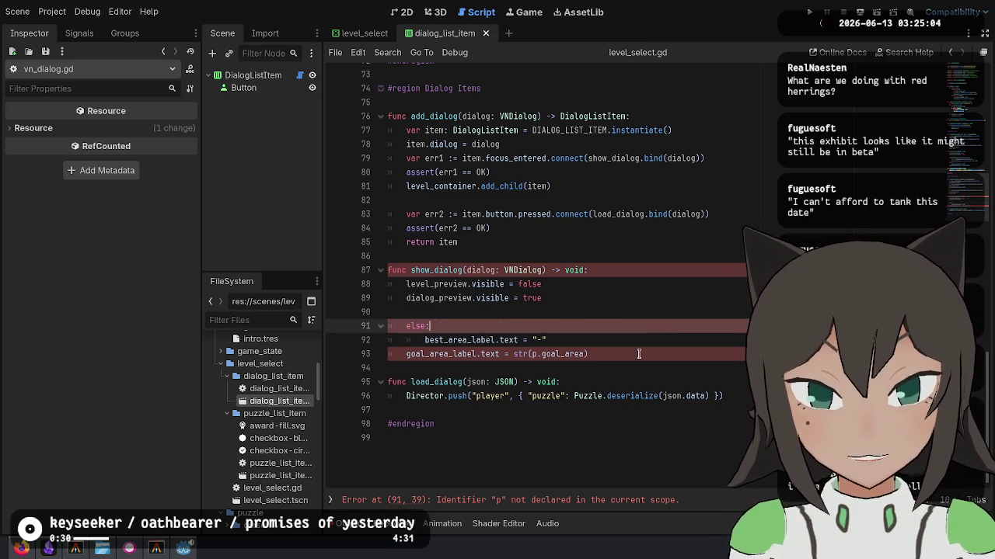
key("Up")
scroll(639, 353, "up", 2)
key("Down")
key("Tab")
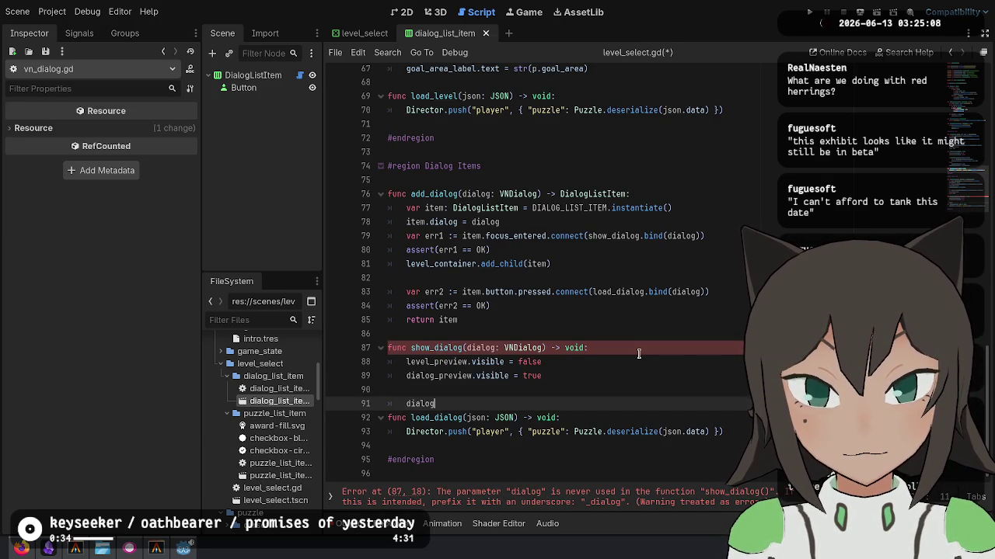
In the level_select scene, mark the DialogSummary node as Access as Unique Name.
type("_")
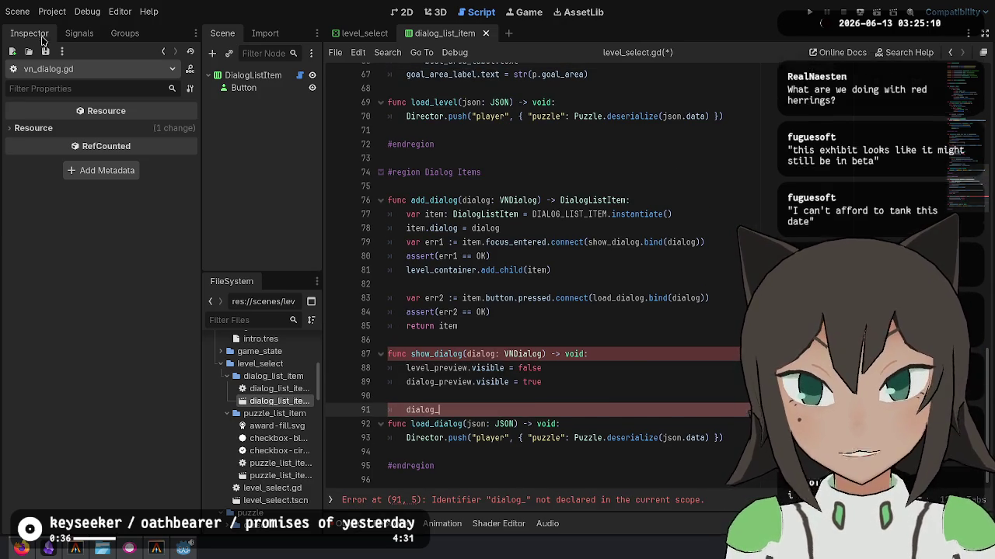
left_click(360, 33)
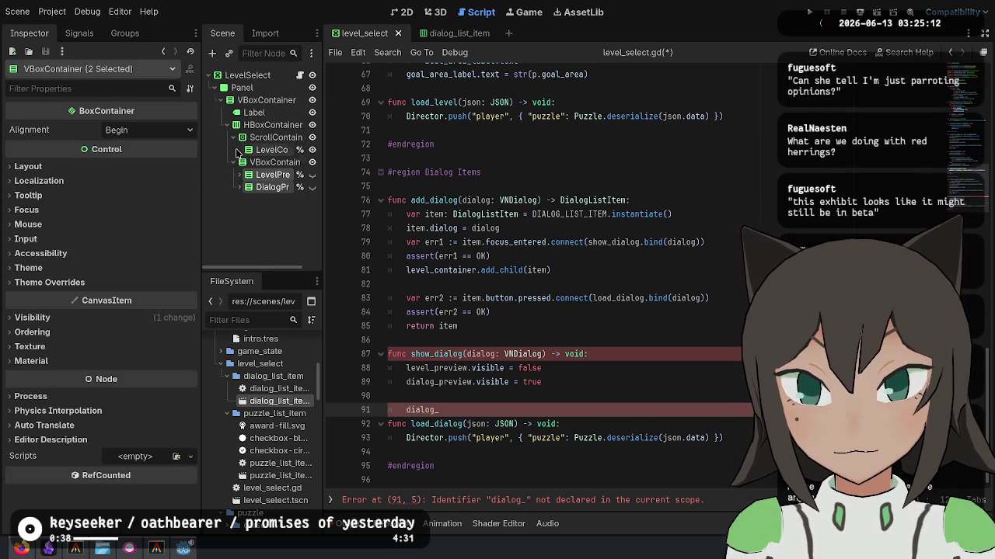
left_click(239, 187)
left_click(239, 175)
scroll(264, 179, "down", 2)
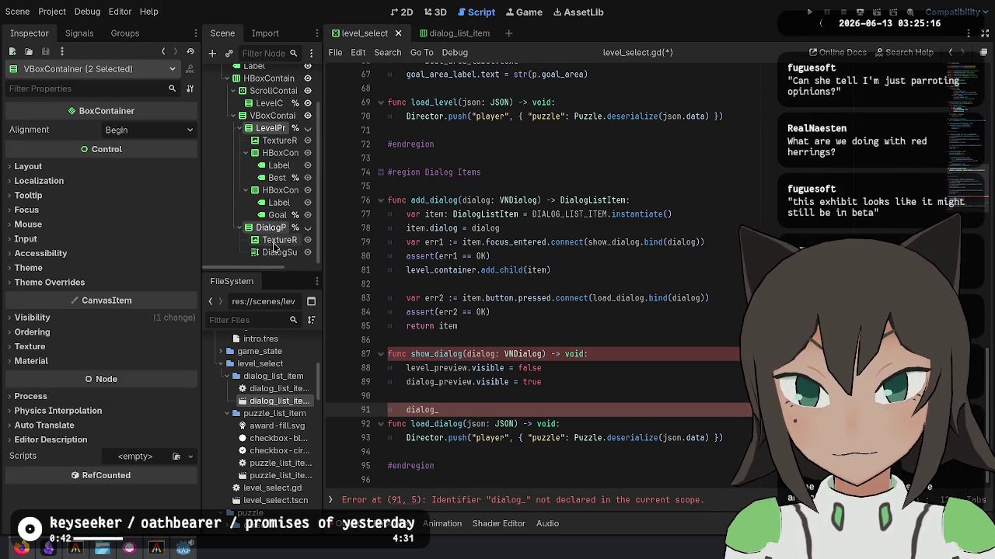
left_click(274, 241)
right_click(276, 253)
left_click(327, 493)
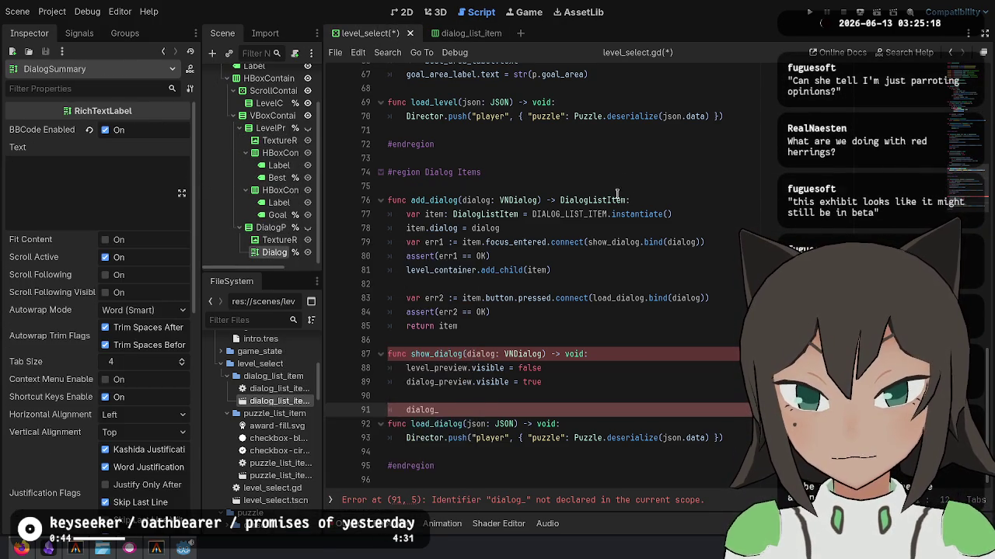
scroll(599, 220, "up", 20)
mouse_move(274, 253)
left_mouse_down()
mouse_move(513, 242)
mouse_move(520, 212)
left_mouse_up()
left_click_drag(673, 212, 692, 185)
key("ctrl+x")
scroll(496, 325, "down", 20)
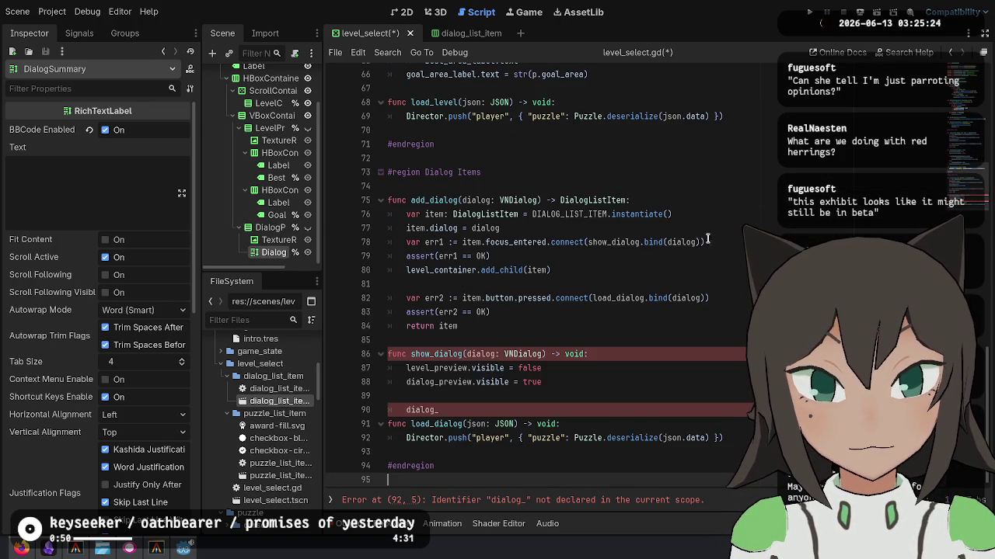
left_click(513, 167)
key("ctrl+v")
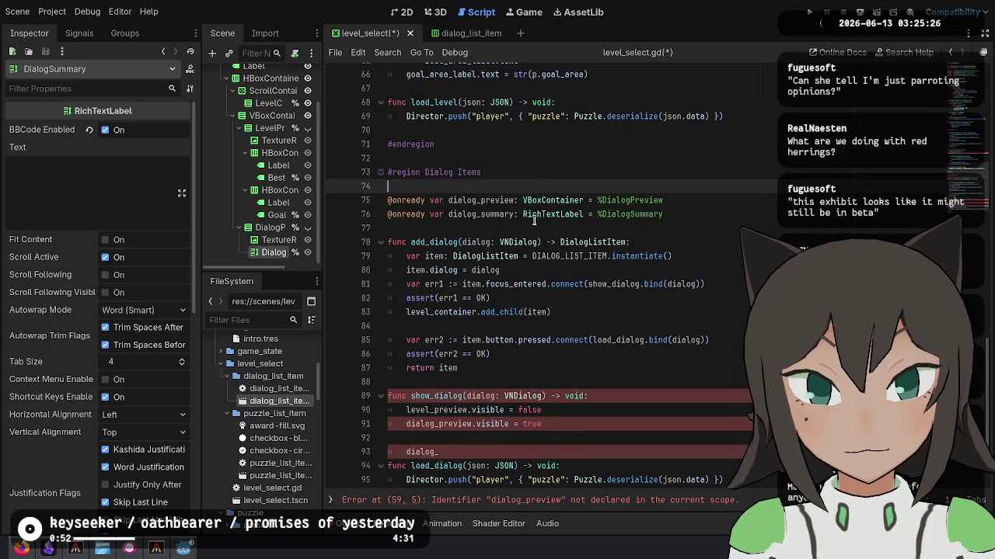
key("ctrl+Home")
left_click(676, 186)
key("alt+Up")
key("alt+Up")
key("alt+Up")
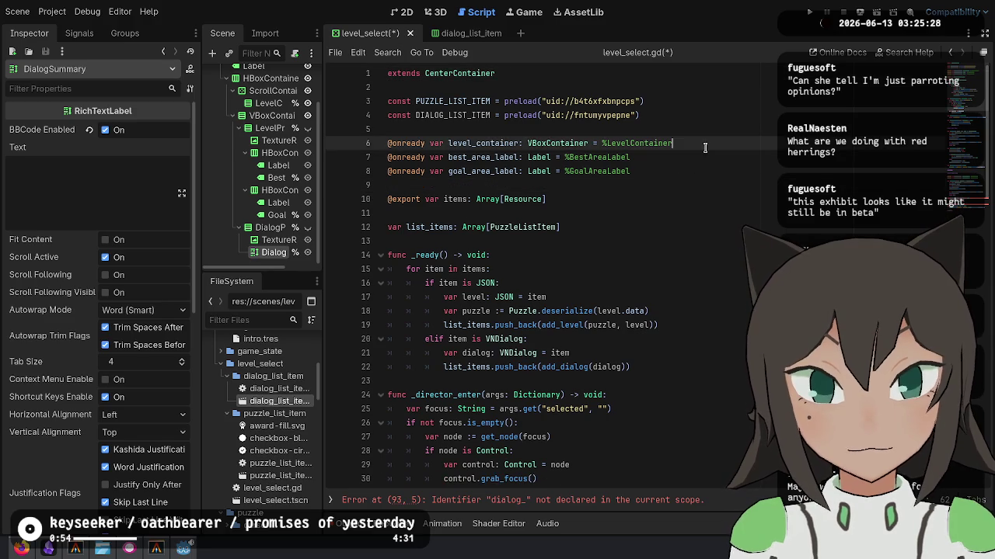
left_click(699, 155)
Search the script for every use of level_container.
double_click(485, 157)
key("ctrl+f")
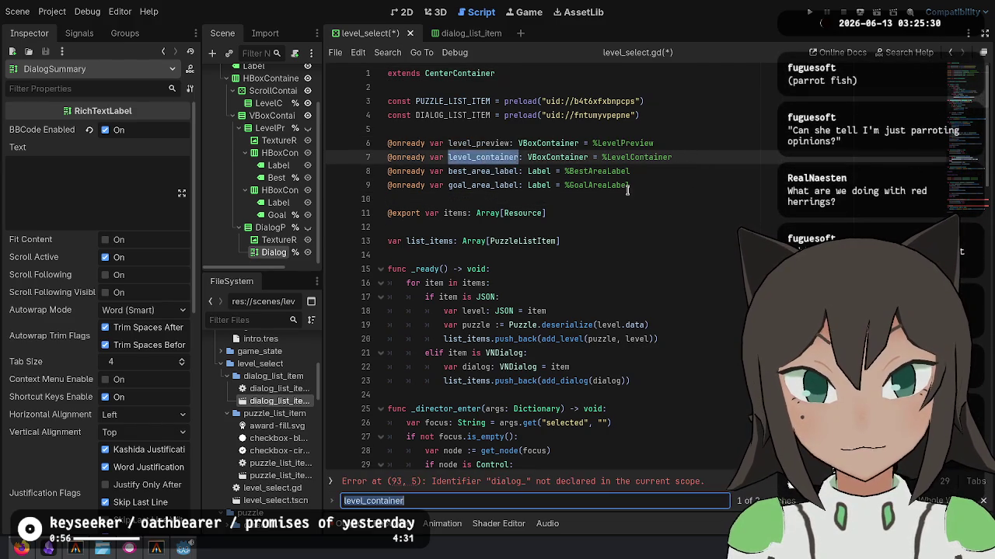
key("Return")
key("Return")
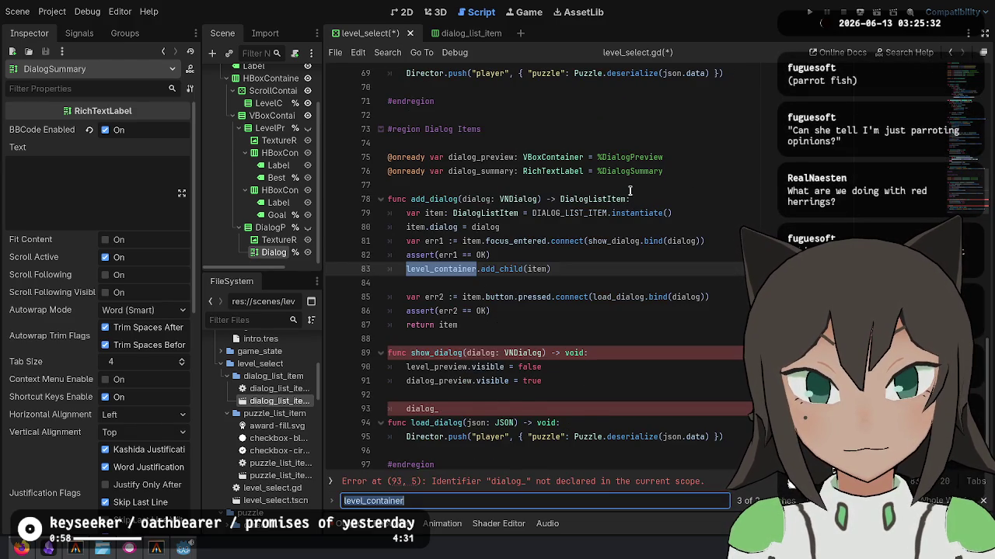
key("Return")
key("Escape")
key("alt+Up")
left_click(662, 173)
left_click_drag(665, 179, 699, 147)
key("Delete")
scroll(645, 215, "down", 10)
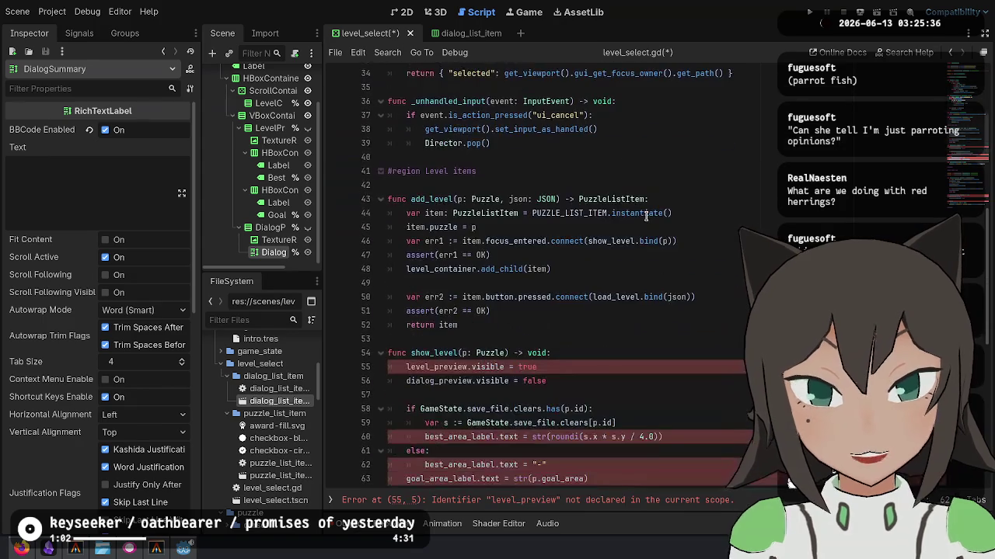
left_click(588, 172)
key("ctrl+v")
key("Return")
key("ctrl+Home")
key("ctrl+s")
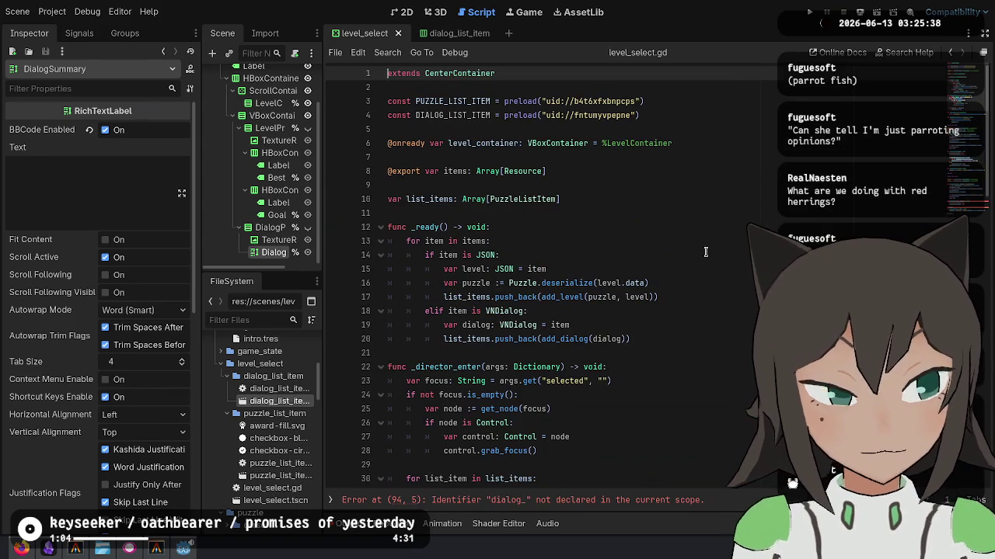
Try removing the blank lines around the top declarations, then undo to restore them.
left_click(593, 165)
double_click(477, 142)
left_click(611, 215)
double_click(481, 143)
left_click(525, 170)
left_click(601, 157)
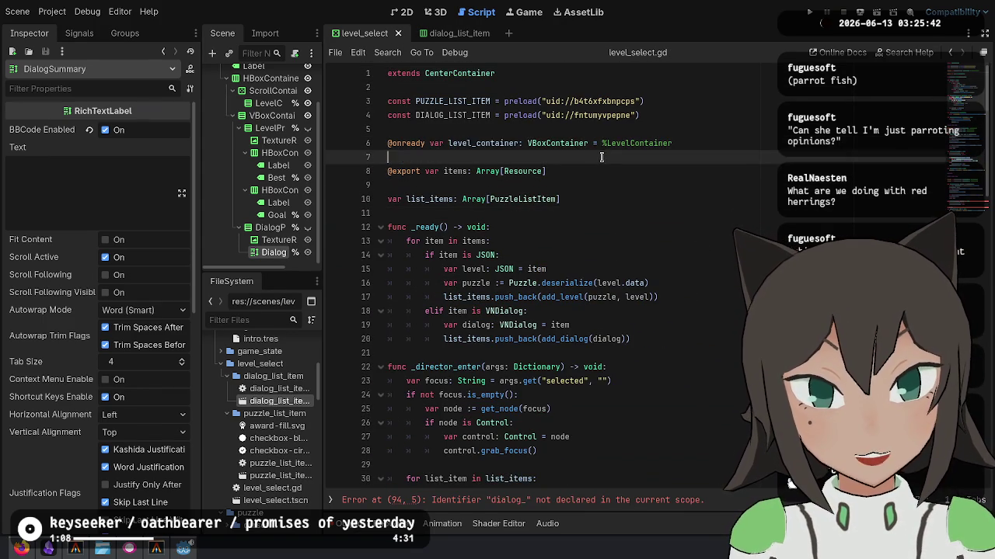
key("BackSpace")
left_click(557, 177)
key("BackSpace")
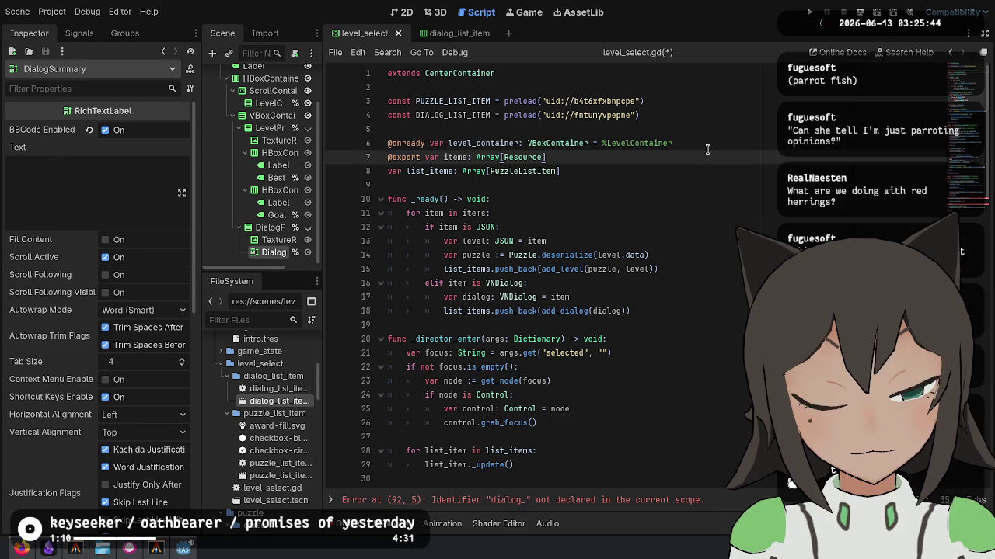
key("ctrl+z")
key("ctrl+z")
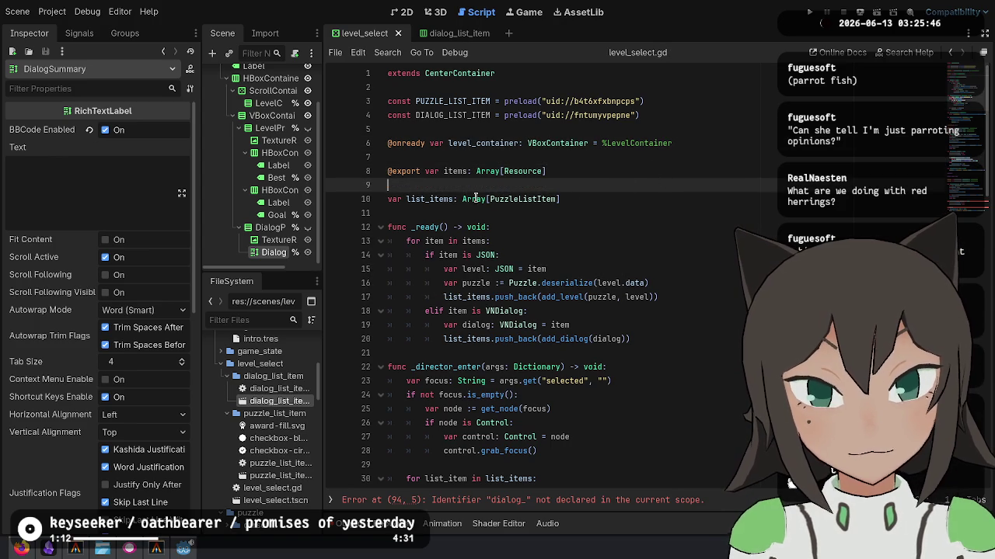
Search the script for every use of list_items.
double_click(425, 198)
double_click(523, 199)
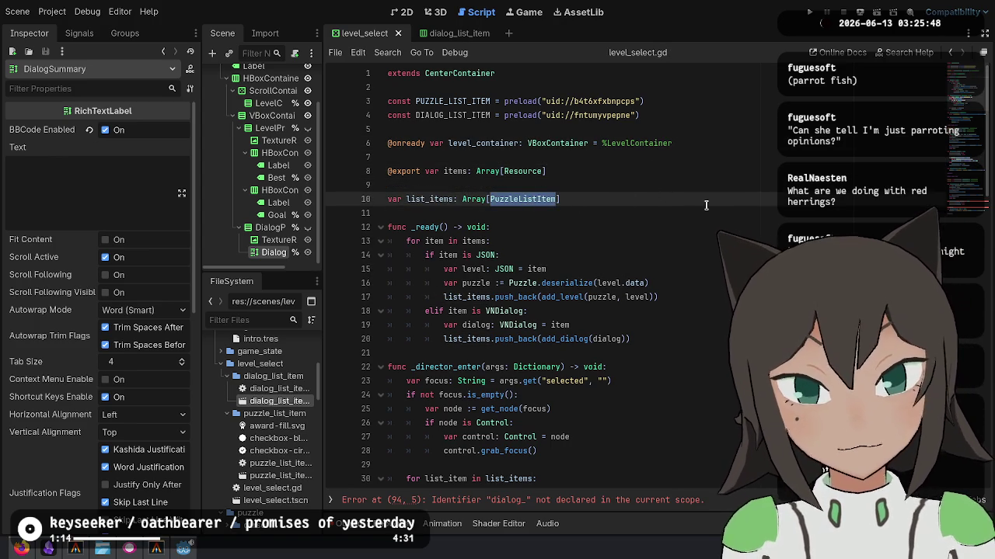
key("ctrl+f")
key("Return")
key("Return")
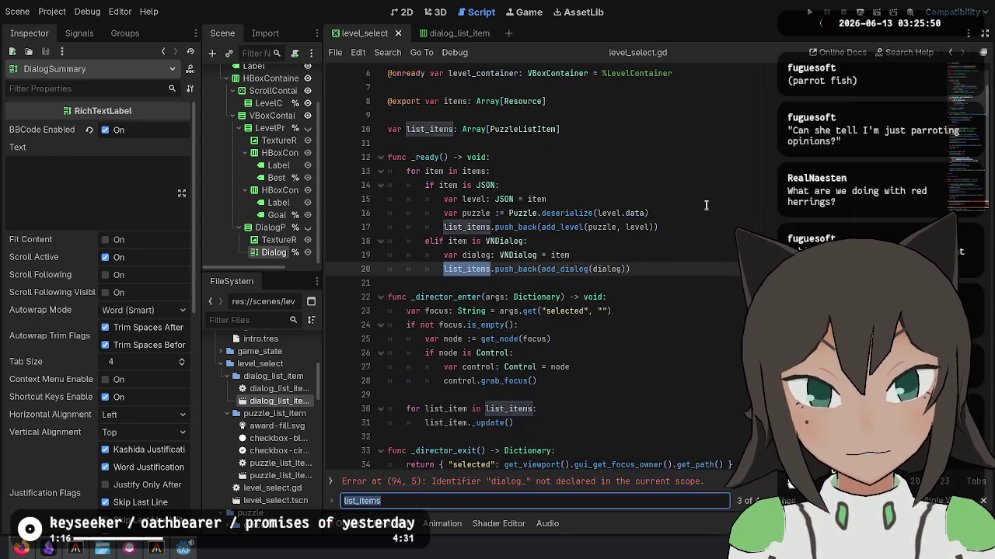
key("Return")
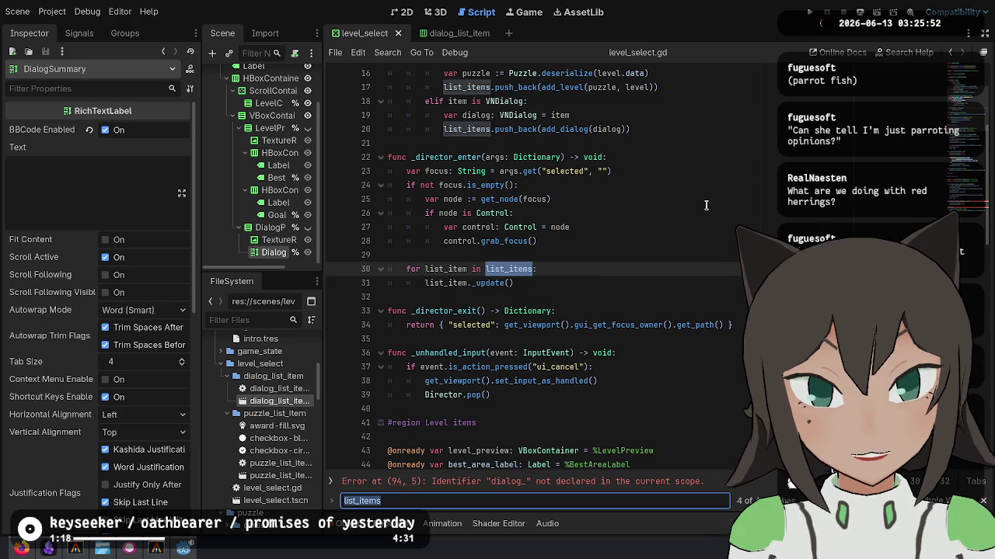
key("Return")
key("Escape")
Set list_items' element type, trying Node and settling on Array[PuzzleListItem], then save.
key("End")
key("Left")
key("ctrl+BackSpace")
type("Node")
key("Escape")
key("Down")
key("Down")
key("Down")
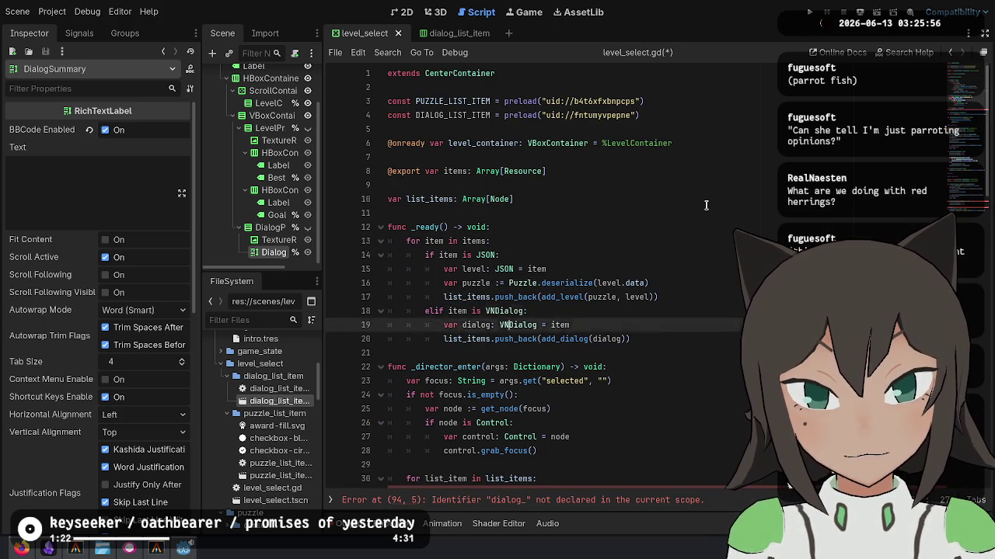
key("Down")
key("Down")
key("Down")
key("Up")
key("Up")
key("Up")
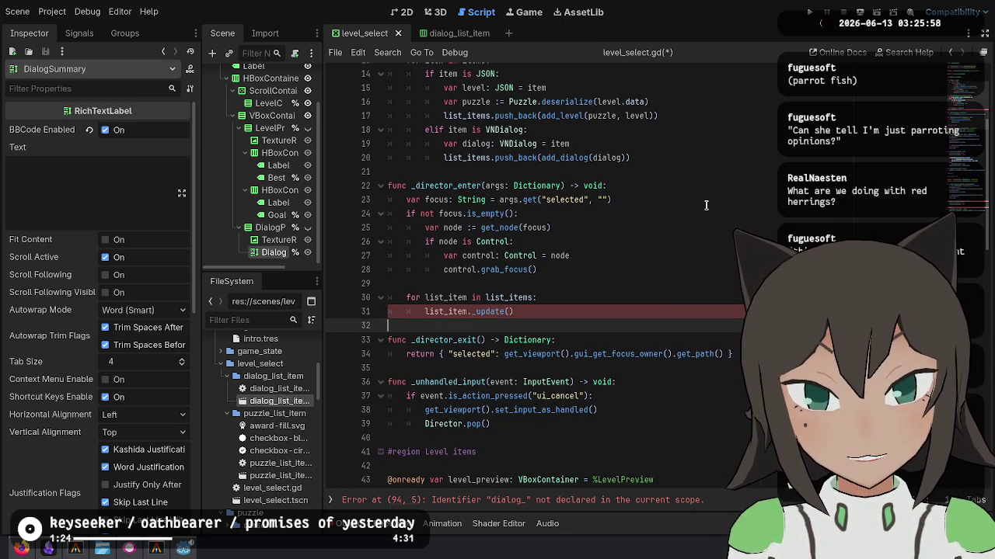
key("End")
key("Left")
key("ctrl+BackSpace")
type("PuzzleListItem")
key("ctrl+s")
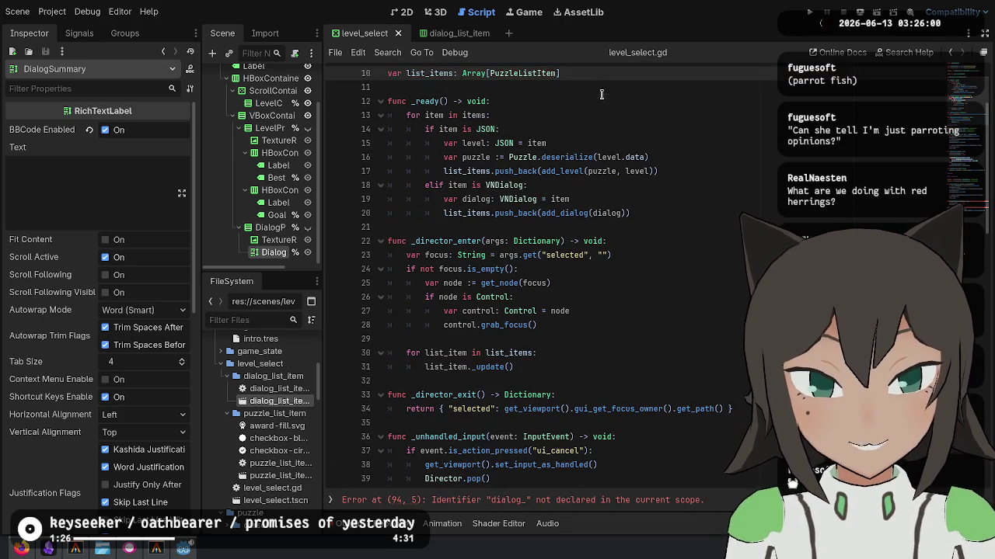
Duplicate the list_items declaration and rename the copies puzzle_items and dialog_items.
scroll(604, 95, "up", 1)
key("ctrl+shift+d")
key("Up")
key("Home")
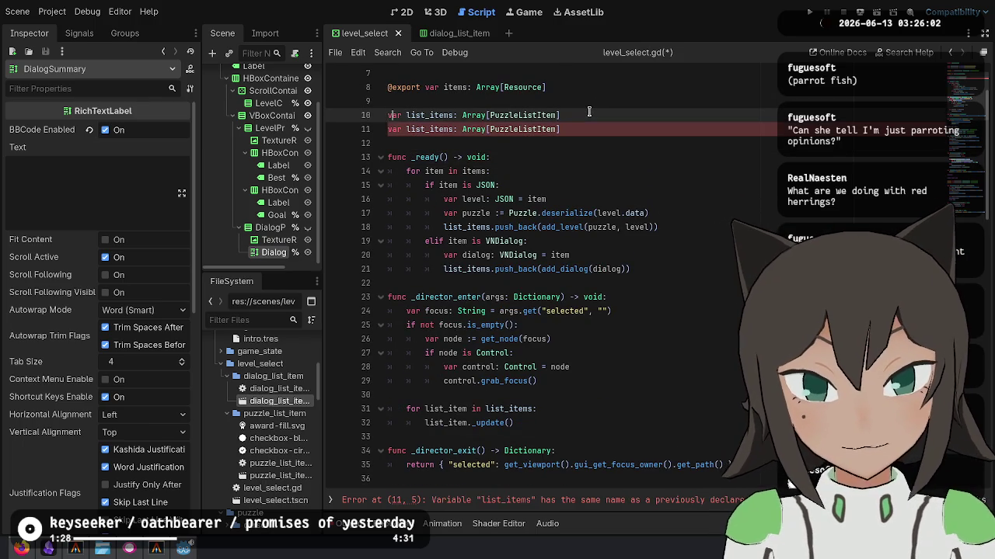
key("shift+Right")
key("shift+Right")
key("shift+Right")
type("puzzle")
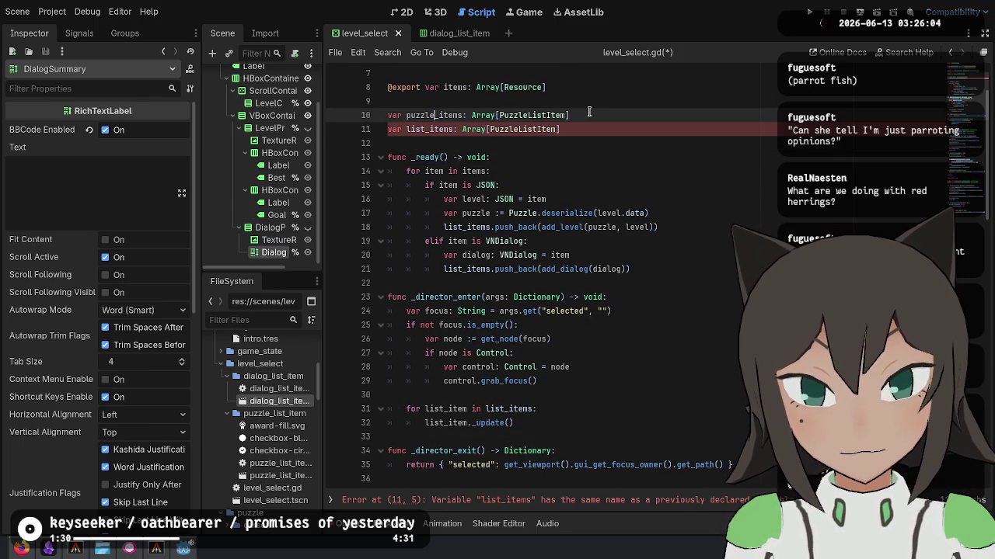
key("Down")
key("shift+Left")
key("shift+Left")
key("shift+Left")
type("dialog")
Make _ready push levels into puzzle_items and dialogs into dialog_items.
key("Down")
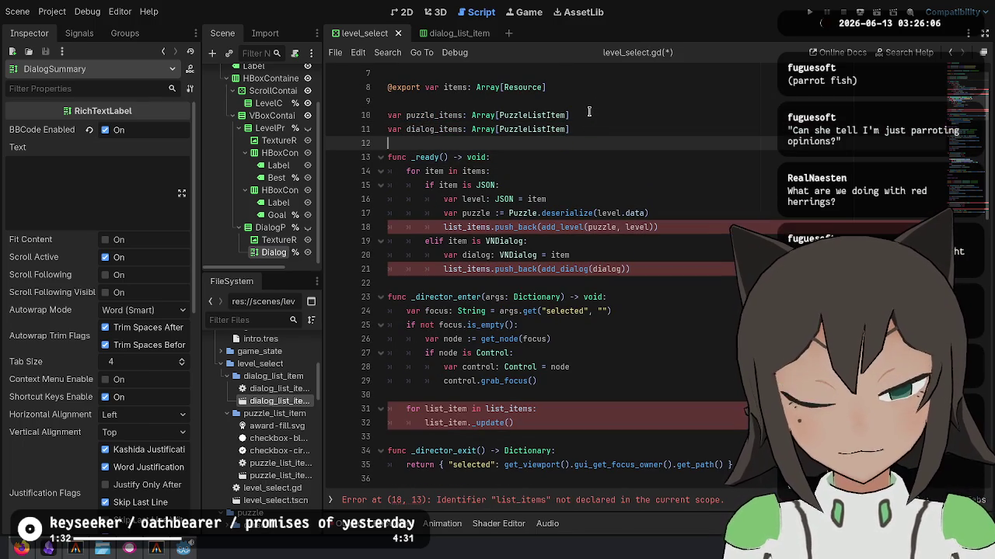
key("Down")
key("Down")
key("Down")
key("Down")
key("Down")
key("shift+Left")
key("shift+Left")
key("shift+Left")
type("puzzle")
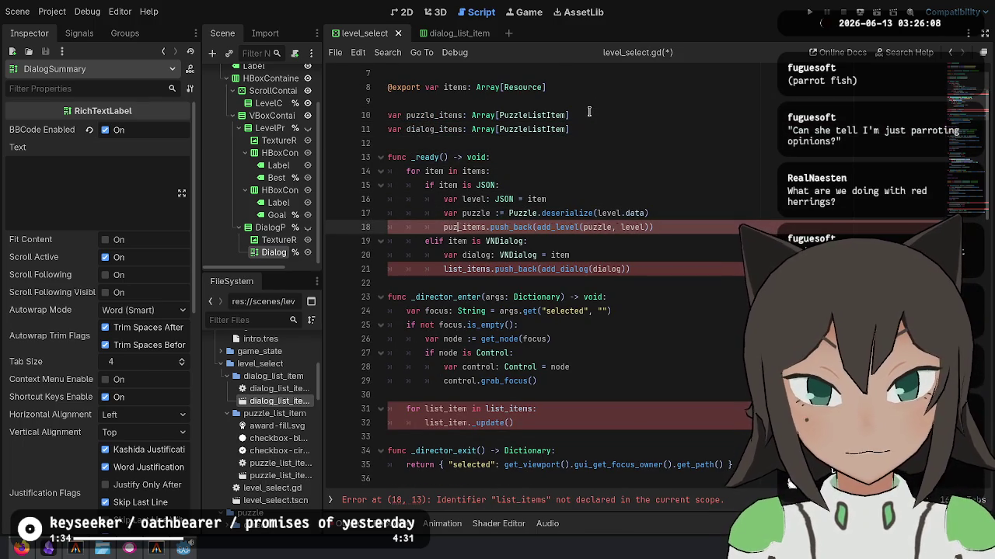
key("Down")
key("Down")
key("Down")
key("shift+Left")
key("shift+Left")
key("shift+Left")
type("dialog")
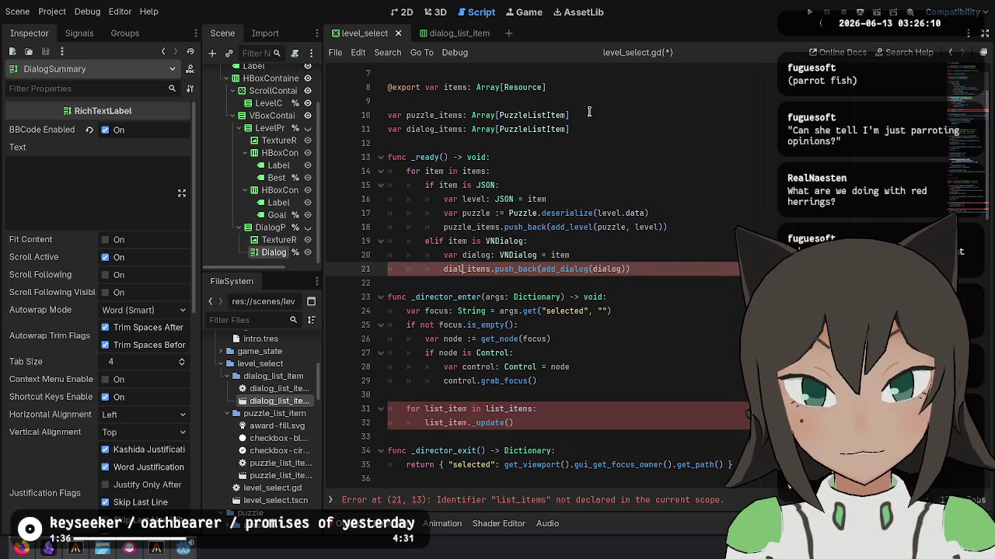
key("Escape")
Rename the update loop to iterate puzzle_item over puzzle_items.
key("Down")
key("Down")
key("Down")
key("Down")
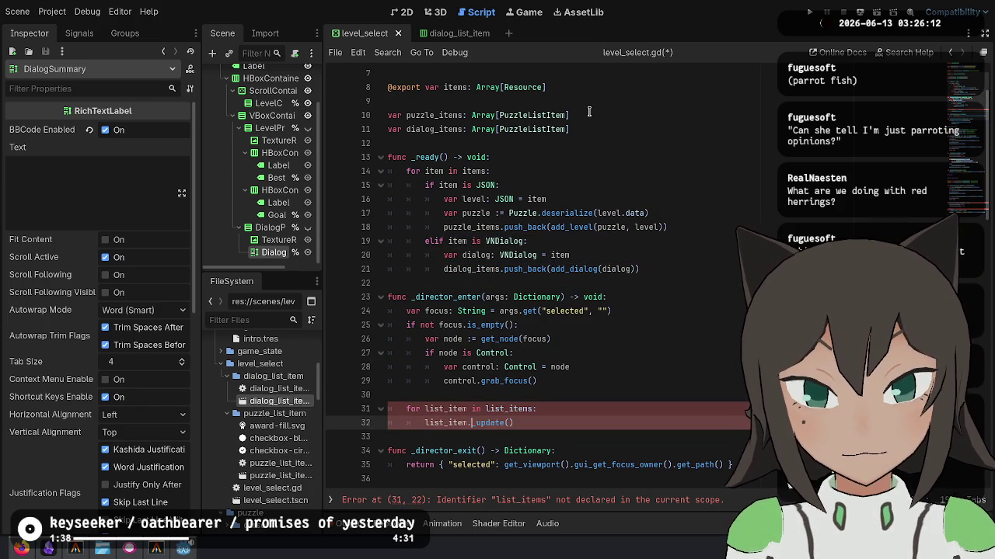
key("shift+Left")
key("shift+Left")
key("shift+Left")
type("puzzle")
key("Escape")
key("Up")
key("shift+Left")
key("shift+Left")
key("shift+Left")
type("puzzle")
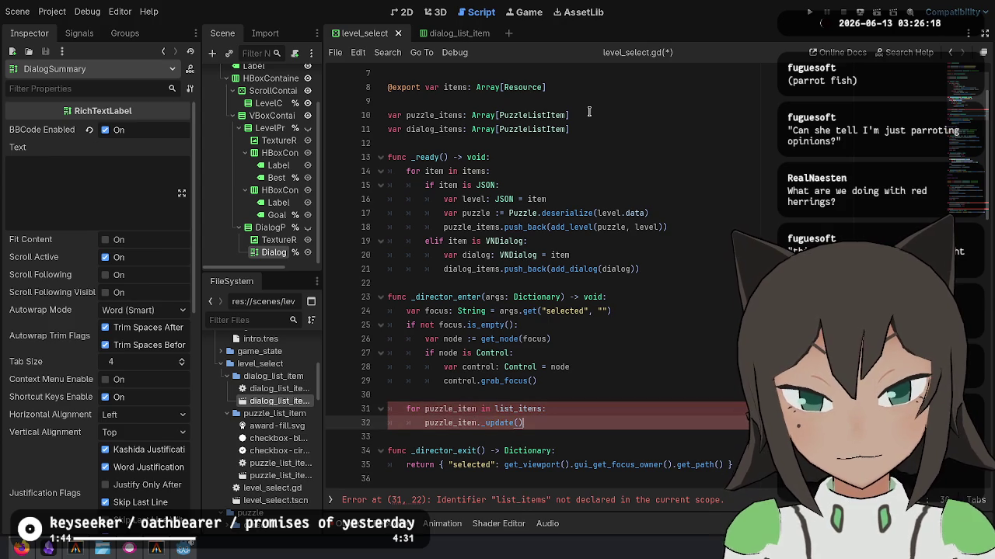
key("ctrl+Right")
key("ctrl+Right")
key("Right")
key("shift+Right")
key("shift+Right")
key("shift+Right")
type("puzzle")
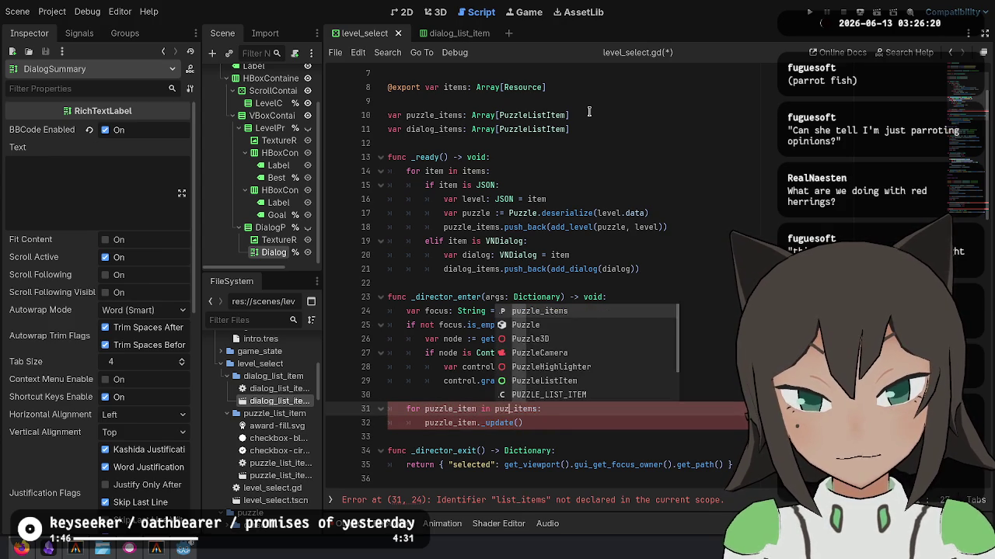
key("Escape")
Duplicate the update loop as a dialog_item loop over dialog_items and save.
key("Down")
key("End")
key("shift+Up")
key("shift+Up")
key("ctrl+shift+d")
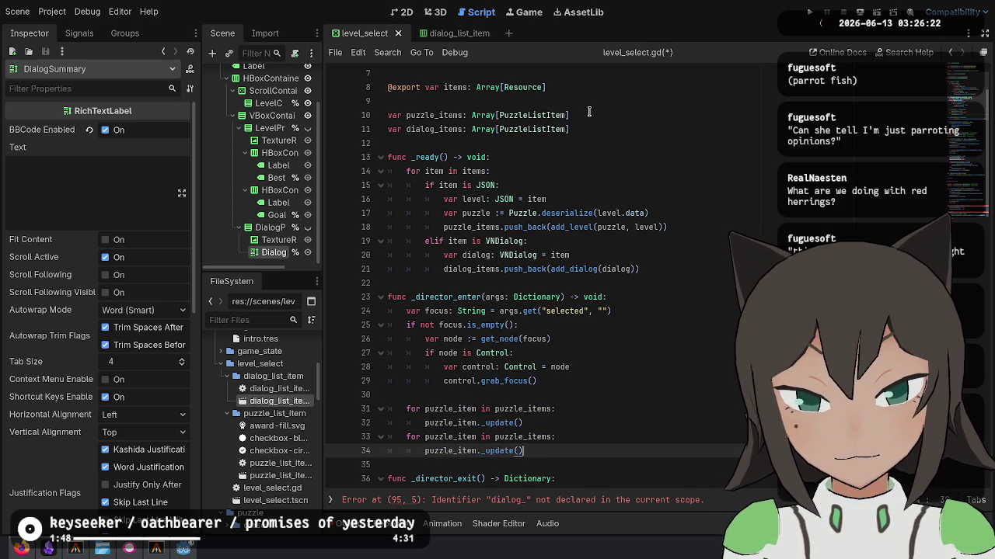
key("shift+Right")
key("shift+Right")
key("shift+Right")
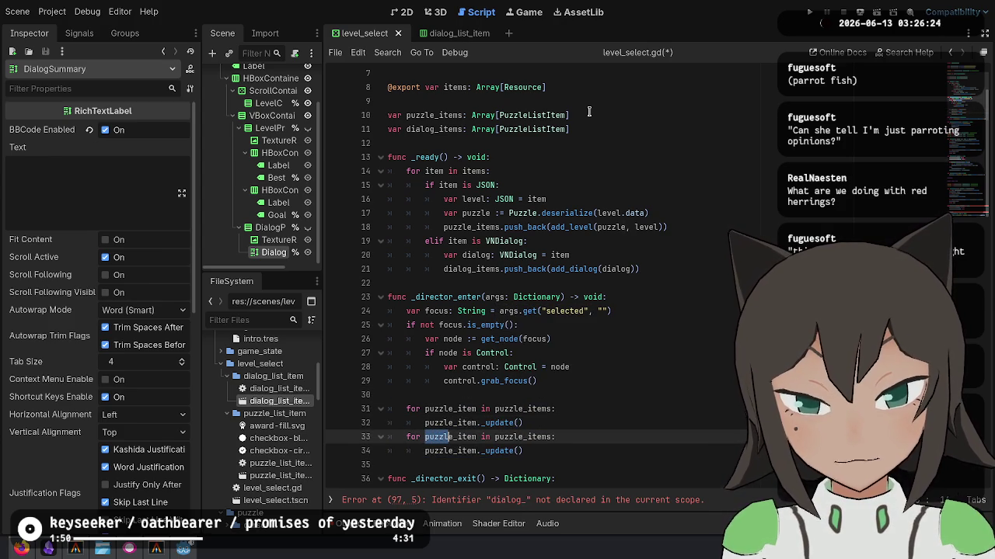
key("ctrl+d")
key("ctrl+d")
type("dialog")
key("ctrl+s")
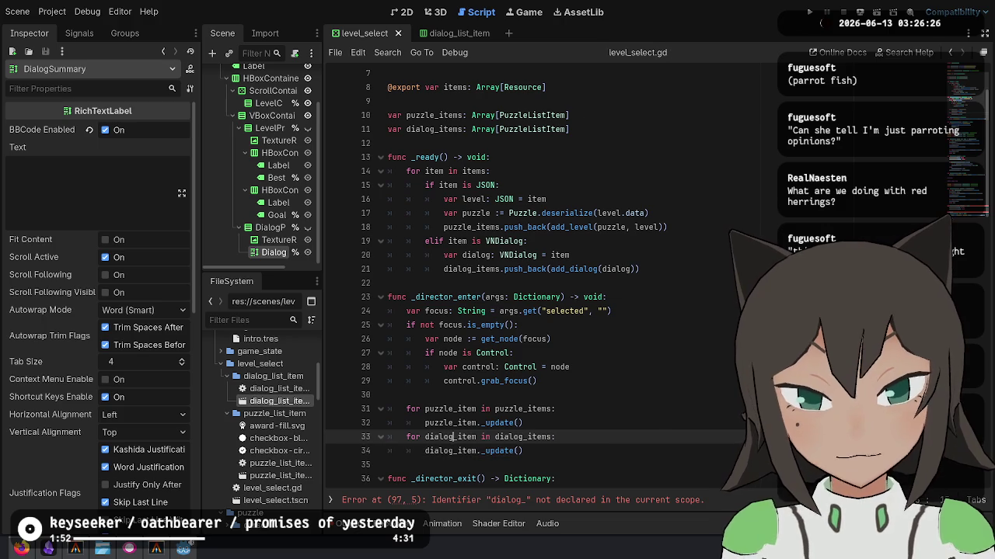
scroll(589, 233, "down", 10)
Review level_select.gd, highlighting the uses of add_level, puzzle_items and dialog_items.
left_click(459, 32)
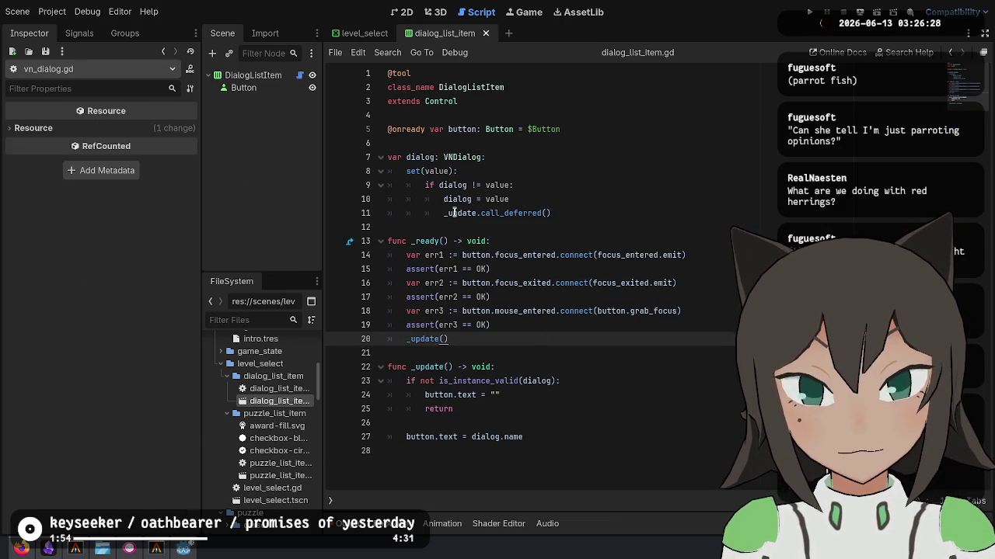
left_click(380, 32)
scroll(619, 254, "up", 5)
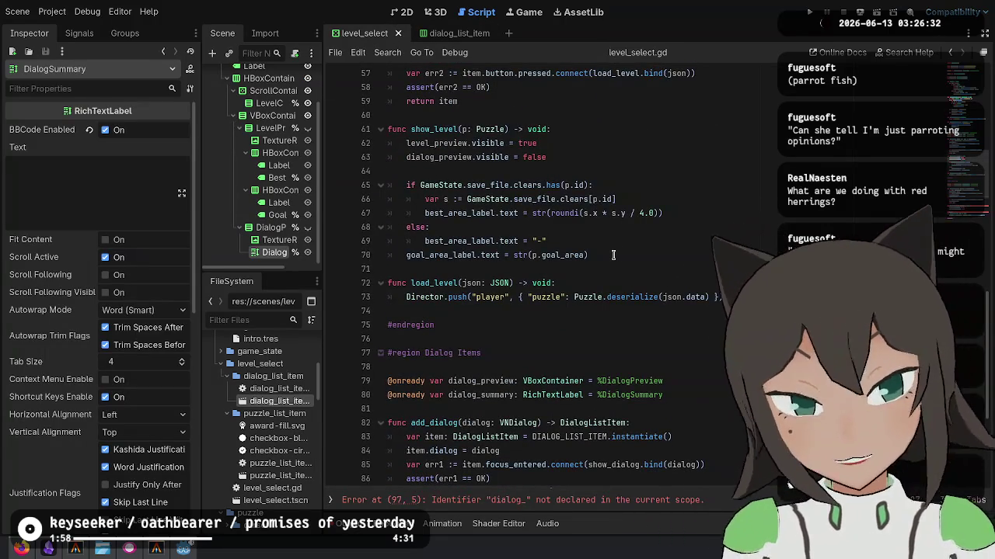
scroll(613, 255, "up", 6)
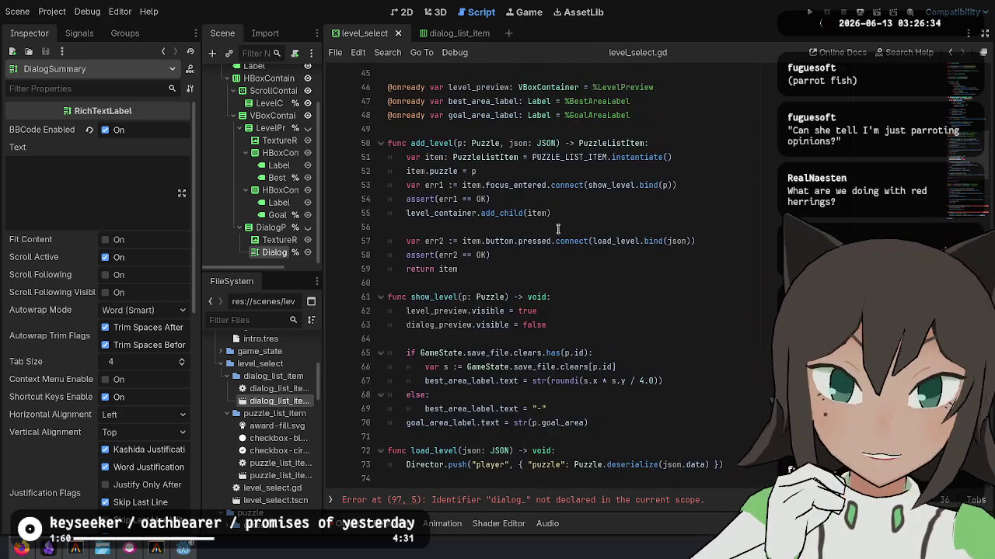
scroll(462, 257, "up", 1)
double_click(432, 272)
scroll(432, 272, "up", 11)
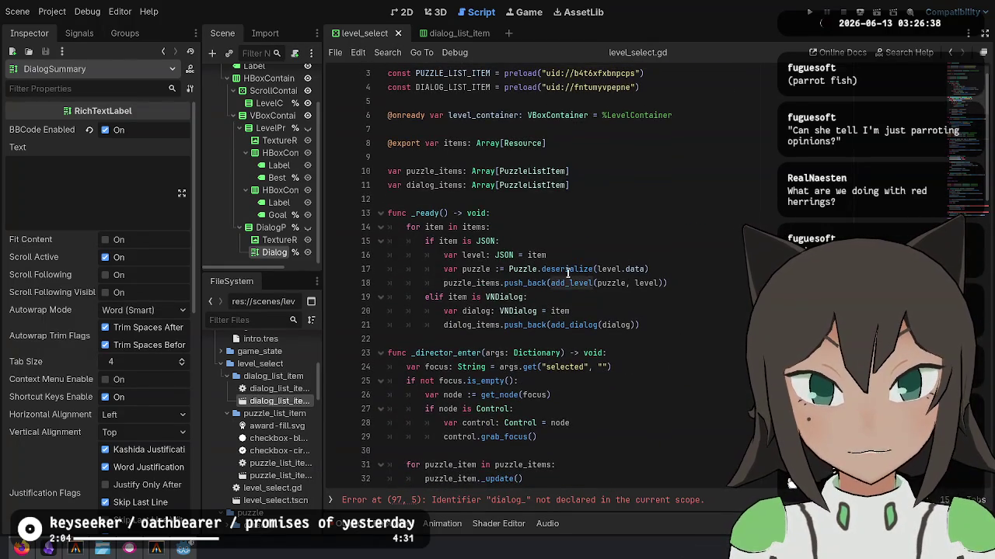
double_click(476, 283)
double_click(466, 327)
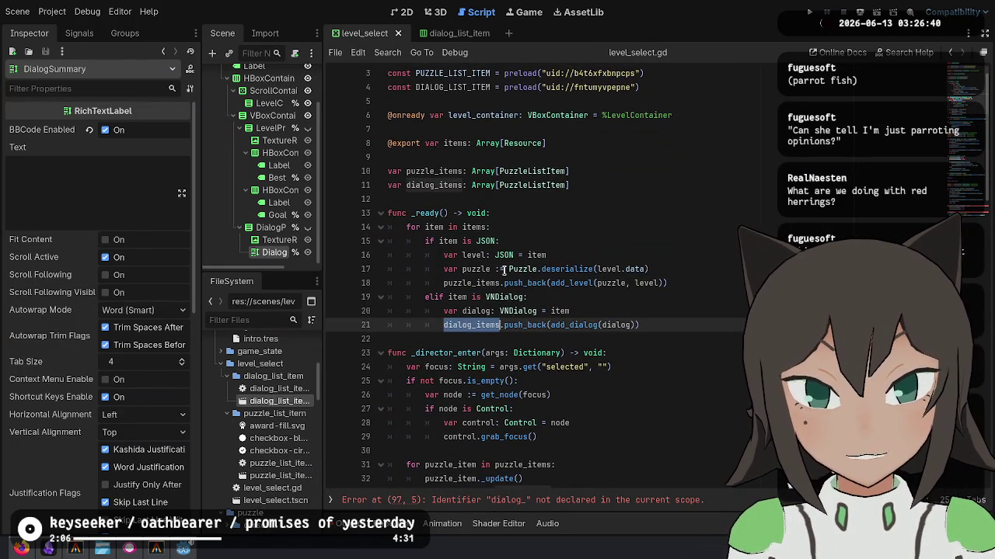
Complete the summary assignment as dialog_summary.text = dialog.summary and save.
key("alt+Left")
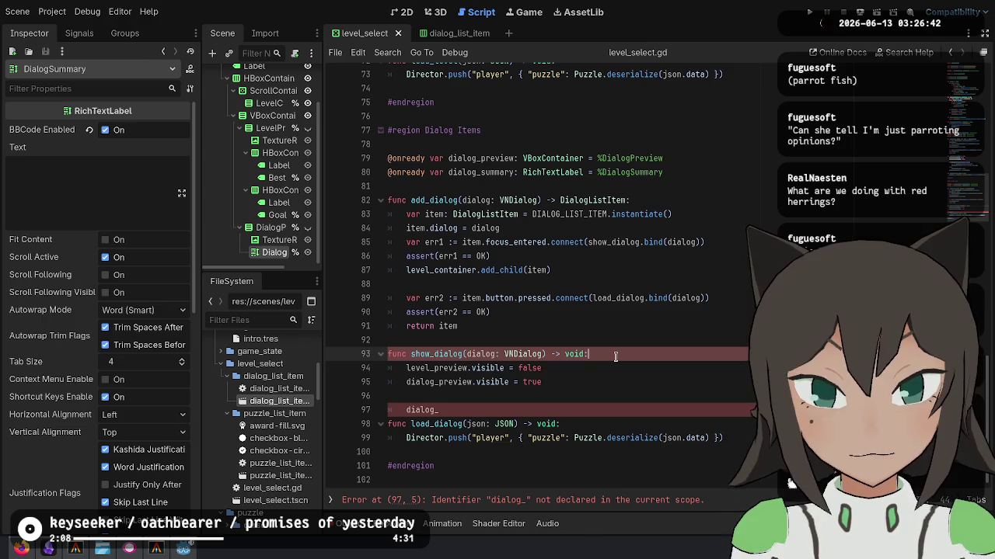
key("Up")
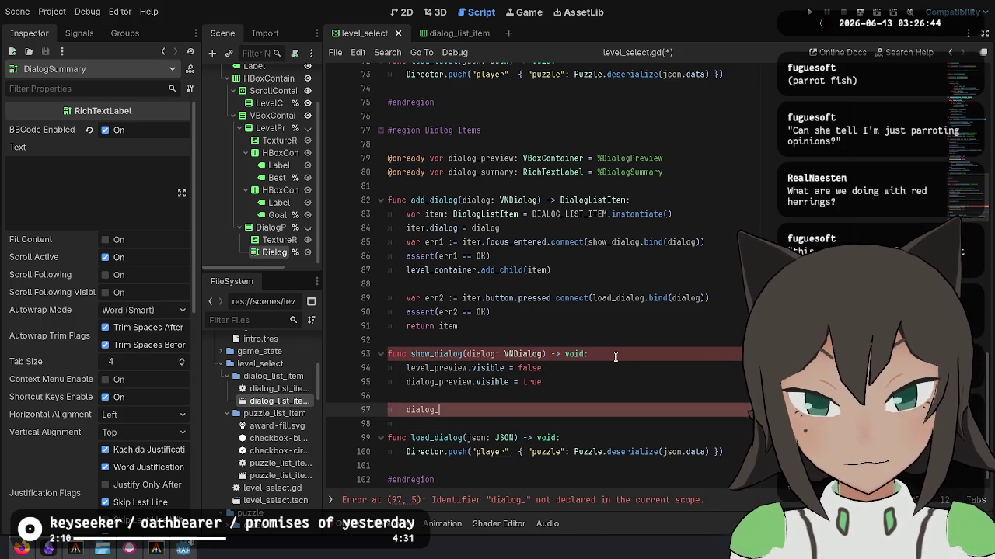
type("ummary = dialog.summary")
key("ctrl+s")
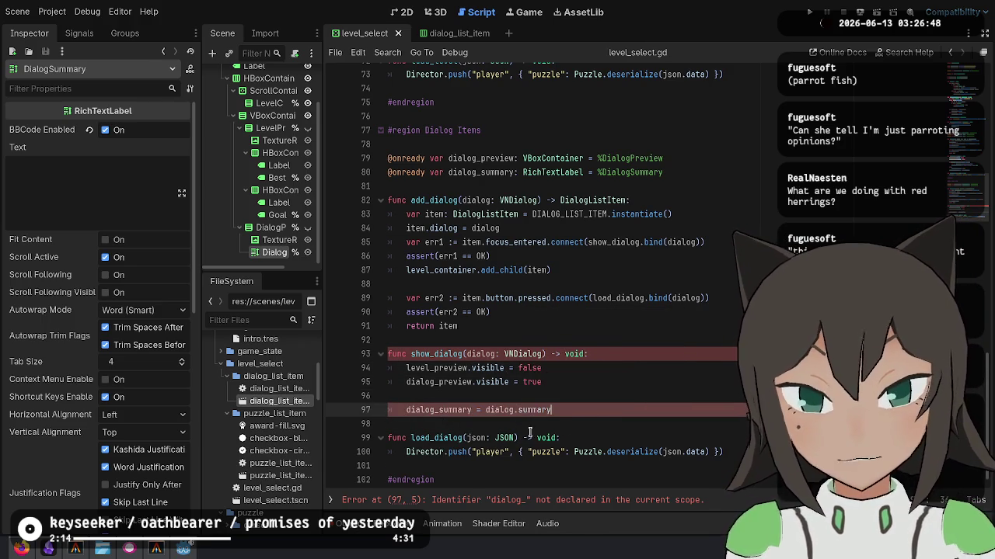
scroll(533, 424, "up", 1)
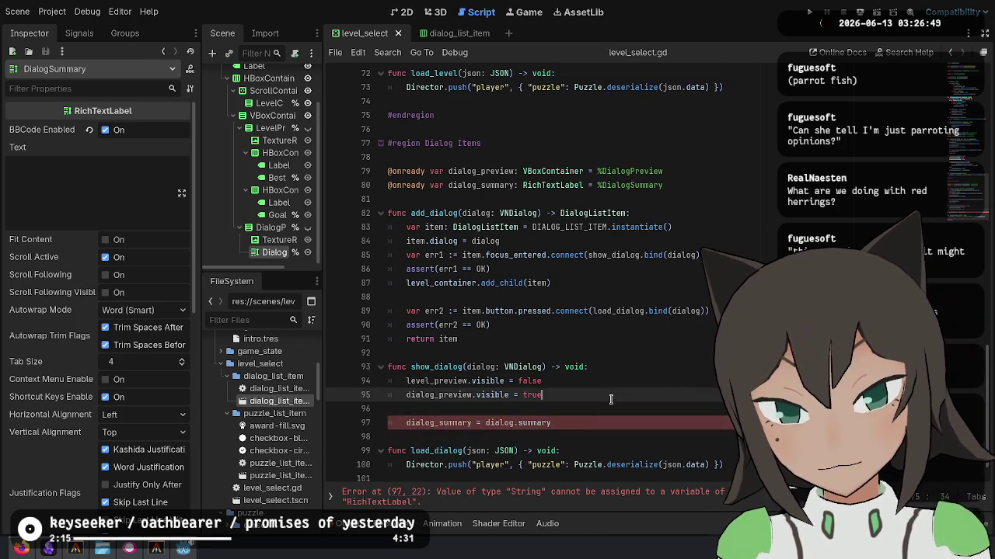
left_click(473, 423)
type(".text")
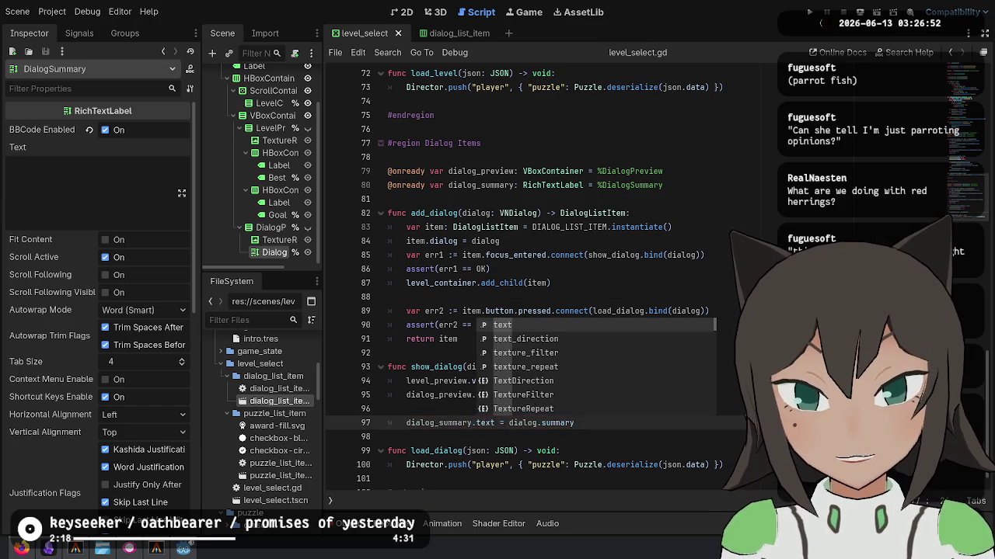
left_click(590, 310)
scroll(721, 366, "up", 3)
scroll(722, 366, "down", 4)
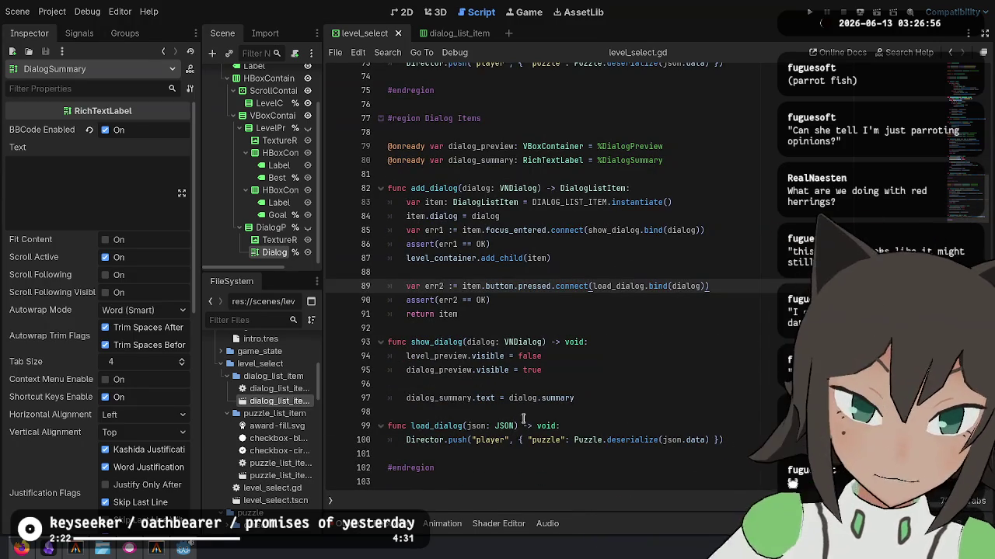
Change load_dialog's json parameter to dialog: VNDialog.
double_click(431, 427)
left_click(476, 438)
double_click(476, 437)
type("dialog: VN")
key("Tab")
Make load_dialog call Director.push("vn", { "vn": dialog }), save, and open intro.tres.
key("Down")
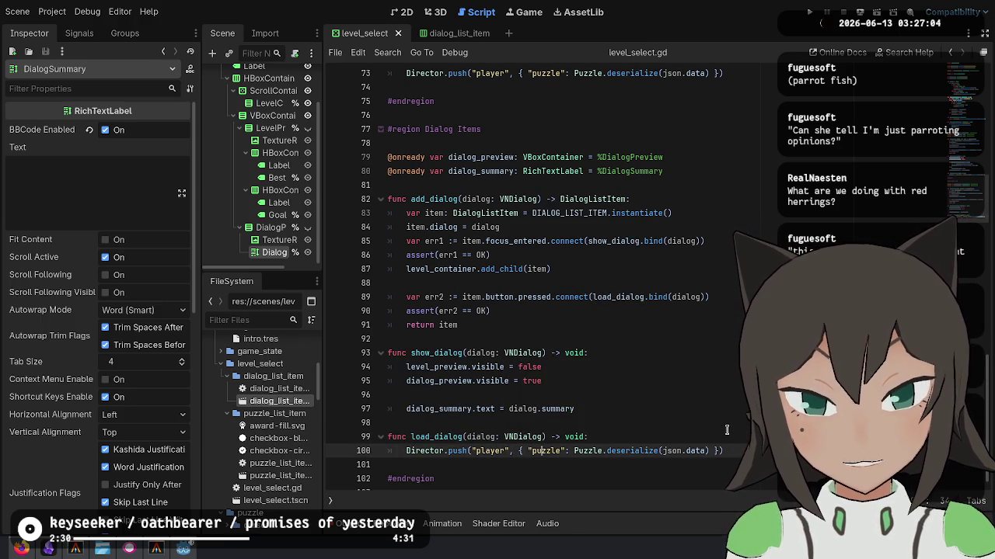
key("ctrl+shift+Right")
type("vn")
key("ctrl+Left")
key("ctrl+Left")
key("ctrl+shift+Right")
type("vn")
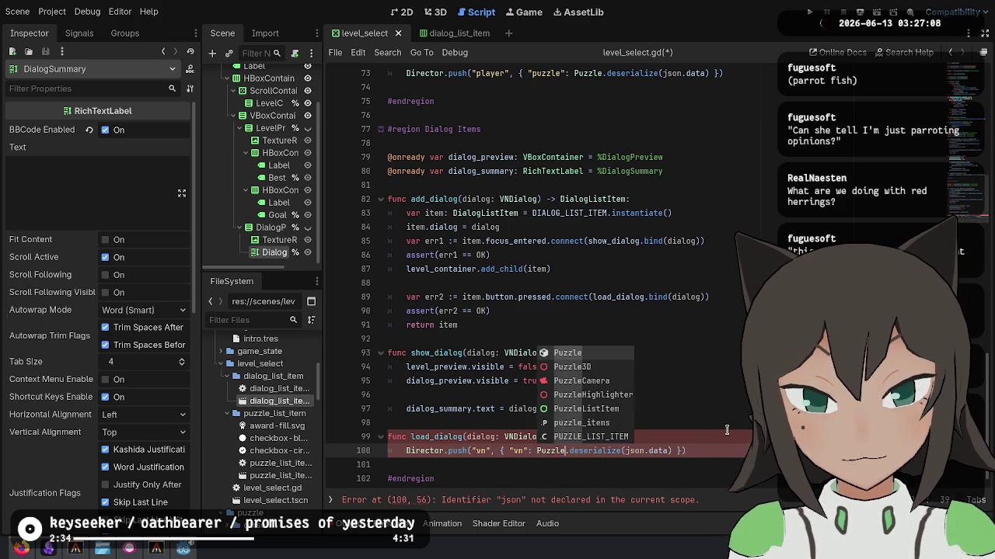
key("ctrl+shift+Right")
key("ctrl+shift+Right")
key("ctrl+shift+Right")
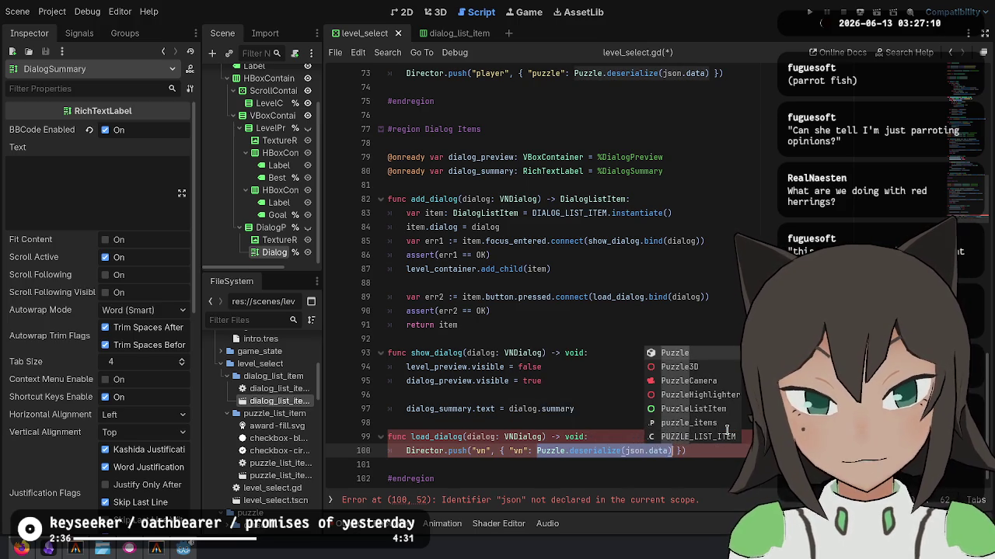
type("dialog")
key("ctrl+s")
key("Escape")
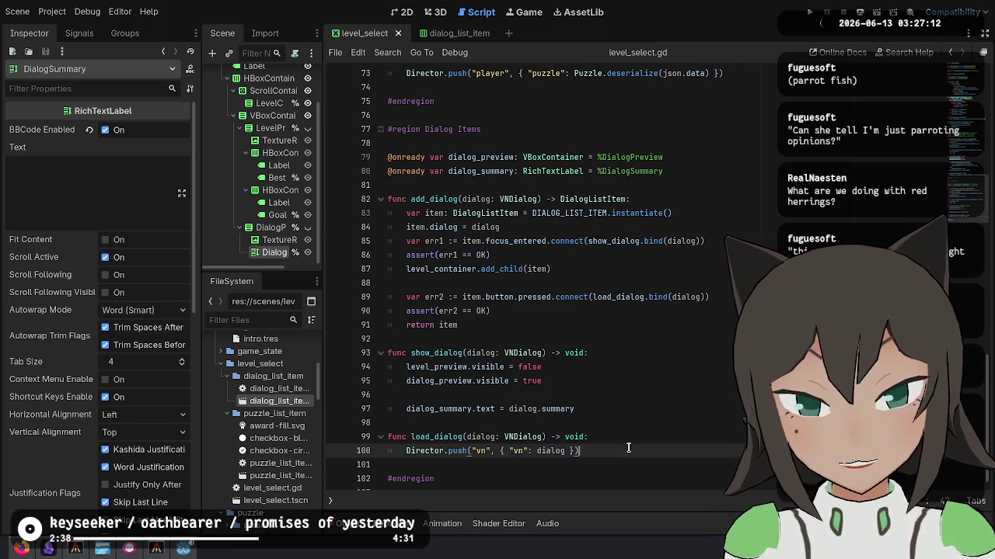
key("ctrl+s")
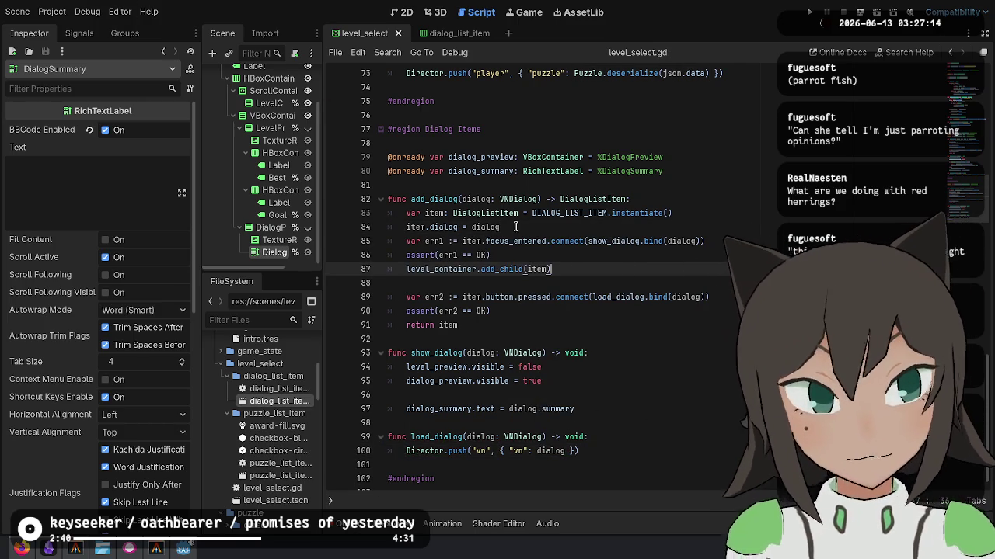
left_click(595, 437)
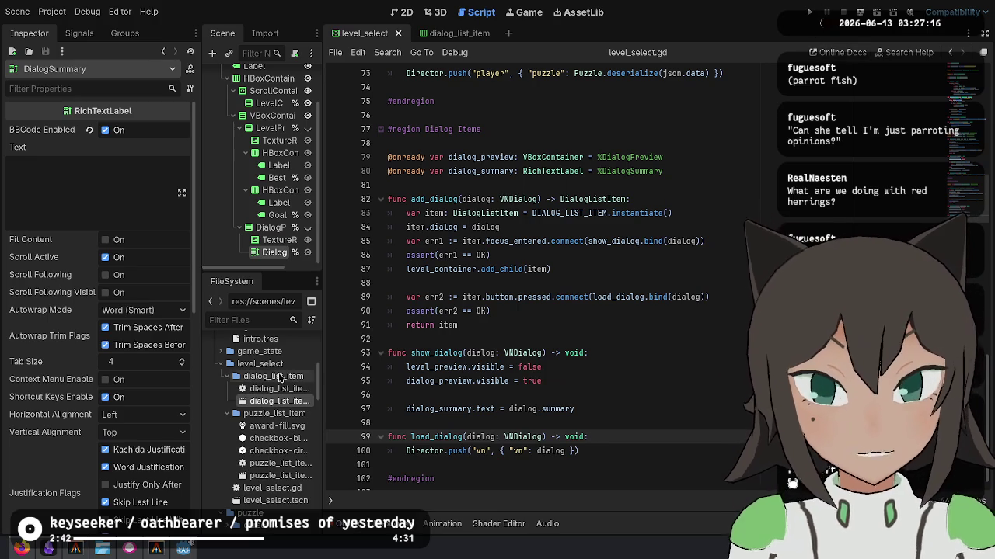
left_click(260, 339)
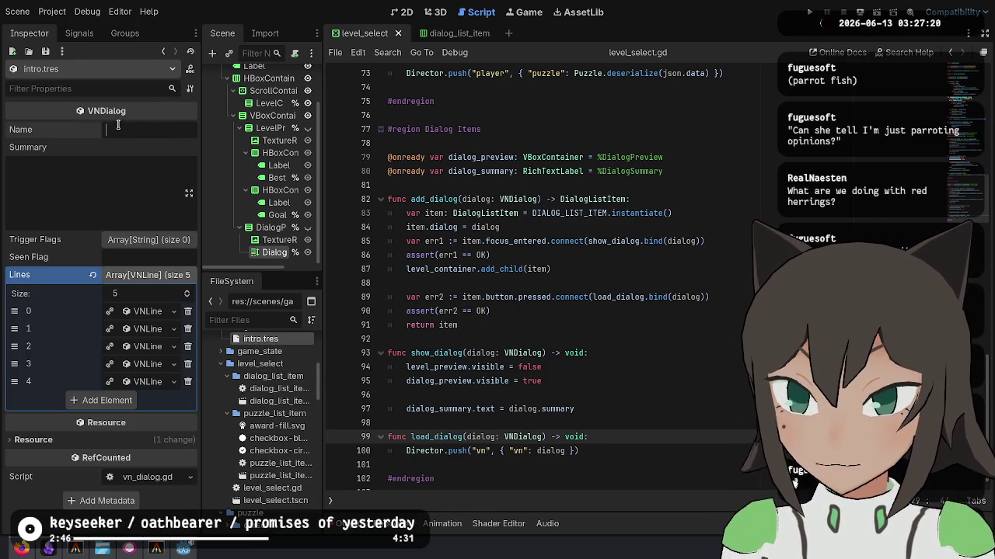
Set the dialog's Name to 'Intro' and write its Summary text.
type("Intro")
key("Tab")
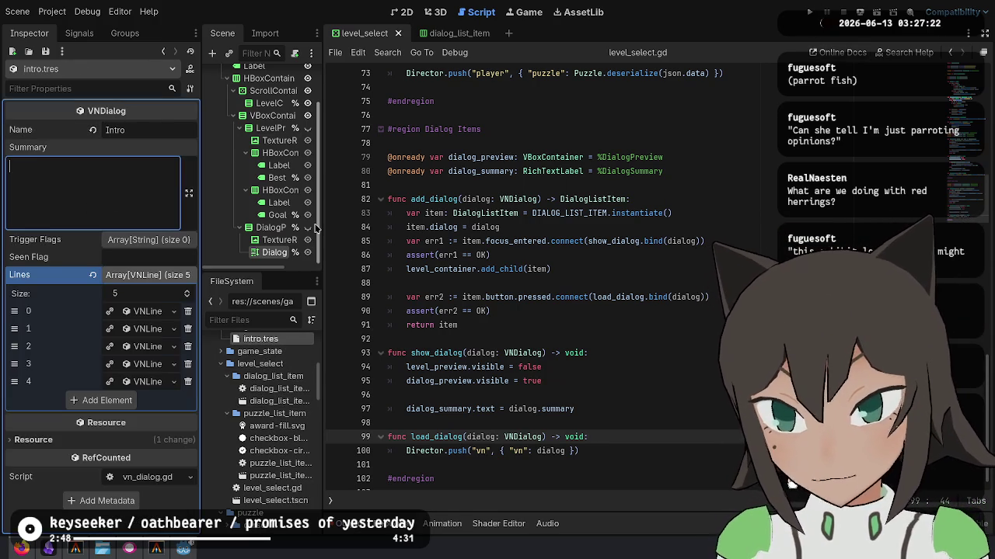
type("Succubus")
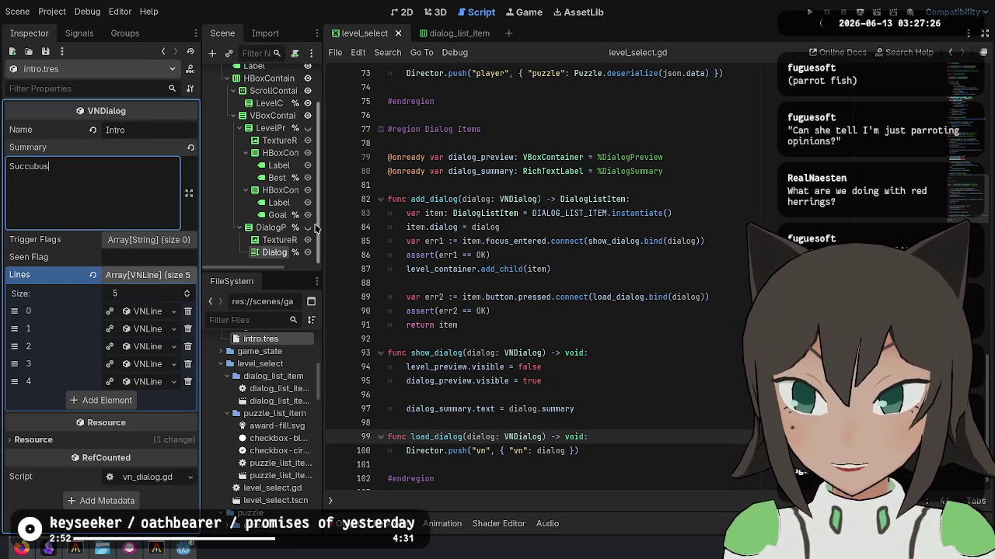
type("-chan and Marine g")
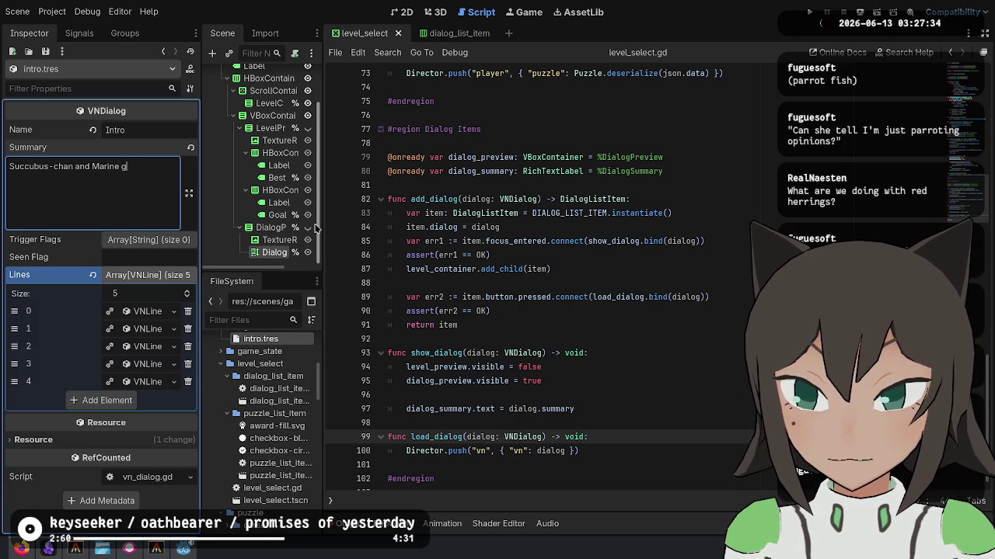
type("uarium.")
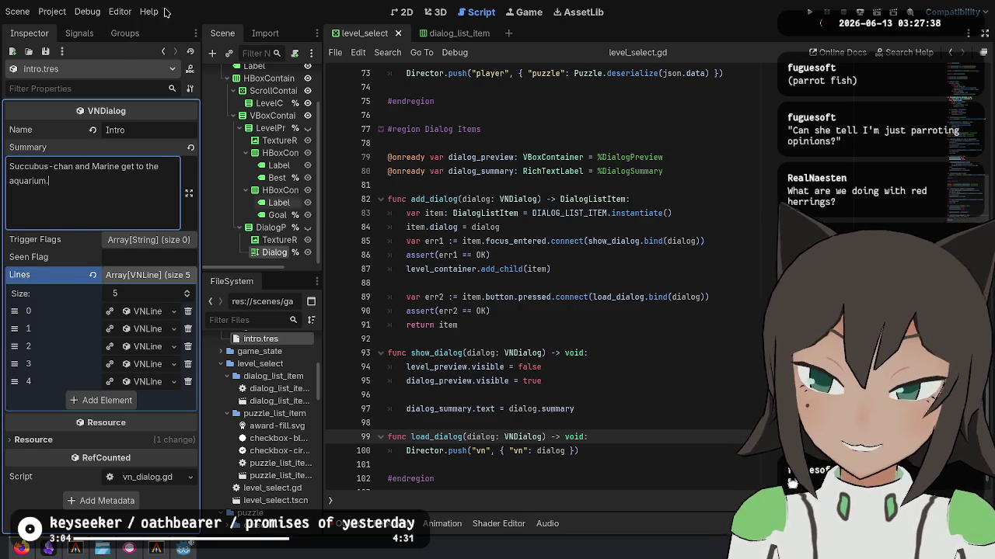
key("BackSpace")
key("super")
key("super")
type("and see the touch pool")
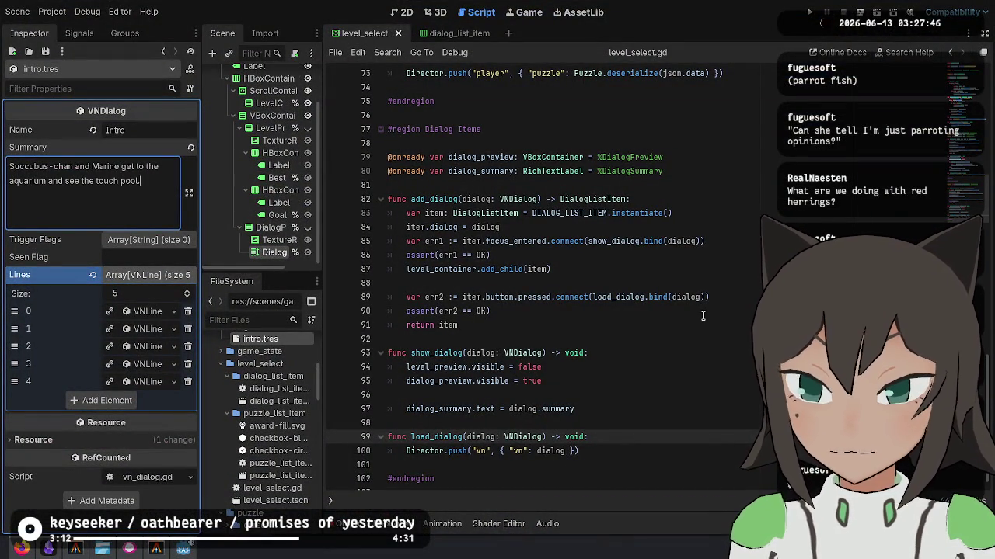
key("ctrl+shift+Left")
key("ctrl+shift+Left")
key("ctrl+shift+Left")
key("ctrl+shift+Right")
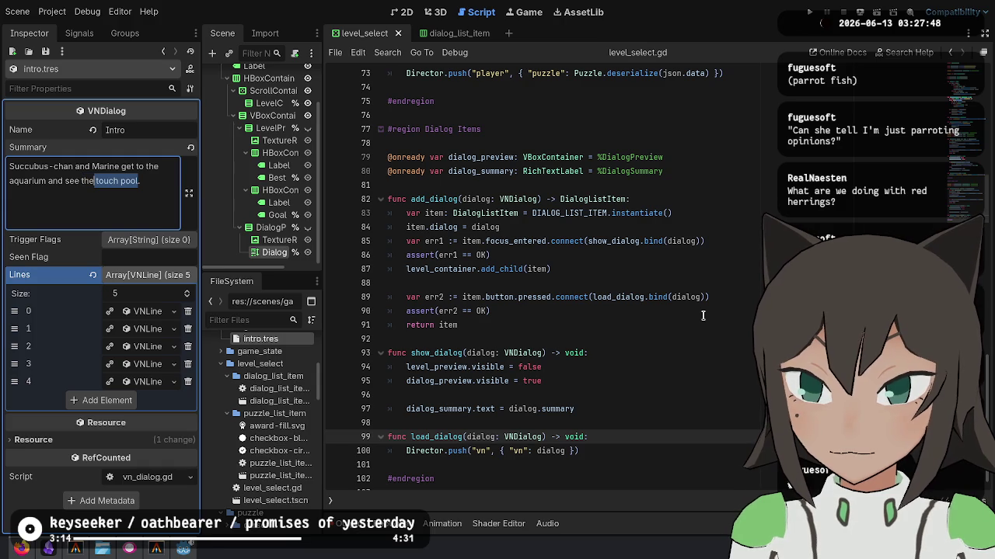
key("Right")
type("-chan")
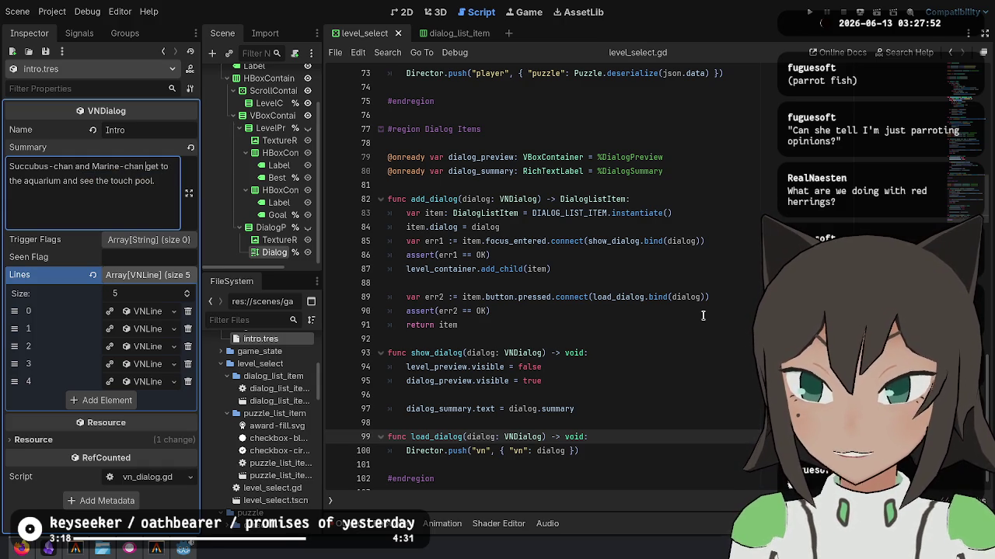
key("ctrl+shift+Right")
key("ctrl+shift+Right")
key("ctrl+shift+Right")
key("BackSpace")
type("right away")
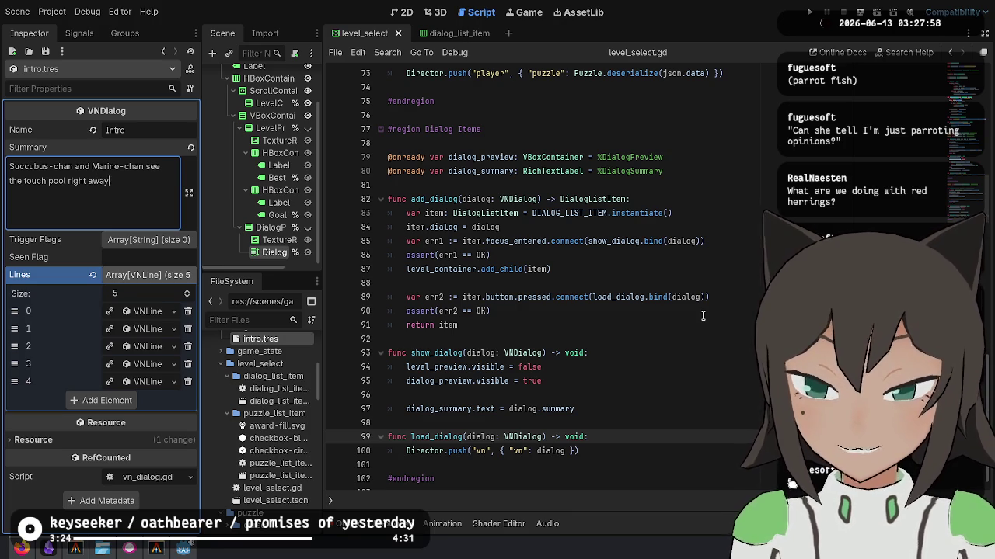
Change the first dialog line's text to 'touch pool!' and run the project.
left_click(699, 340)
left_click(122, 309)
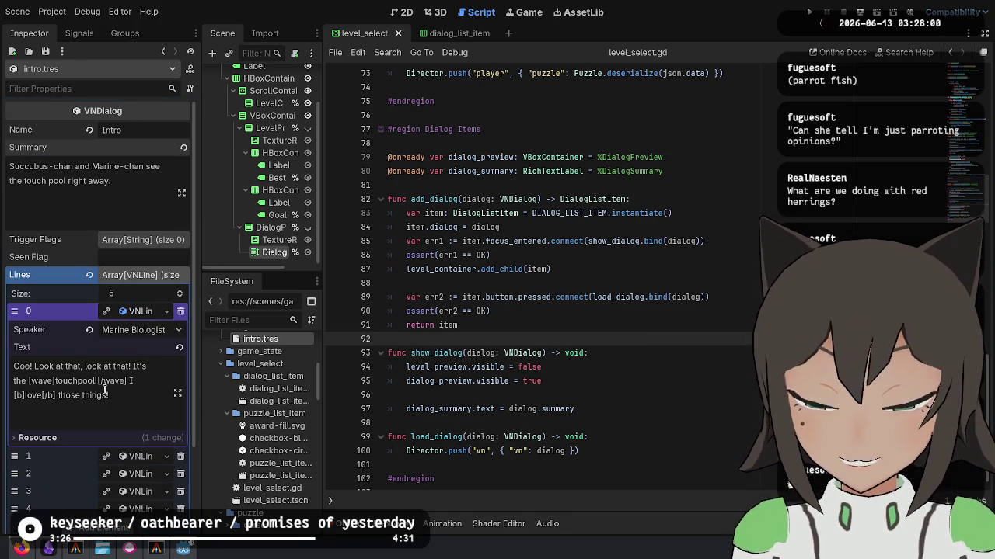
left_click(21, 548)
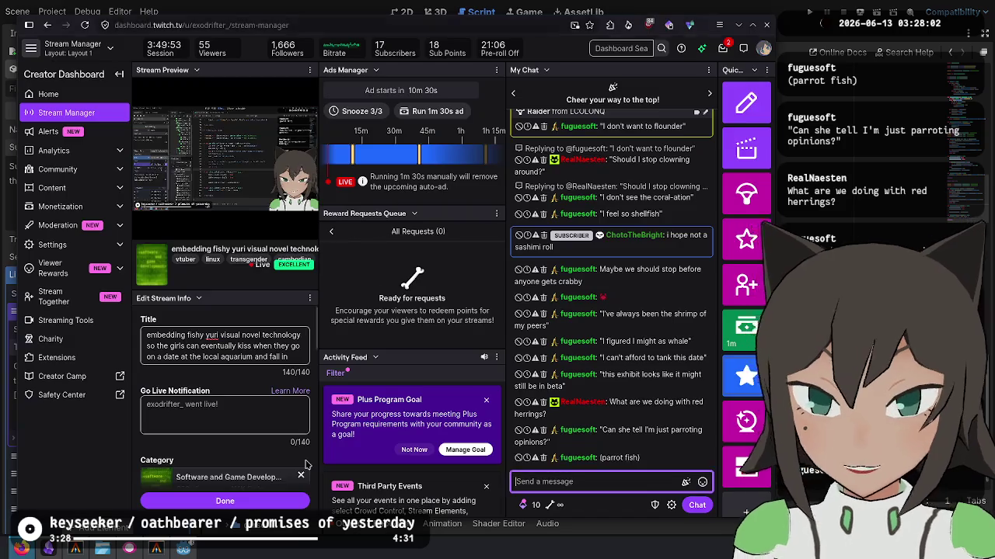
key("ctrl+t")
type("touchpool")
key("Return")
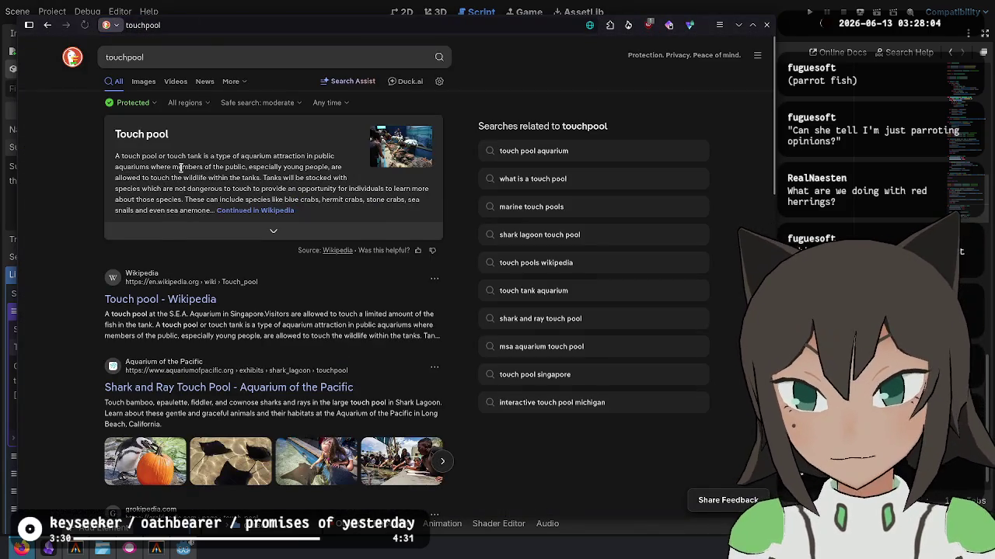
key("alt+Tab")
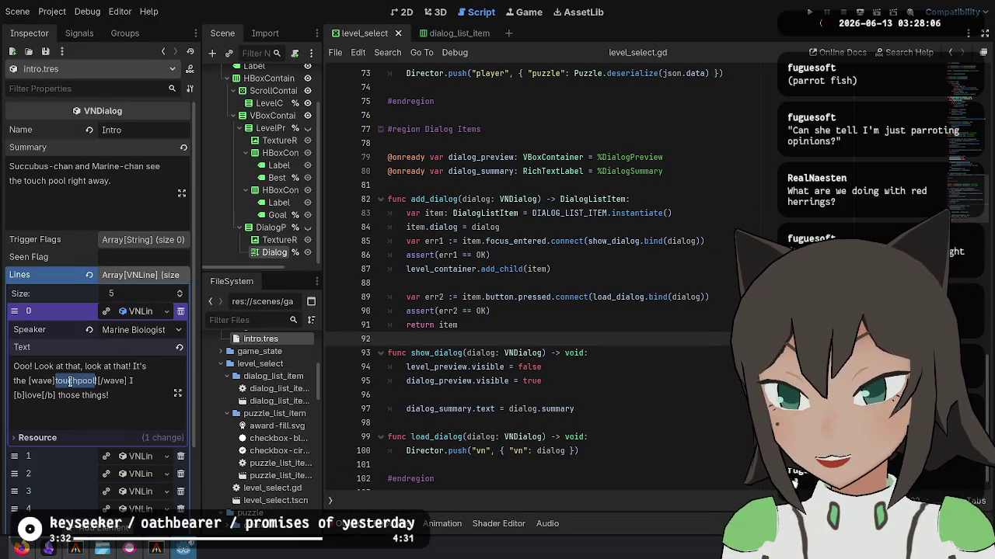
type("touch pool!")
left_click(610, 241)
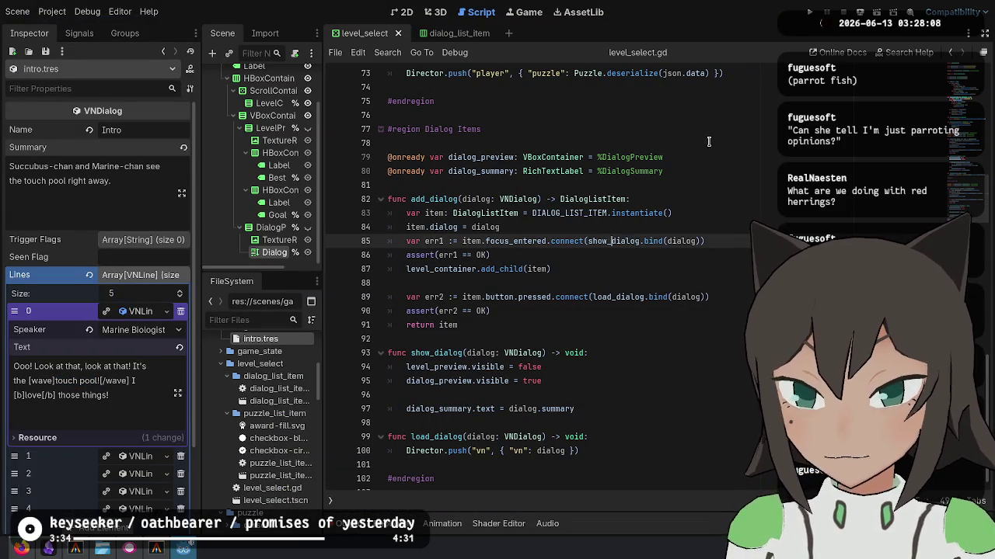
left_click(809, 12)
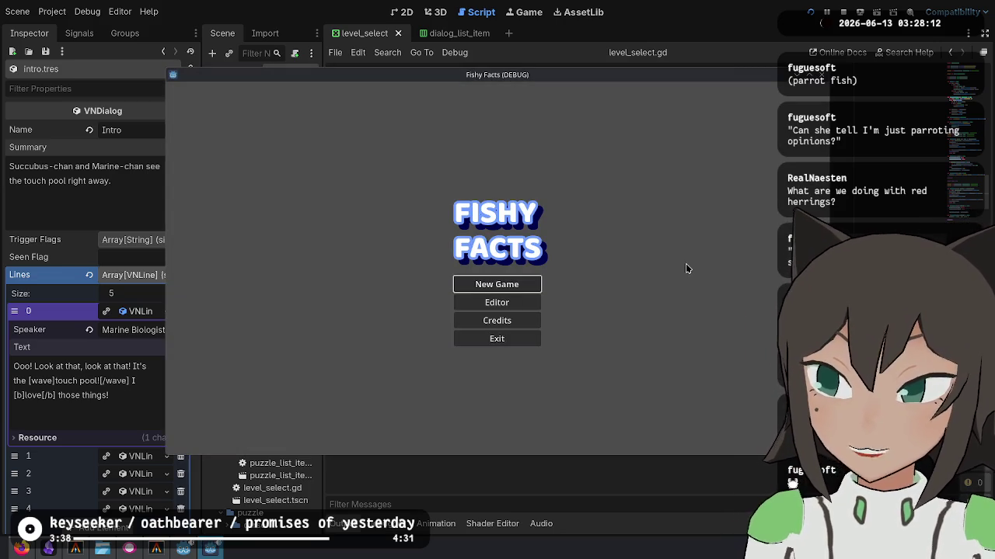
Start a New Game, click through the Intro dialogue to level select, then stop debugging.
left_click(536, 284)
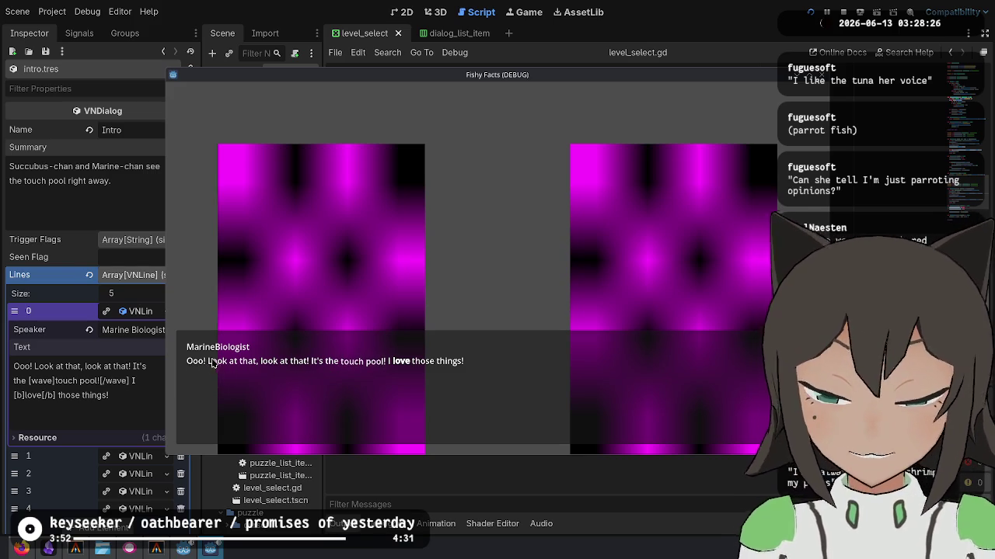
left_click(547, 334)
left_click(547, 334)
left_click(540, 317)
left_click(540, 317)
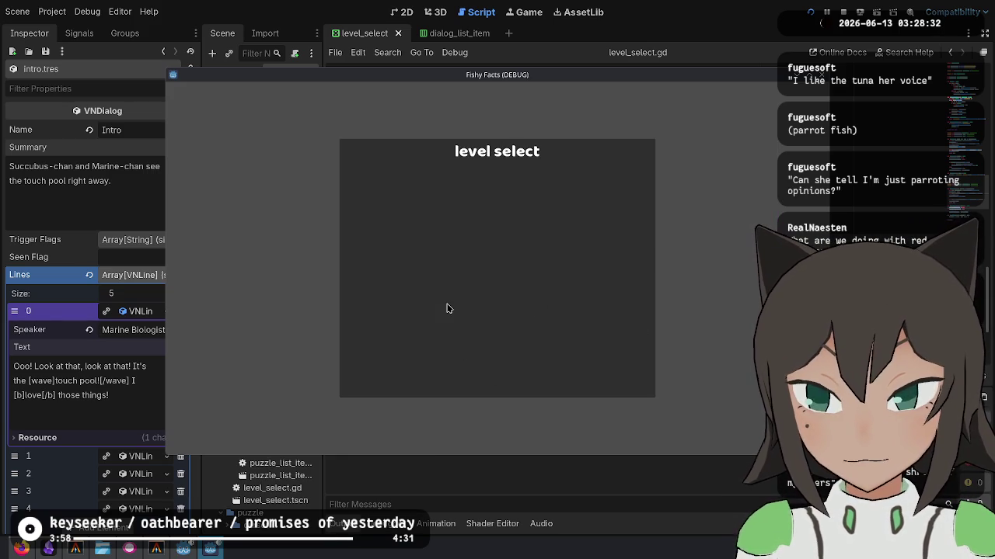
key("F8")
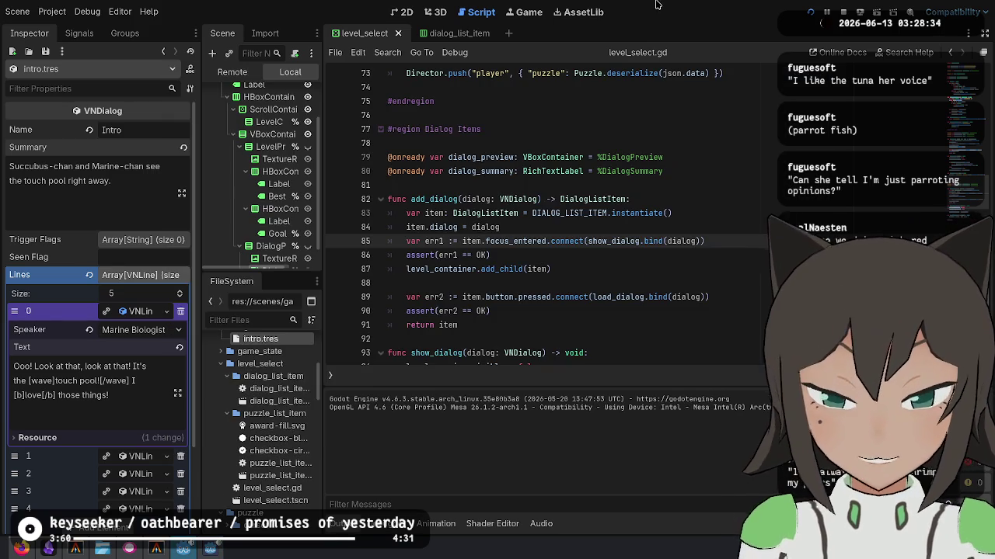
left_click(671, 309)
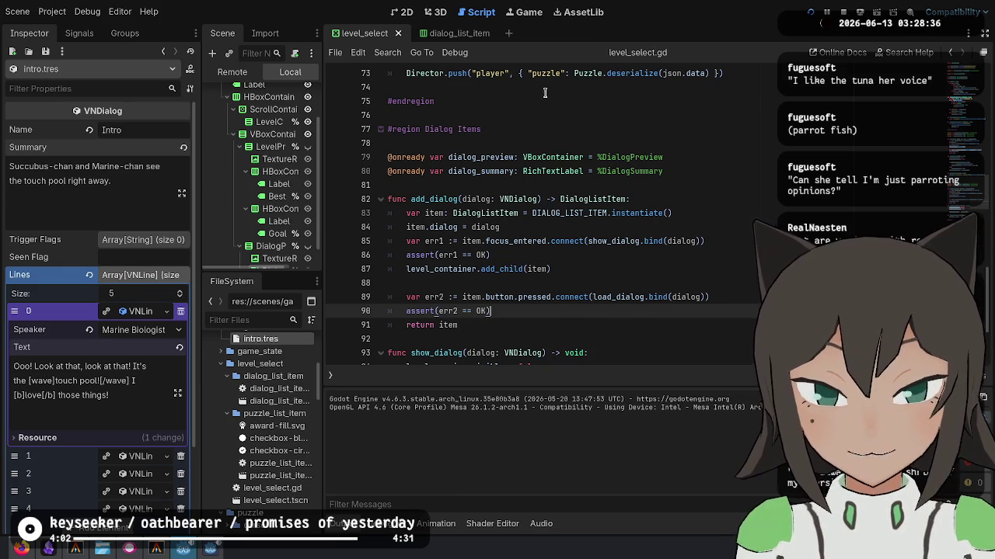
left_click(694, 160)
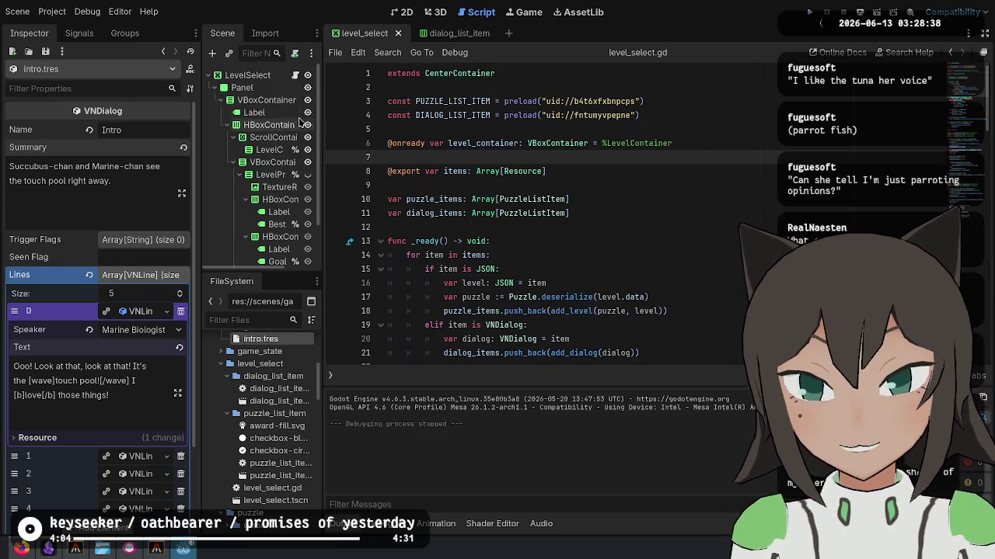
Put intro.tres into the first slot of LevelSelect's Items array.
left_click(248, 75)
left_click(140, 130)
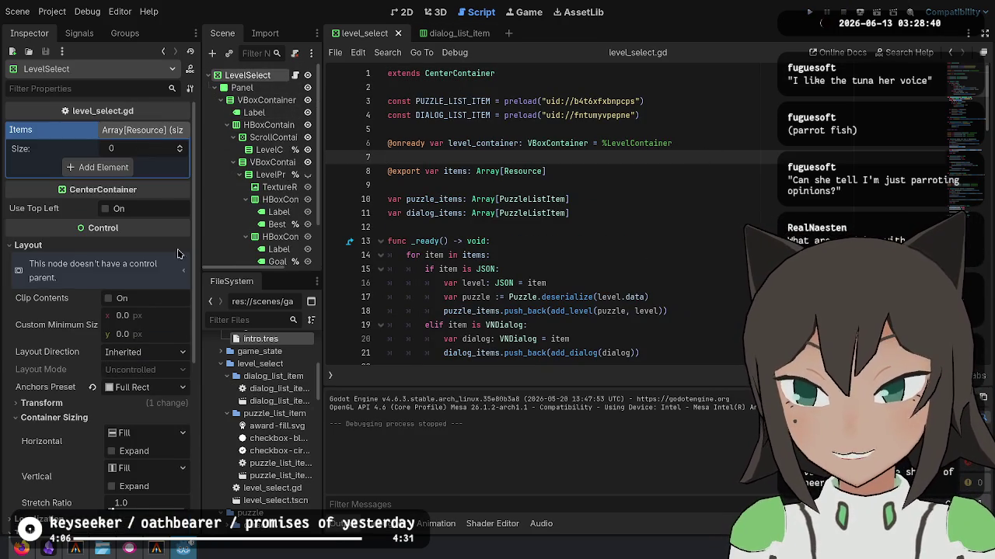
scroll(264, 373, "up", 2)
mouse_move(261, 369)
left_mouse_down()
mouse_move(143, 163)
mouse_move(116, 149)
left_mouse_up()
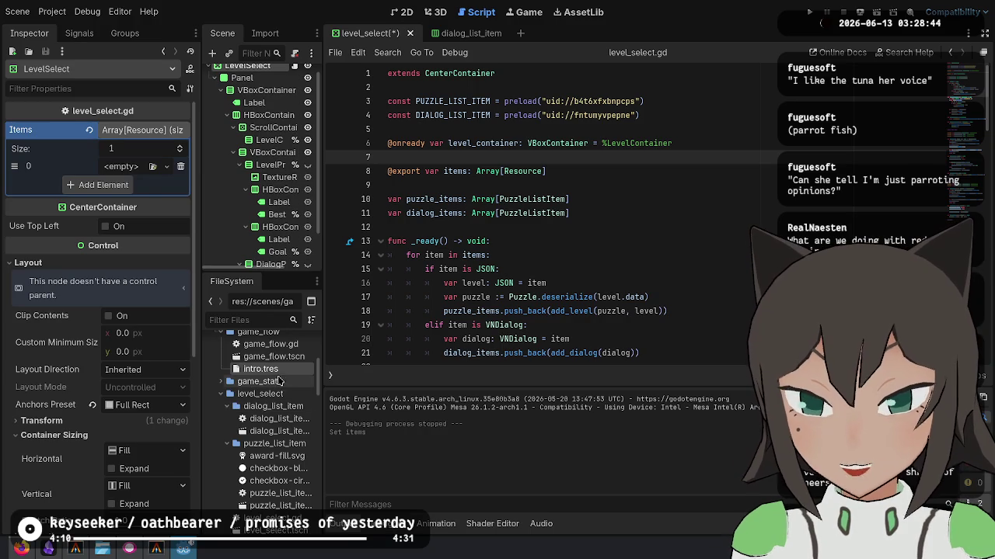
left_click_drag(260, 369, 136, 167)
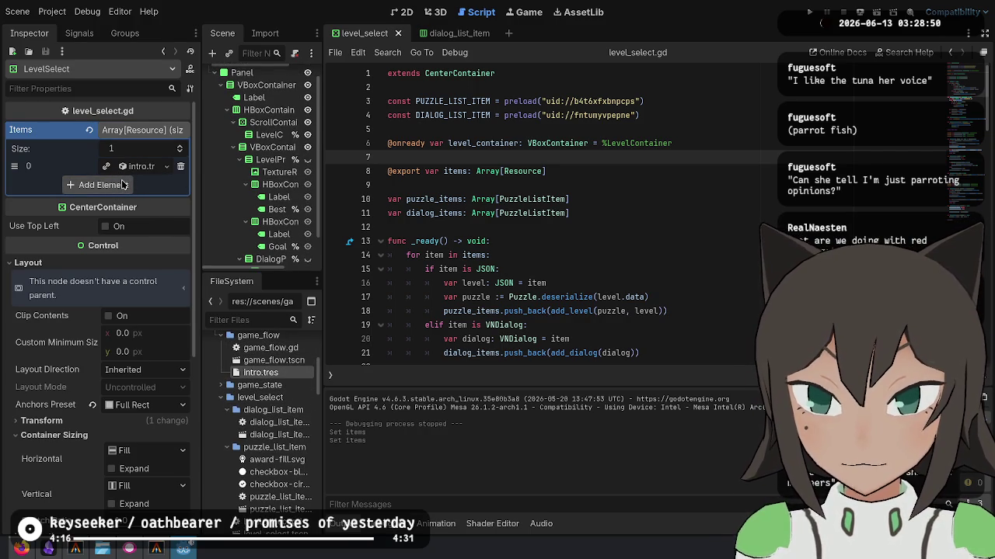
Add touchpool-1 through touchpool-12.json from the levels folder to the Items array.
scroll(268, 443, "down", 10)
scroll(266, 443, "down", 8)
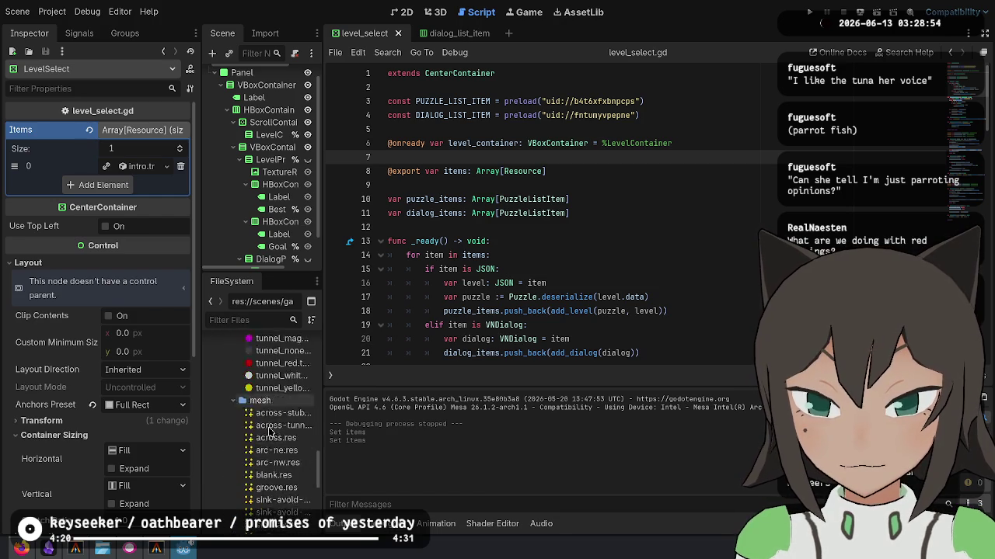
scroll(231, 477, "up", 15)
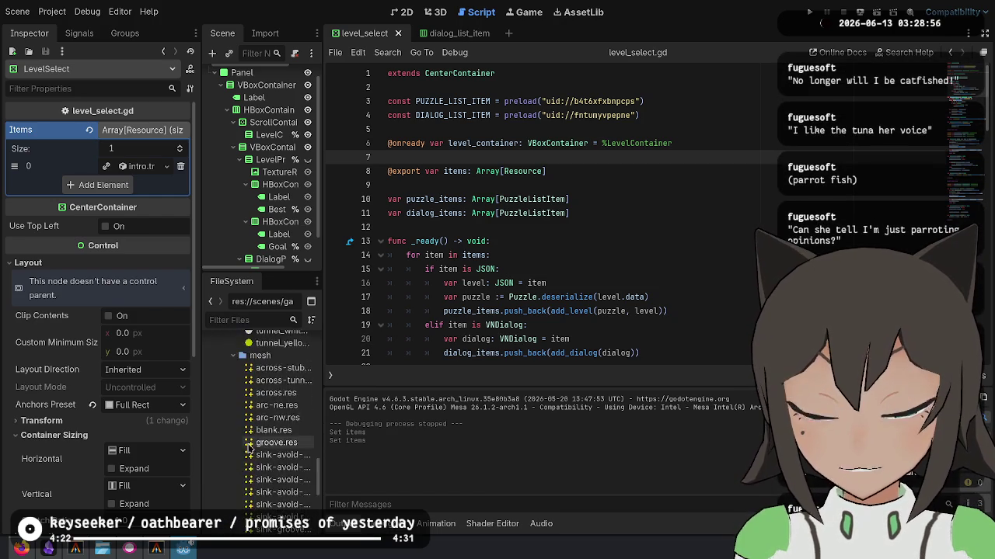
scroll(233, 446, "up", 1)
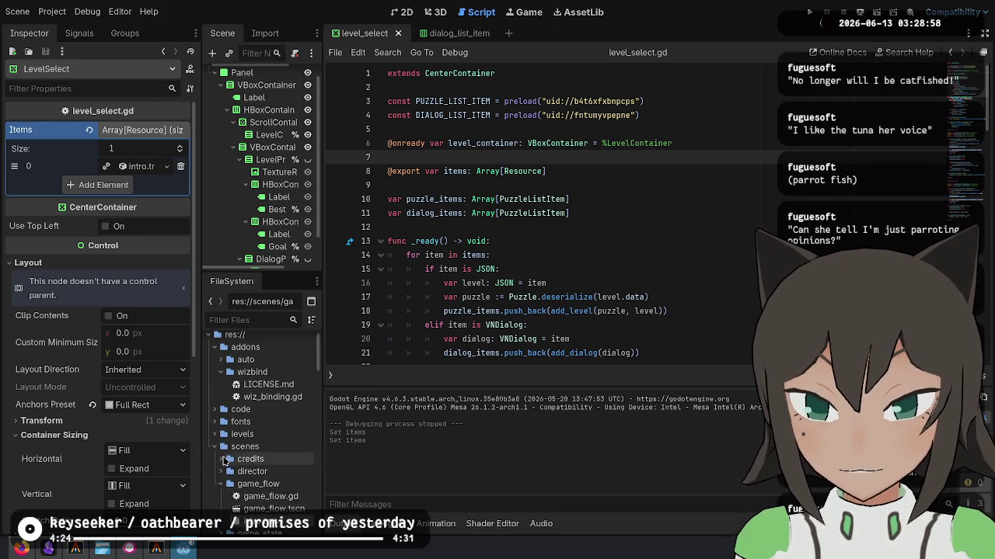
left_click(220, 484)
left_click(216, 447)
left_click(220, 434)
left_click(268, 446)
scroll(270, 397, "down", 4)
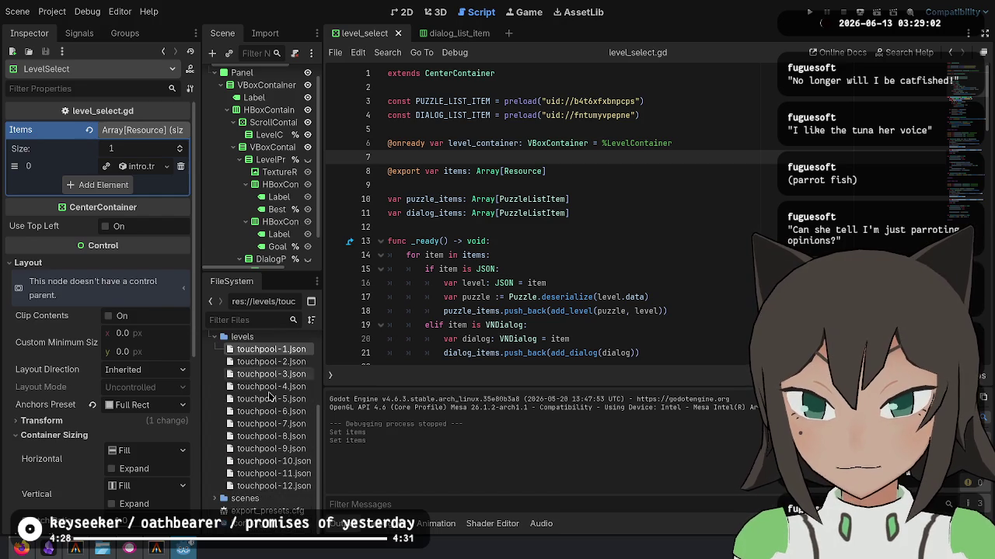
left_click(274, 486, "shift")
mouse_move(270, 400)
left_mouse_down()
mouse_move(279, 388)
mouse_move(124, 130)
left_mouse_up()
left_click(649, 298)
Return to level_select.gd with the caret at the end of line 21.
left_click(647, 225)
left_click(536, 184)
left_click(511, 310)
scroll(544, 287, "down", 3)
left_click(669, 239)
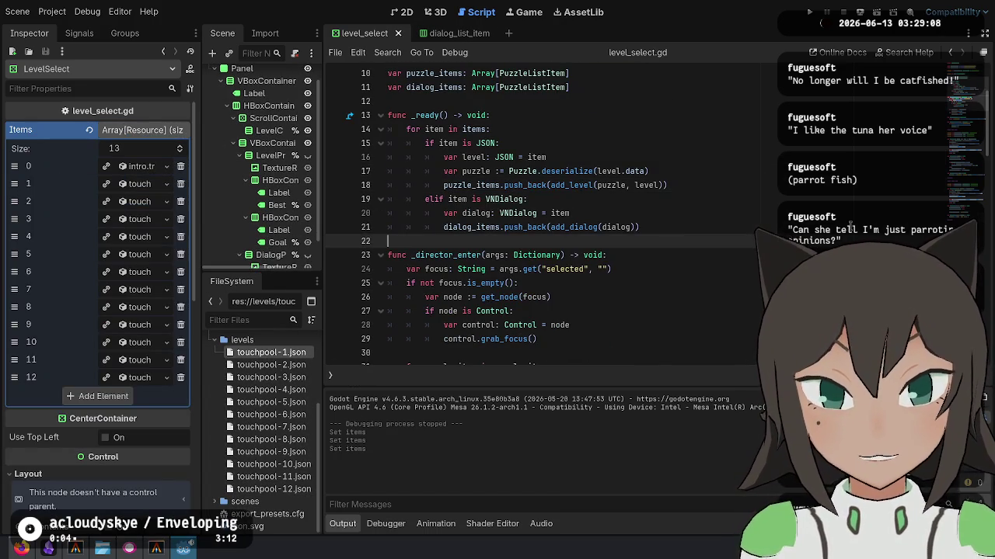
Add an else: assert(false, "Unknown type in item list") branch to _ready and save.
key("Up")
key("Return")
key("BackSpace")
key("BackSpace")
key("BackSpace")
type("else:")
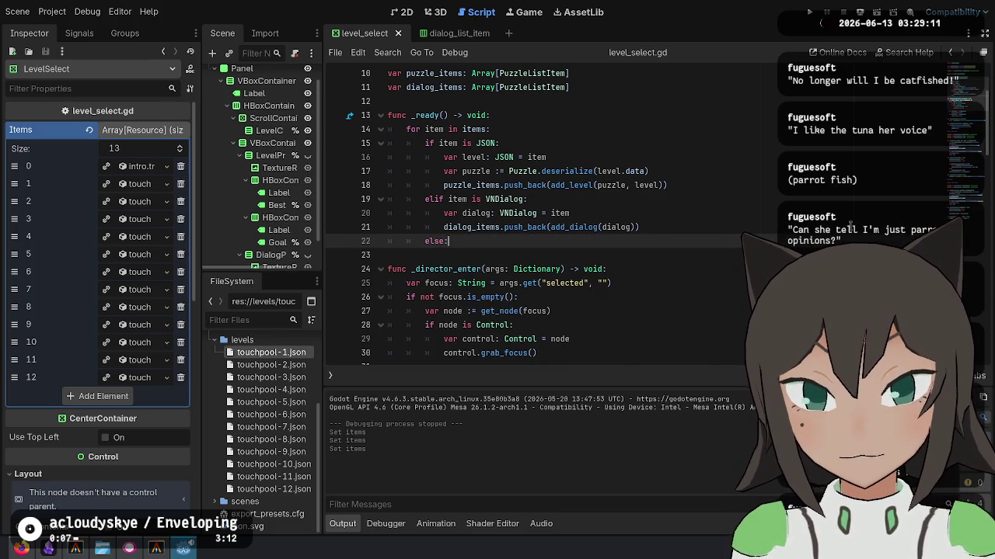
key("Return")
type("a")
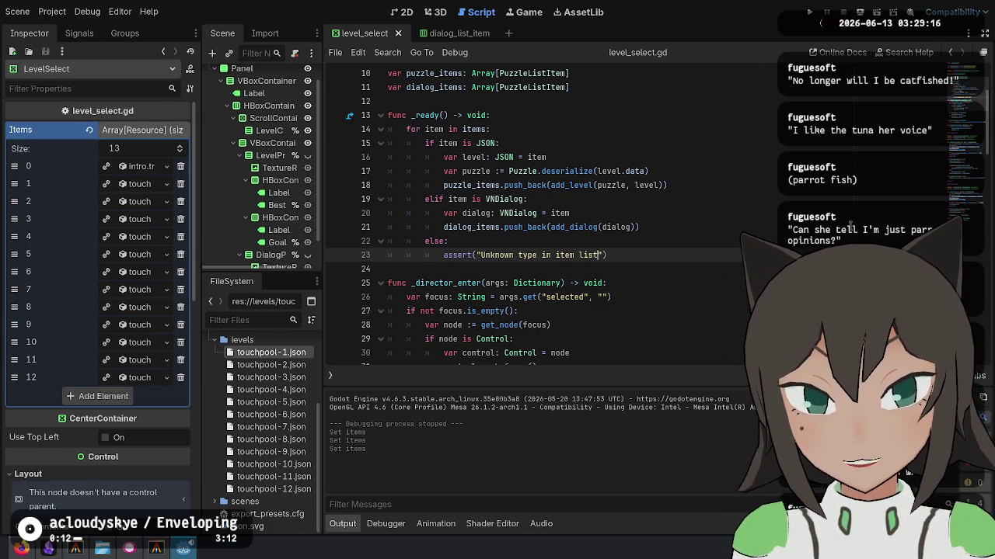
type("false,")
key("Escape")
key("ctrl+s")
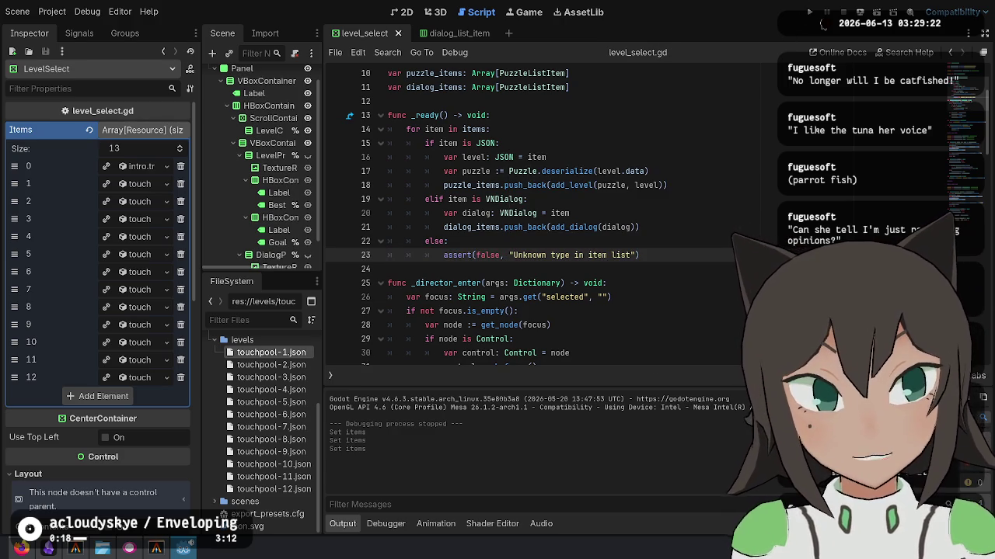
Run the game, start a New Game and skip the intro to the level select list.
left_click(809, 11)
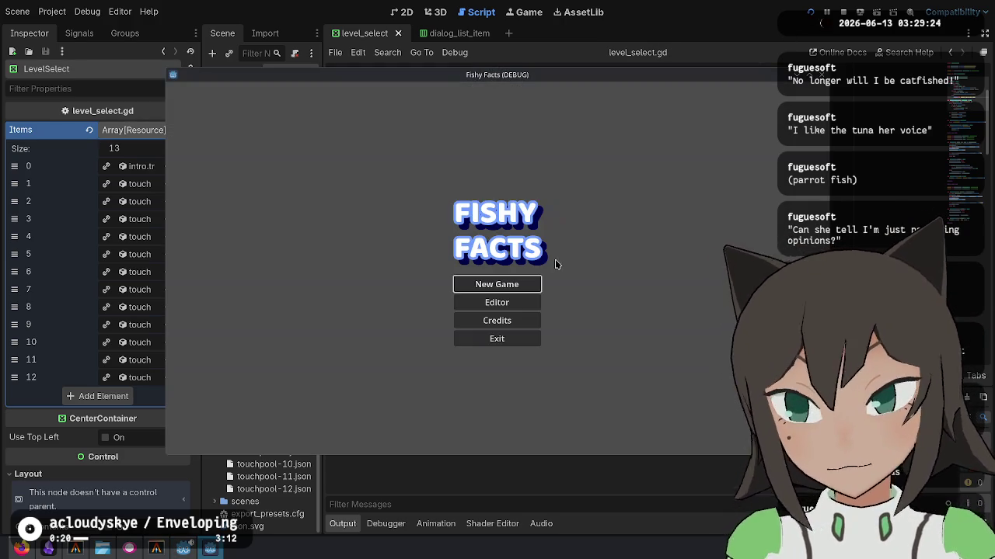
left_click(525, 285)
left_click(535, 269)
left_click(535, 270)
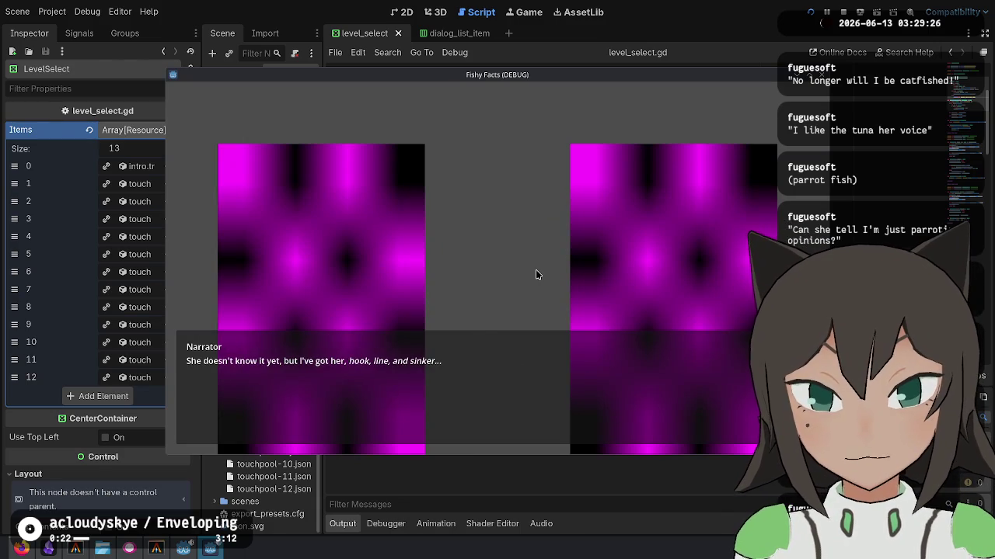
left_click(535, 269)
key("Down")
key("Down")
key("Down")
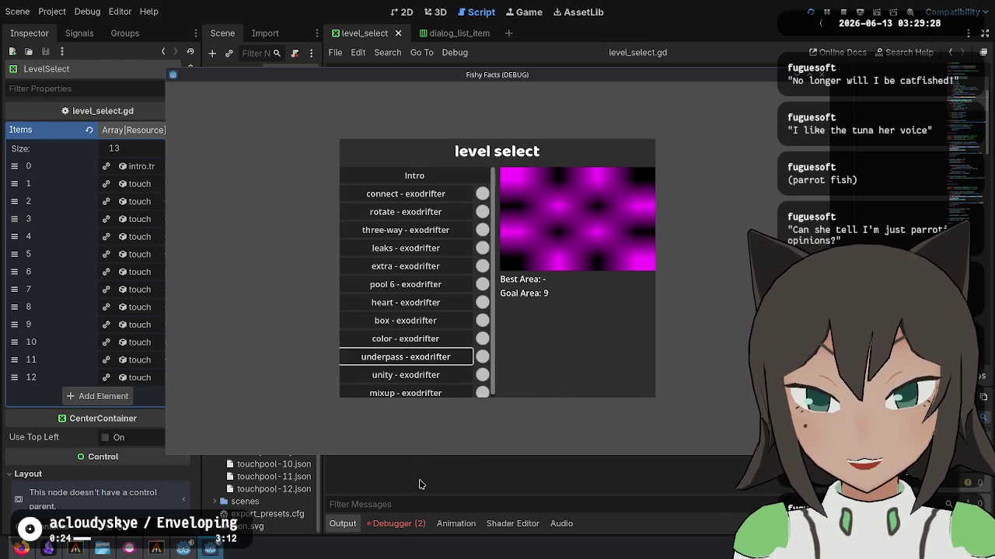
Inspect the typed-array push_back errors and confirm add_dialog returns DialogListItem.
left_click(392, 526)
left_click(420, 370)
left_click(587, 420)
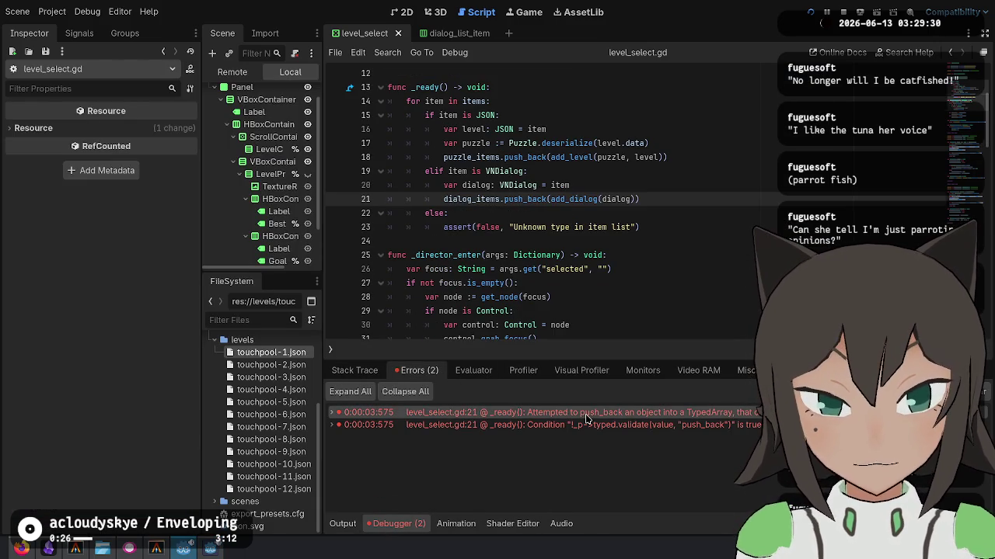
double_click(471, 199)
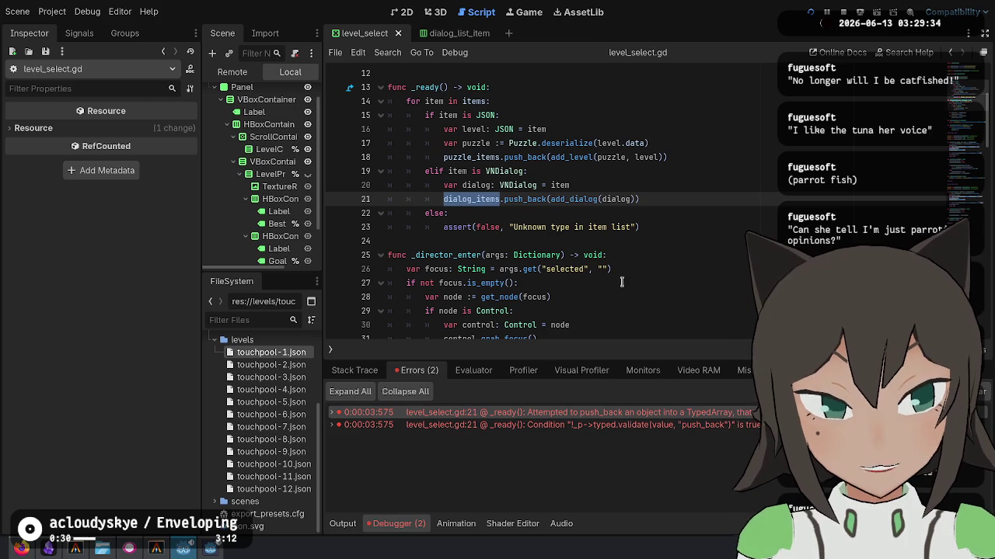
left_click(506, 199)
left_click(584, 199, "ctrl")
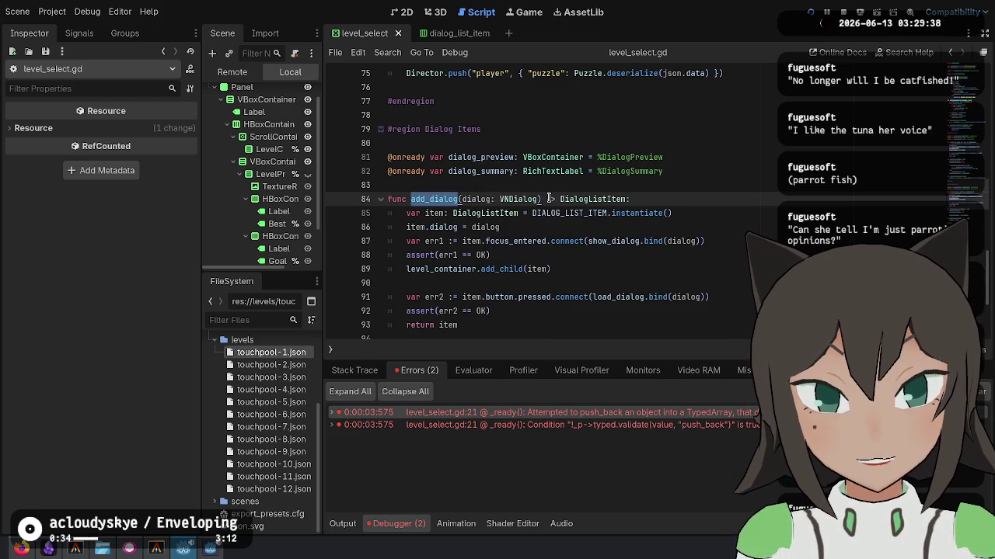
double_click(577, 199)
key("ctrl+c")
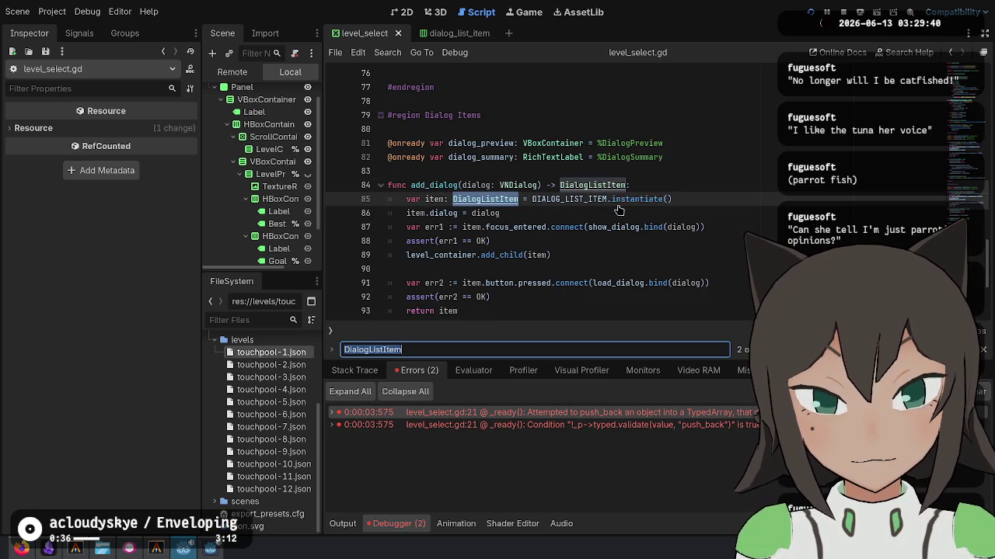
left_click(433, 199)
Retype dialog_items on line 11 as Array[DialogListItem], save, and relaunch with F5.
key("ctrl+f")
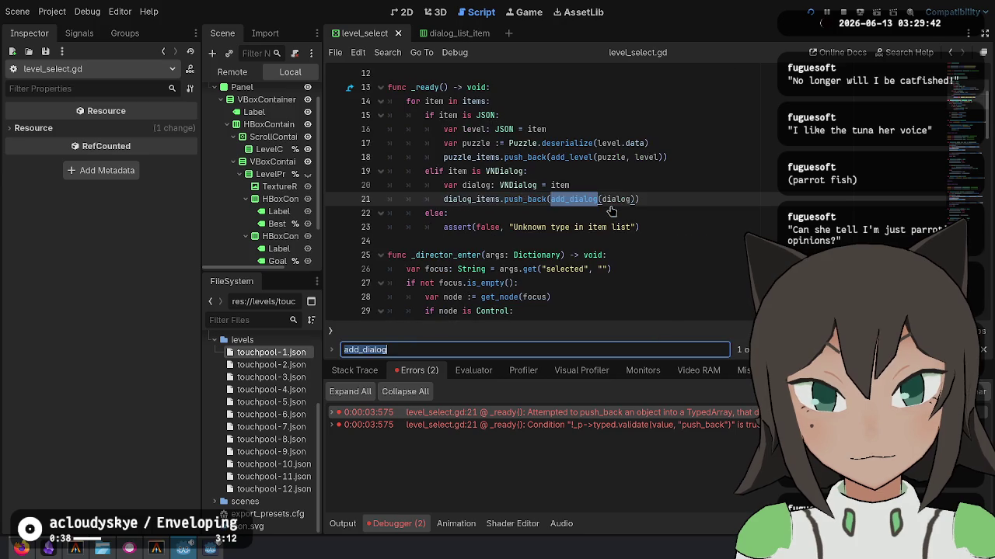
key("Escape")
scroll(534, 204, "up", 3)
double_click(533, 212)
key("ctrl+v")
key("Up")
key("F5")
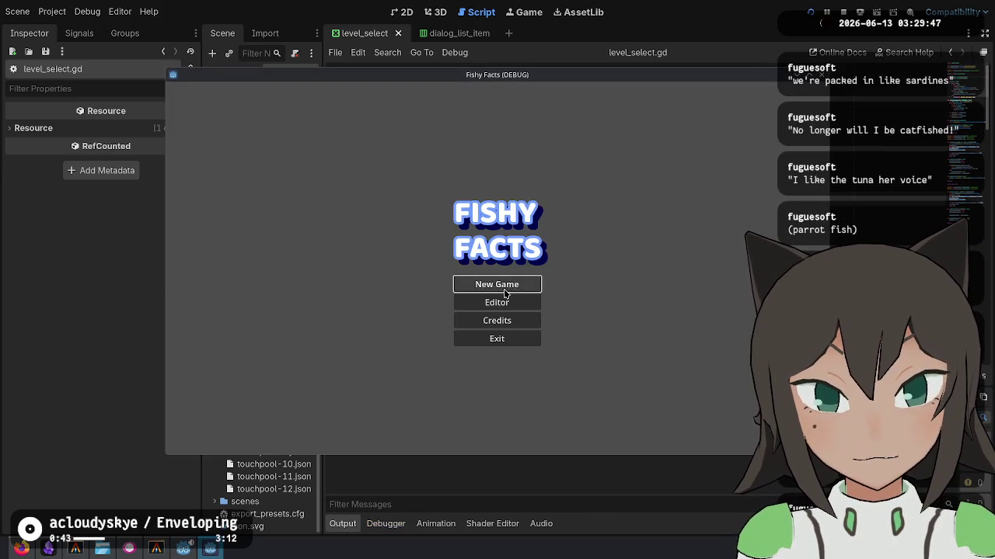
Play through the intro to the level select, then close the game.
left_click(504, 287)
left_click(514, 289)
left_click(577, 259)
left_click(577, 258)
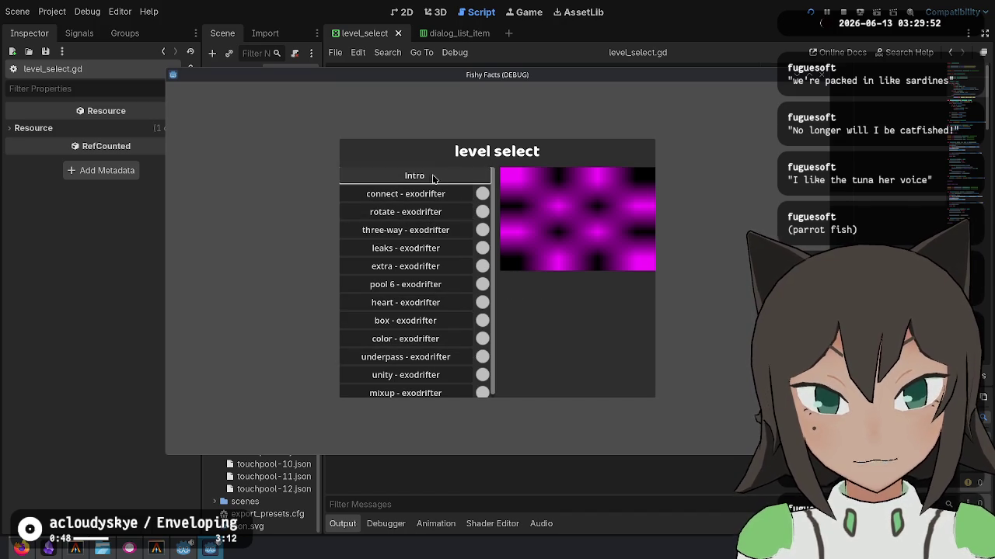
key("F8")
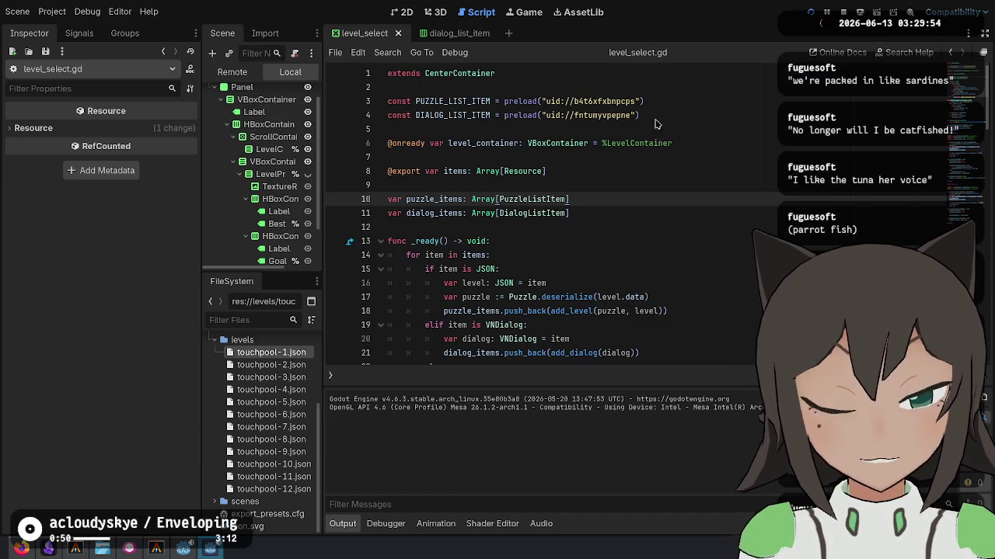
key("ctrl+s")
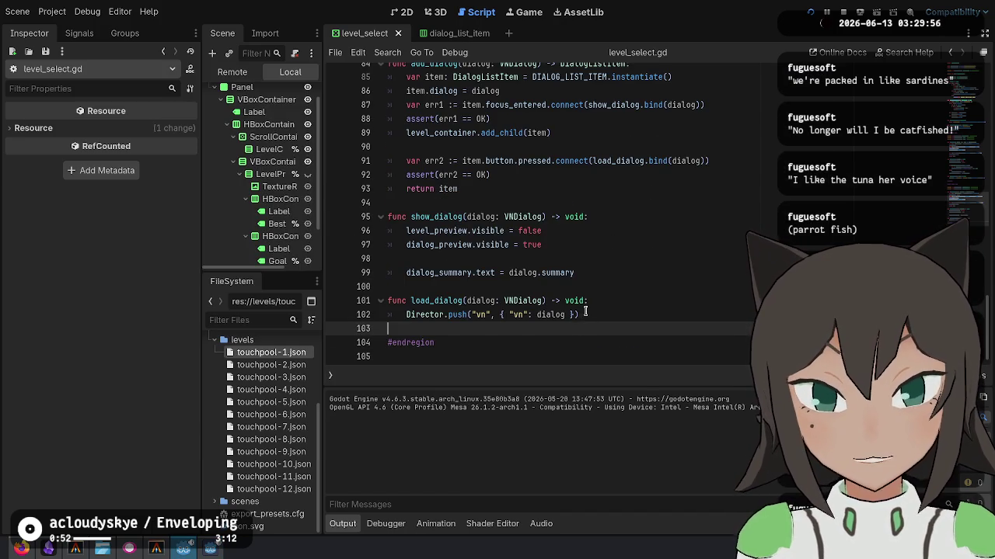
Turn on Fit Content for the DialogSummary label and run the project again.
left_click(619, 244)
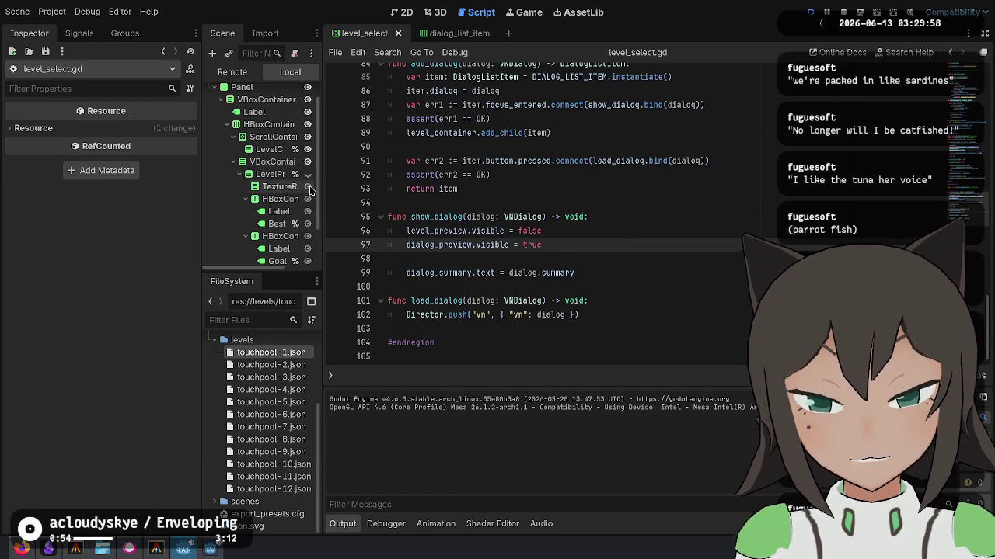
scroll(272, 156, "down", 2)
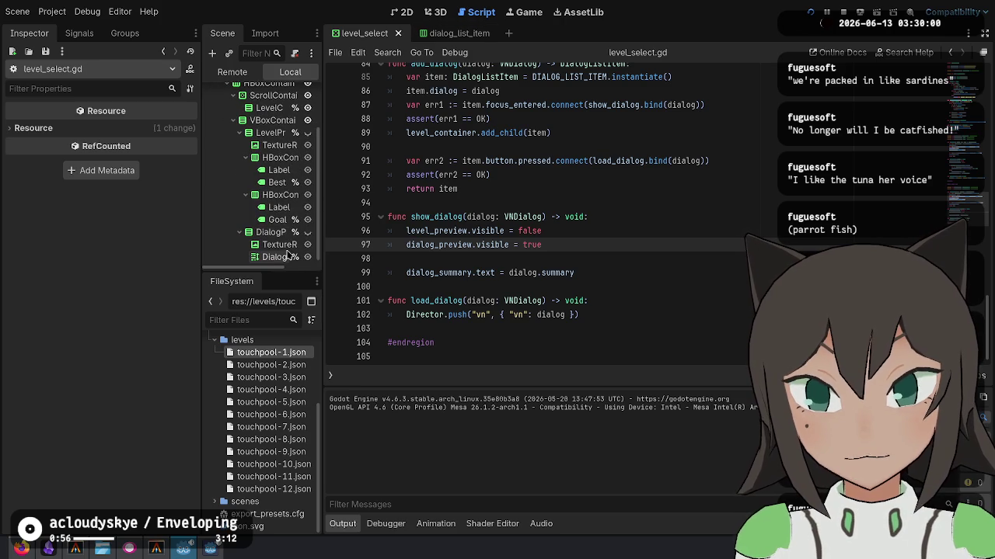
left_click(280, 257)
left_click(106, 239)
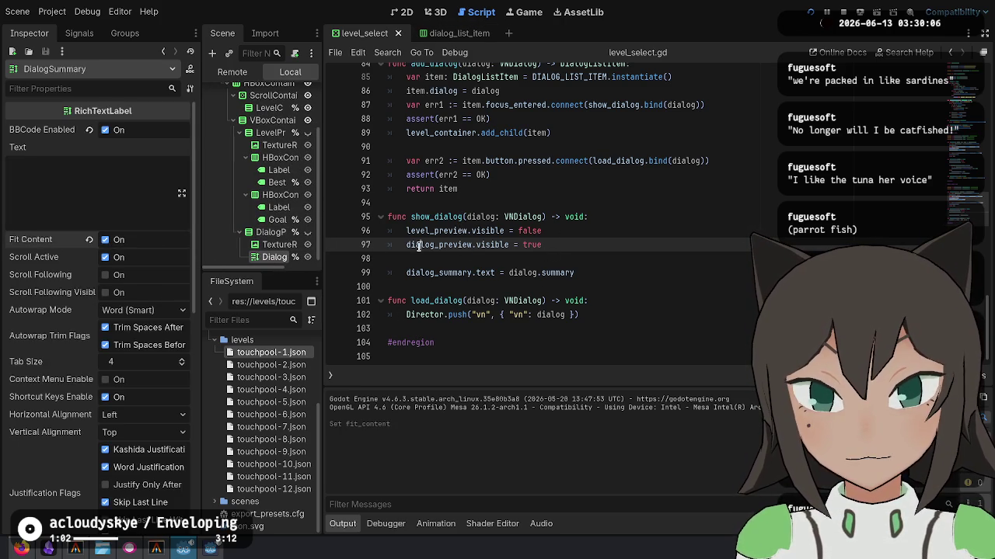
double_click(418, 246)
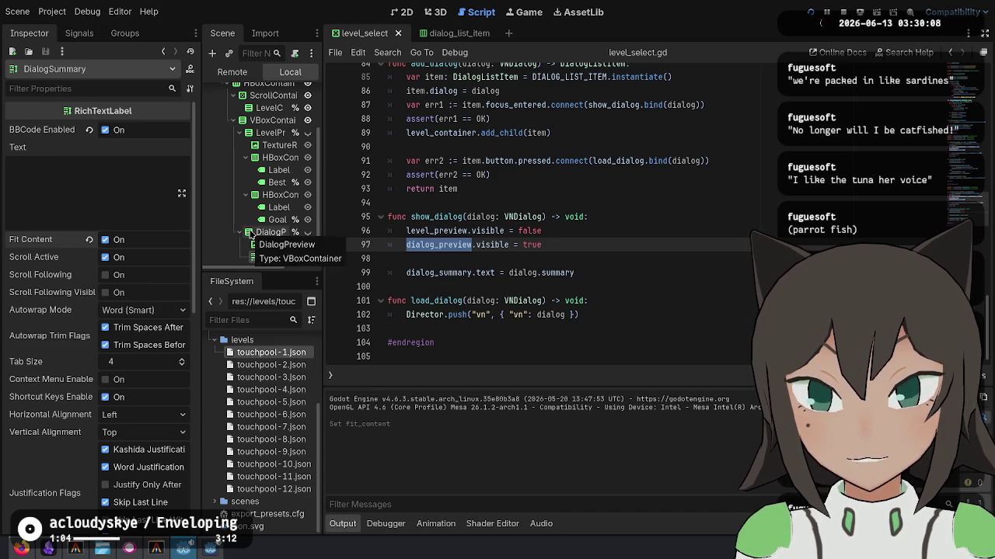
left_click(810, 14)
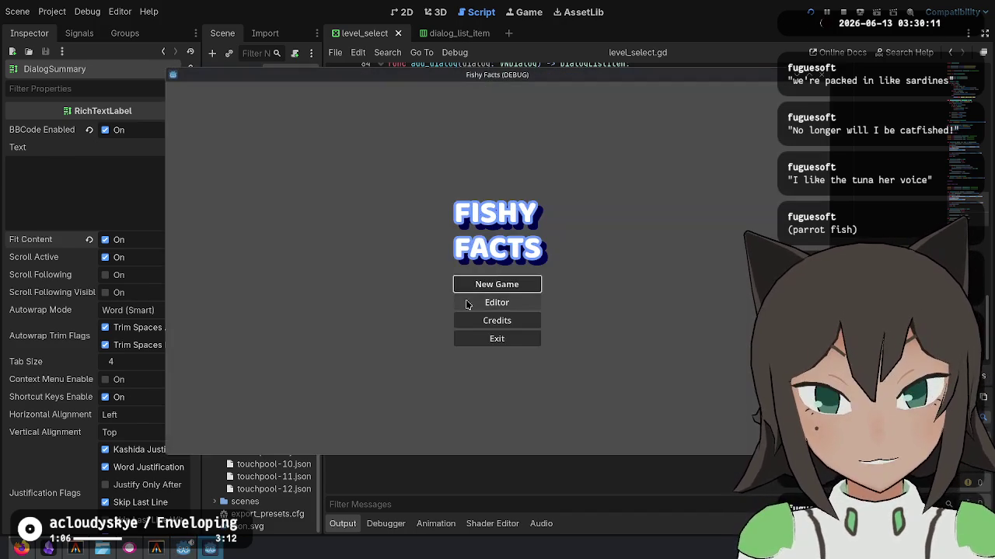
Start a new game and click through the intro dialog to reach level select.
left_click(489, 287)
left_click(515, 281)
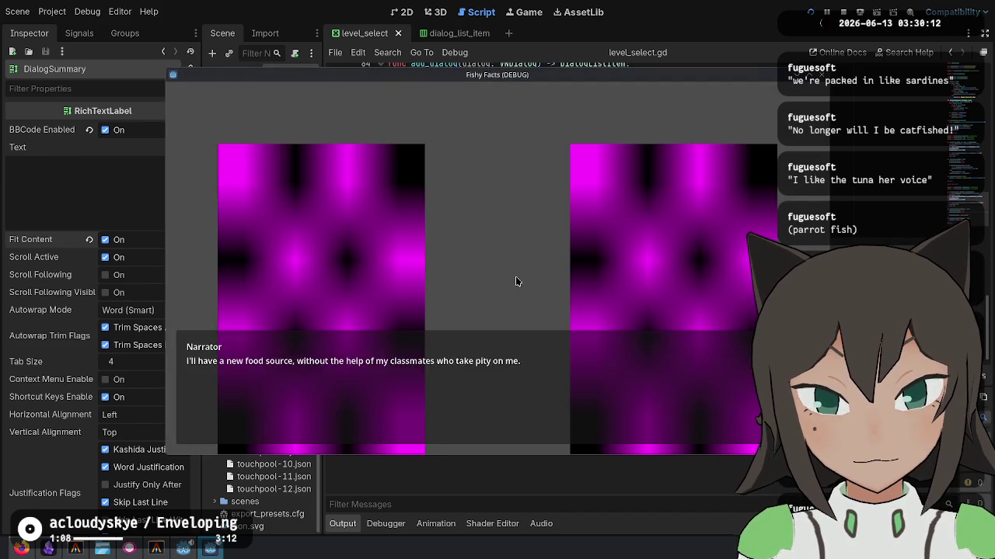
left_click(515, 281)
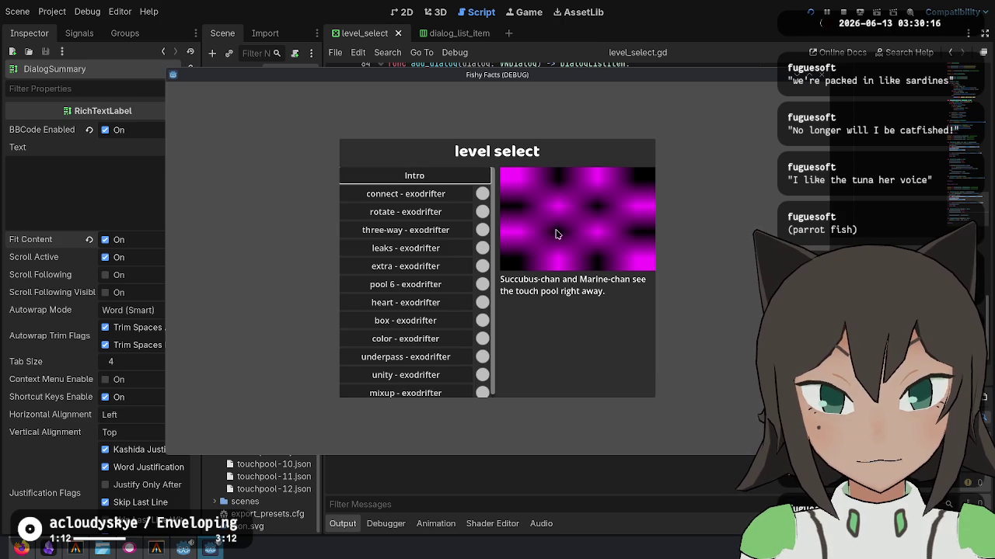
Open the Intro entry from level select and play its dialog back to the list.
left_click(437, 176)
left_click(588, 269)
left_click(590, 270)
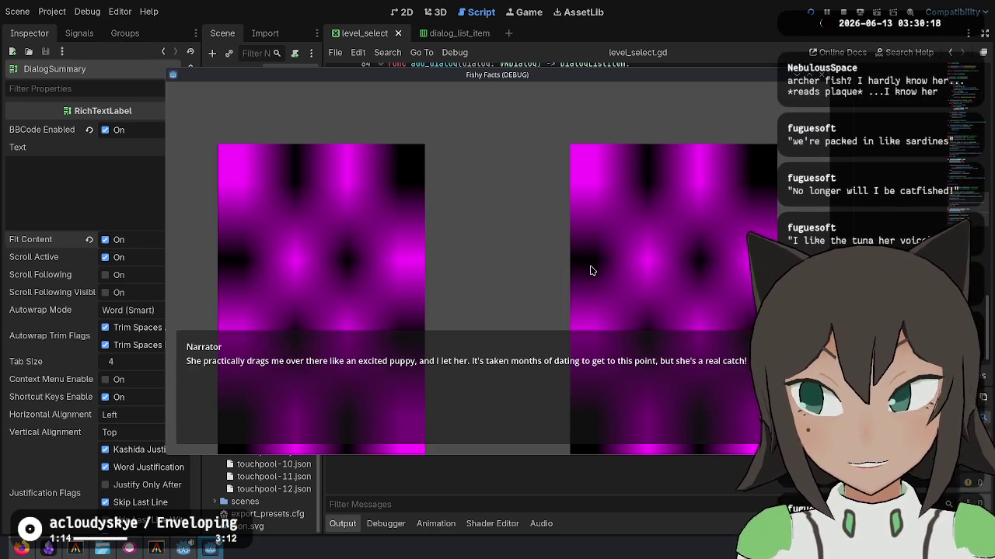
left_click(591, 271)
left_click(588, 271)
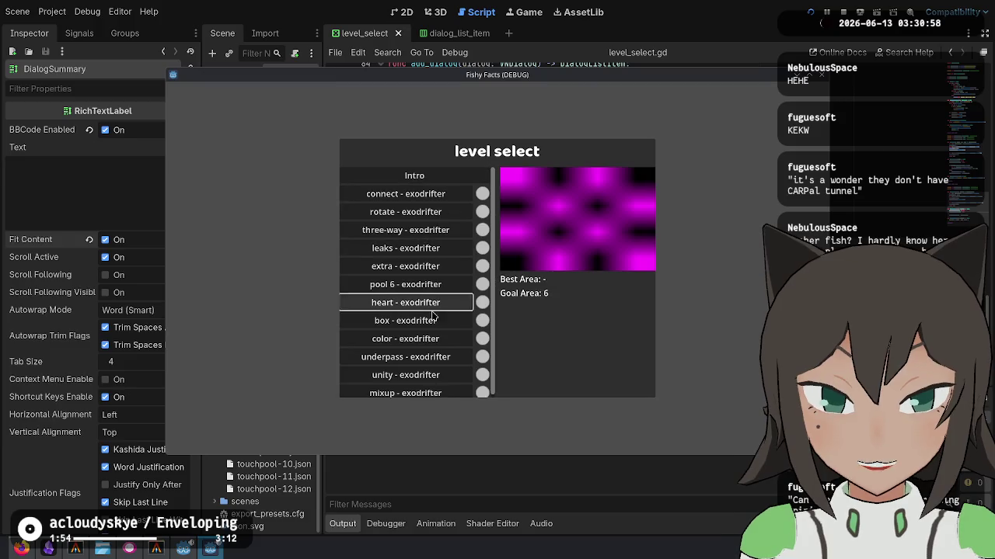
Replay the Intro from level select, return to the list, then close the game.
left_click(414, 176)
left_click(488, 277)
left_click(488, 277)
left_click(488, 277)
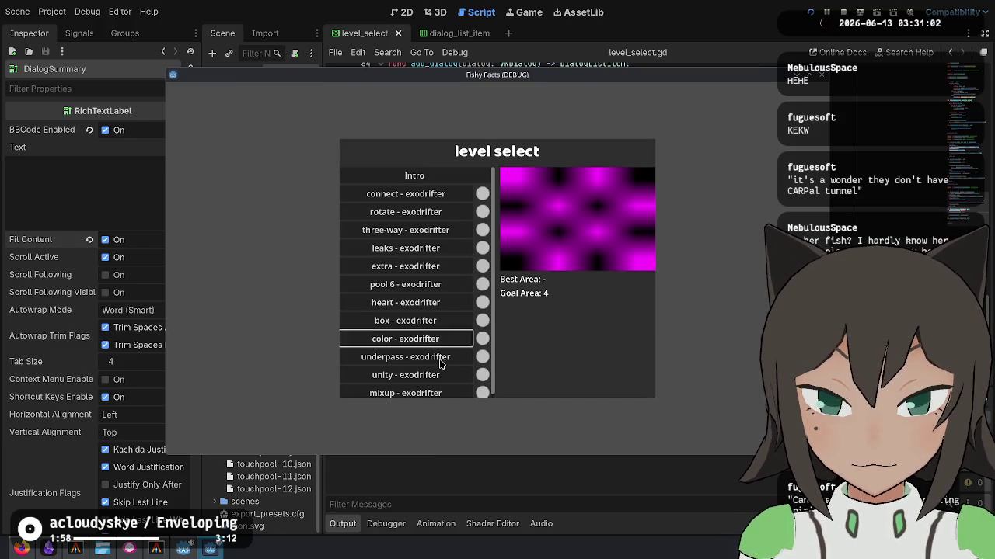
left_click(844, 12)
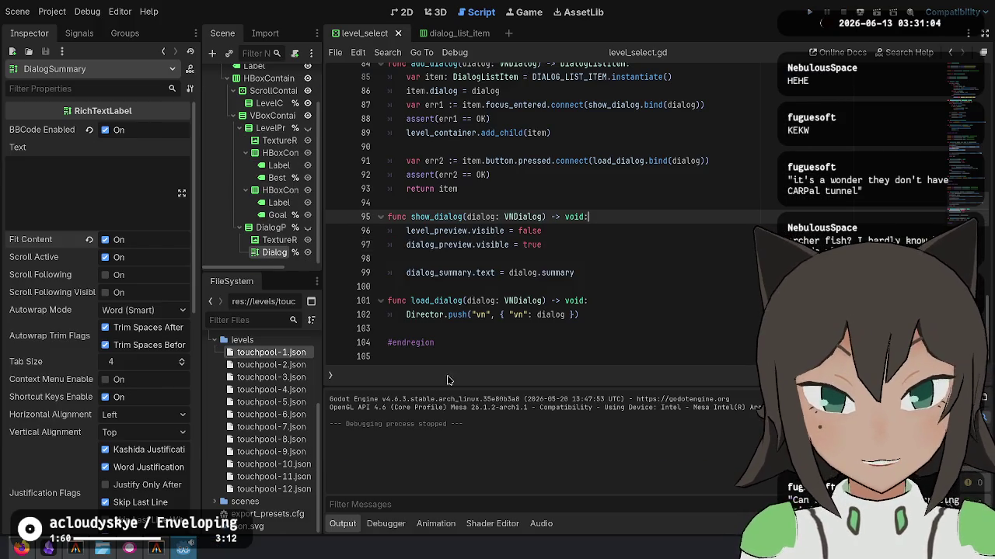
Check the repository's changed files with git status in the terminal.
left_click(157, 549)
type("git status")
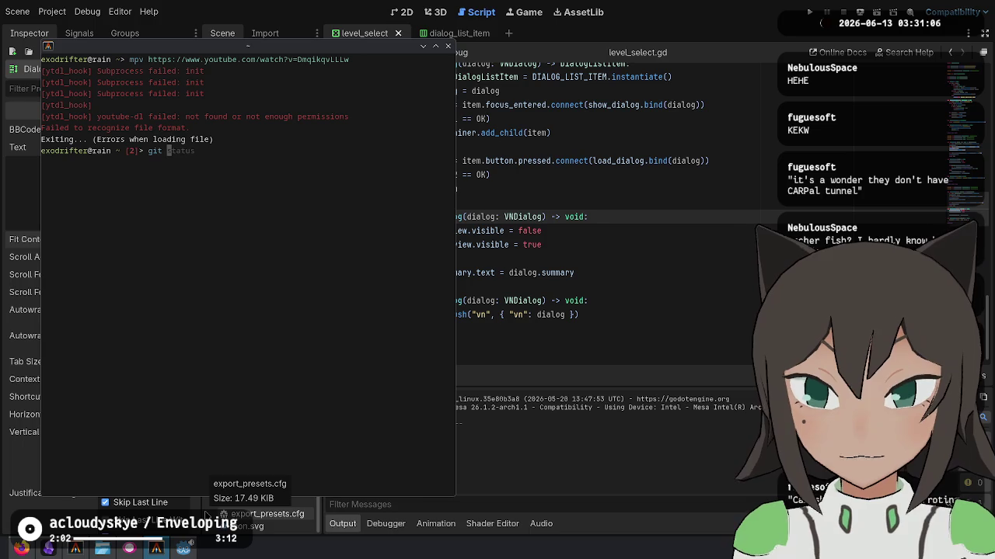
key("Return")
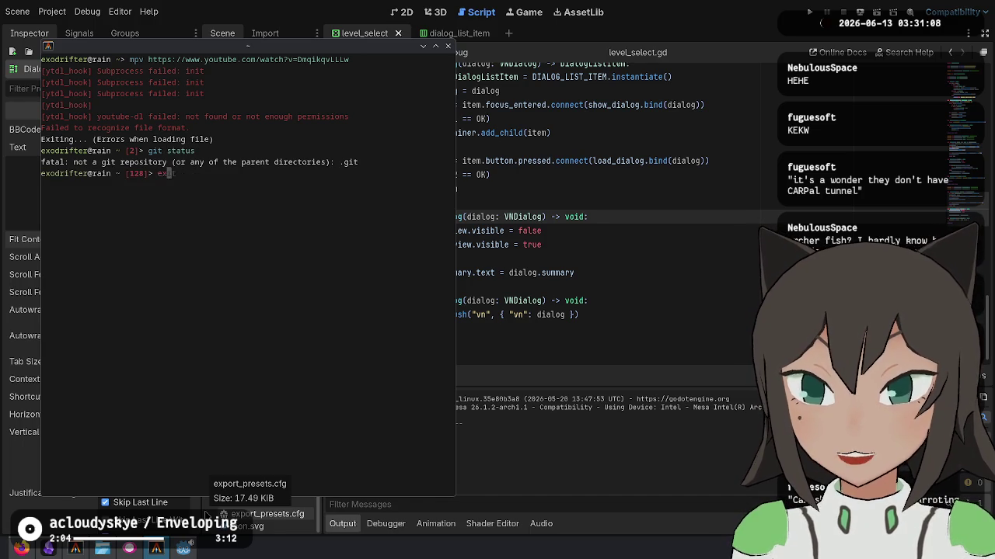
left_click(156, 548)
left_click(156, 549)
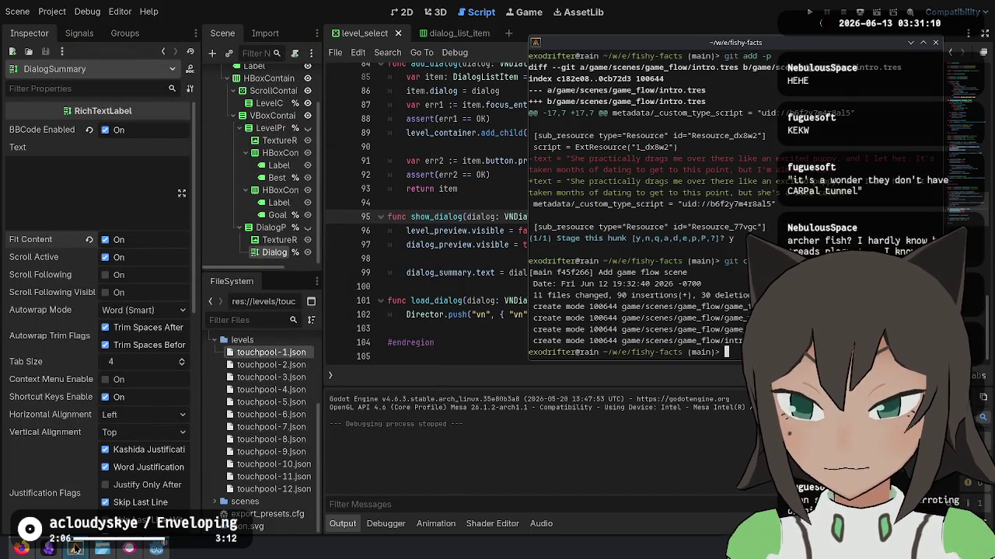
type("g")
Stage every hunk in intro.tres, the scripts, level_select.tscn and vn_dialog.gd with git add -p.
mouse_move(136, 549)
type("git ad")
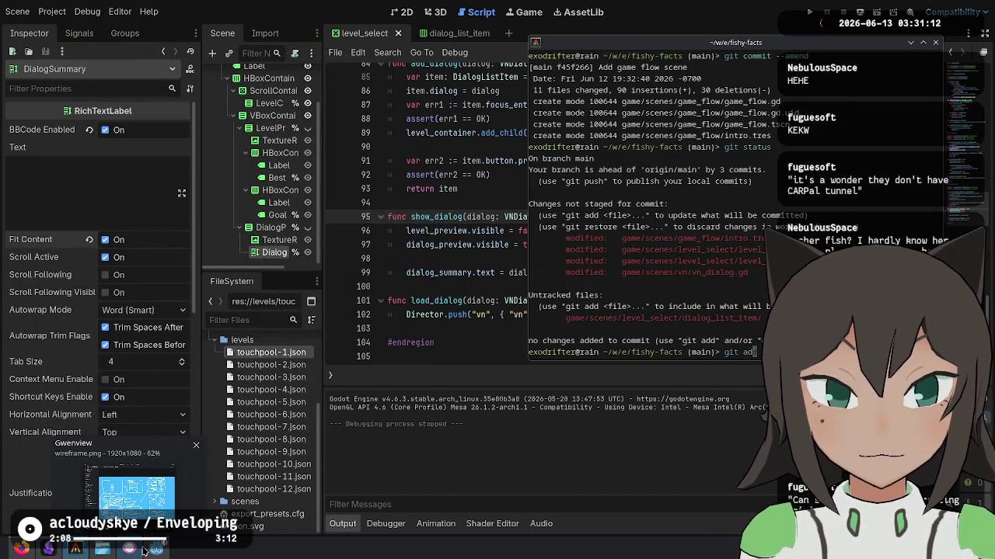
type("d -p")
key("Return")
type("y")
key("Return")
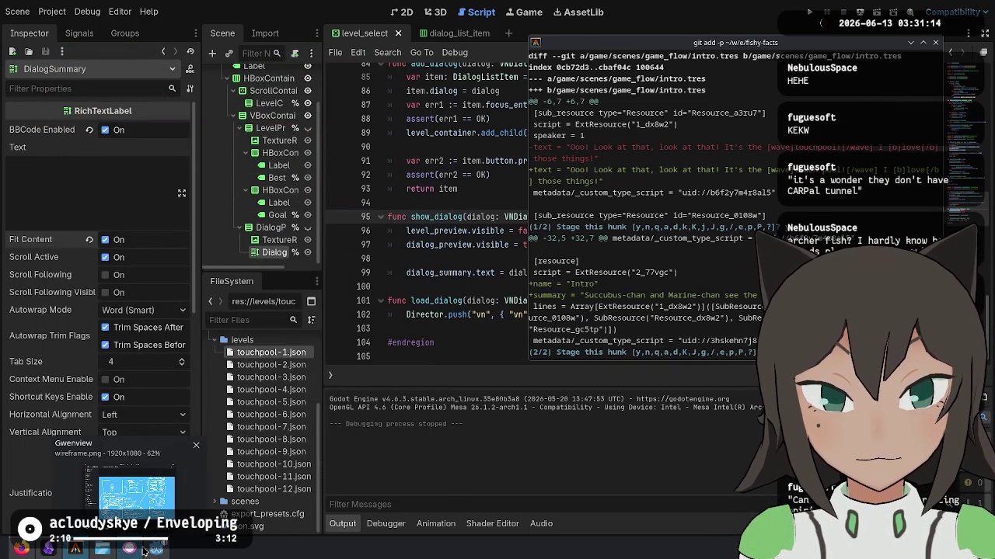
type("y")
key("Return")
type("y")
key("Return")
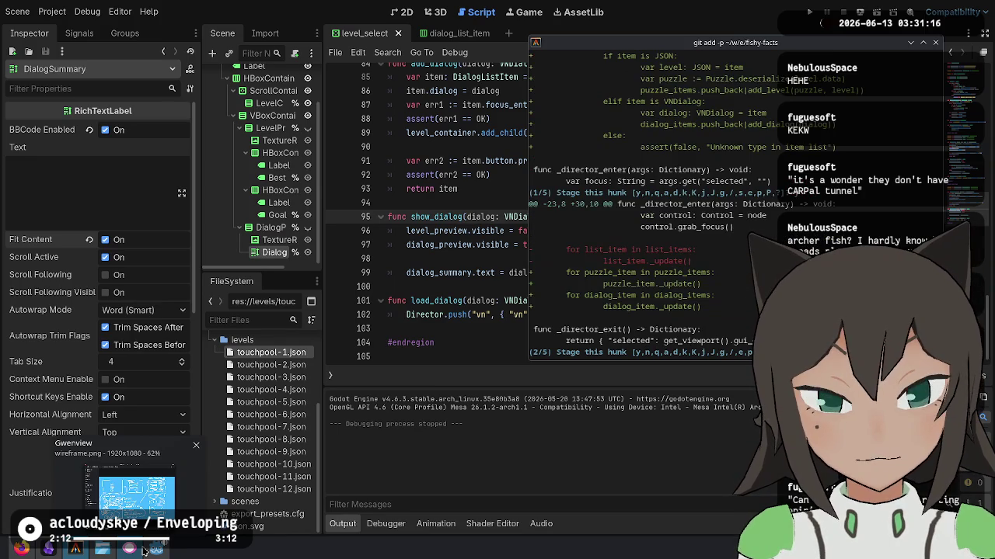
type("y")
key("Return")
type("y")
key("Return")
type("y")
key("Return")
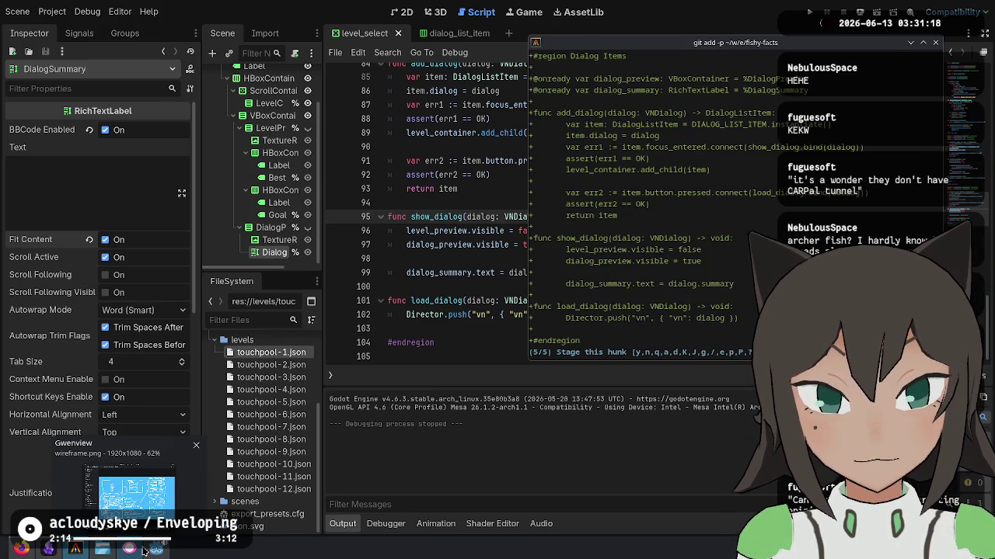
type("y")
key("Return")
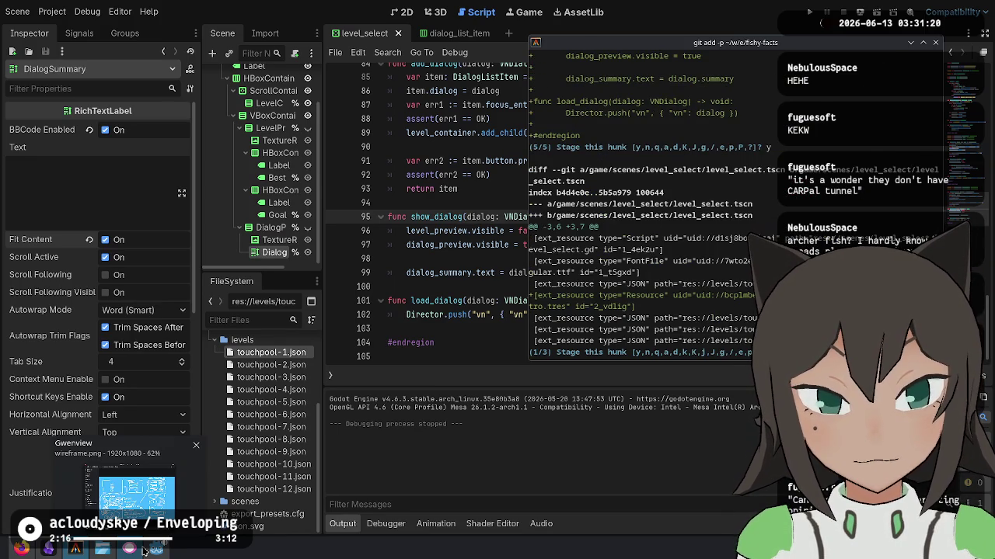
type("y")
key("Return")
type("y")
key("Return")
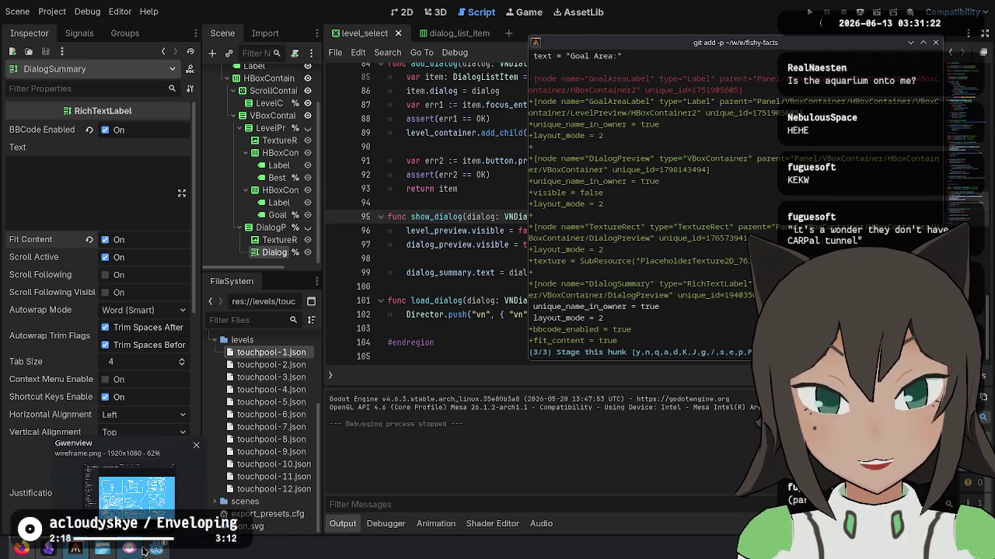
type("y")
key("Return")
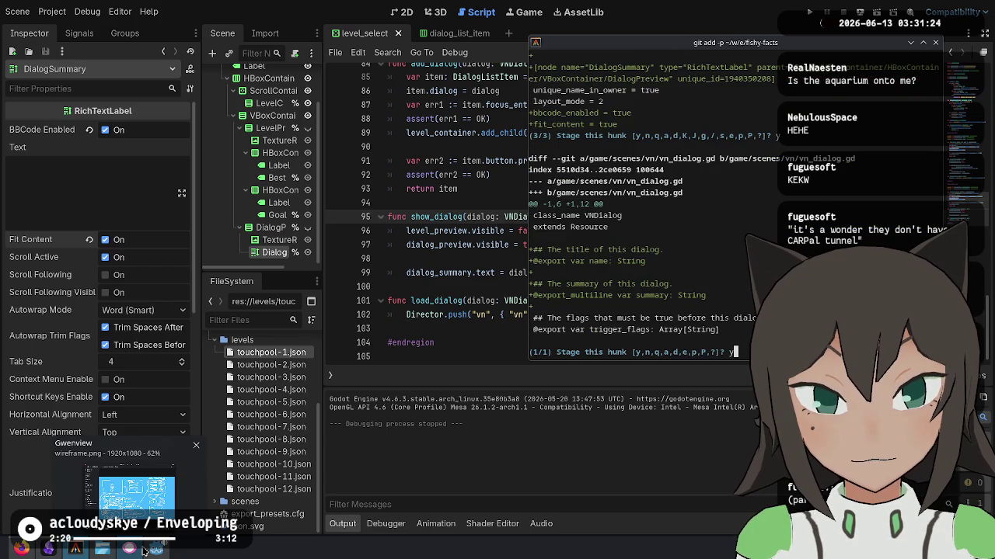
key("Return")
Verify staging, add the new dialog_list_item files, and commit to main.
type("tatus")
key("Return")
type("git ad")
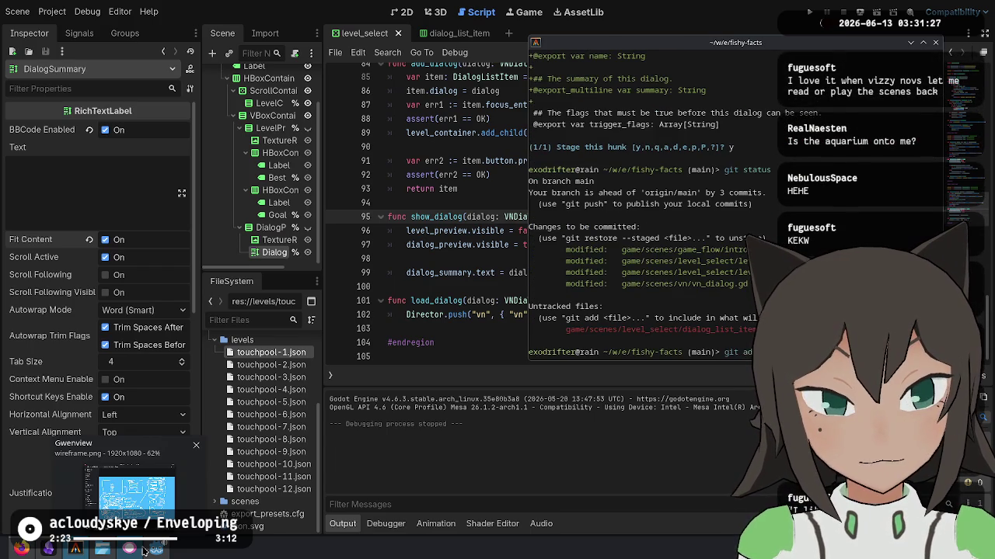
key("Return")
type("git")
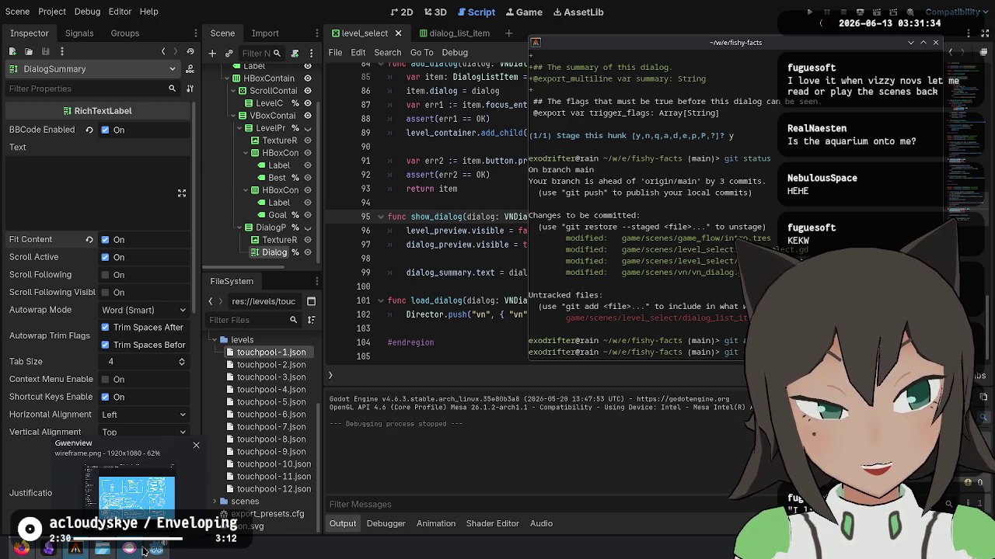
type("t\"")
key("Return")
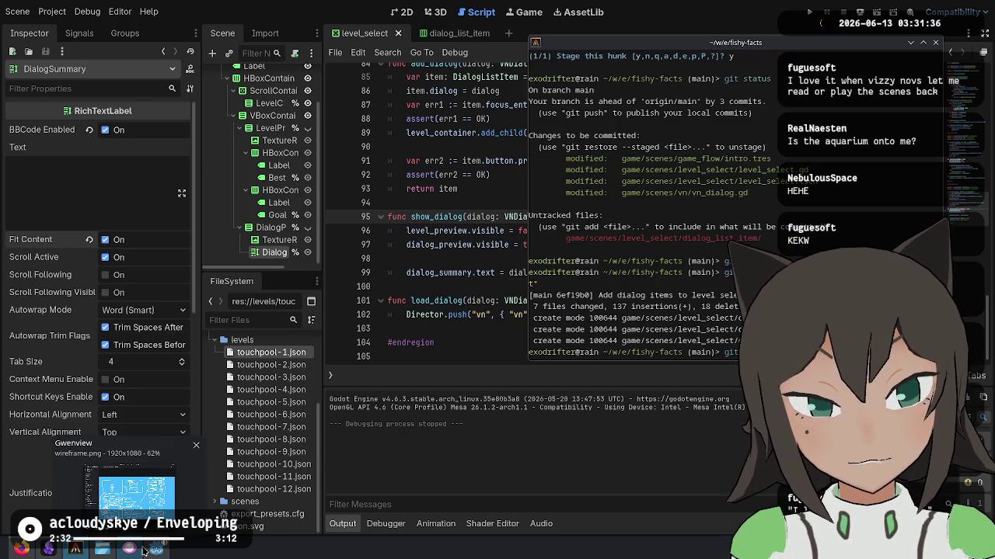
Back in Godot, save the level_select scene and scripts with Ctrl+S.
key("Return")
left_click(143, 550)
left_click(641, 174)
key("ctrl+s")
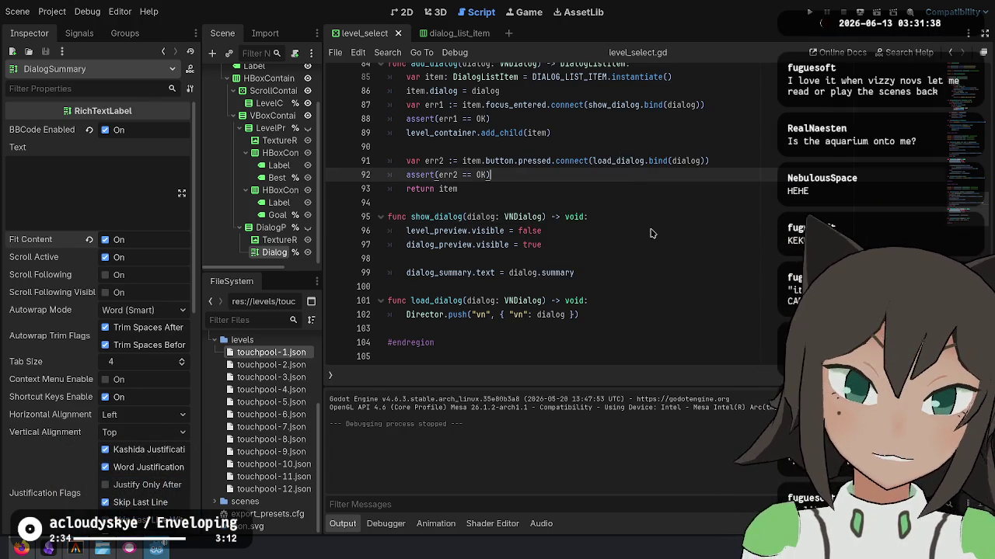
Open dialog_list_item.gd and insert an indented blank line above the button.text line.
scroll(591, 174, "up", 3)
left_click(604, 191, "ctrl")
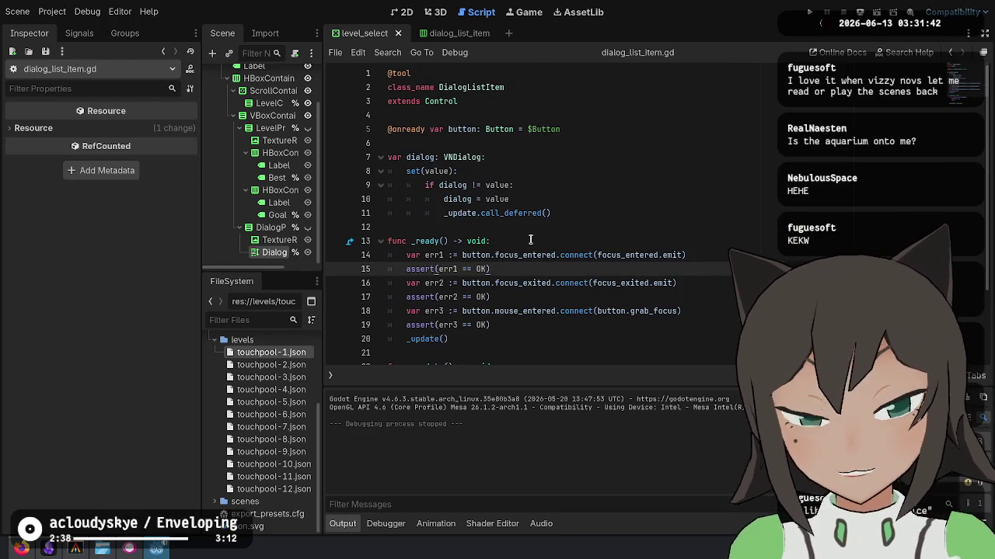
scroll(536, 235, "down", 2)
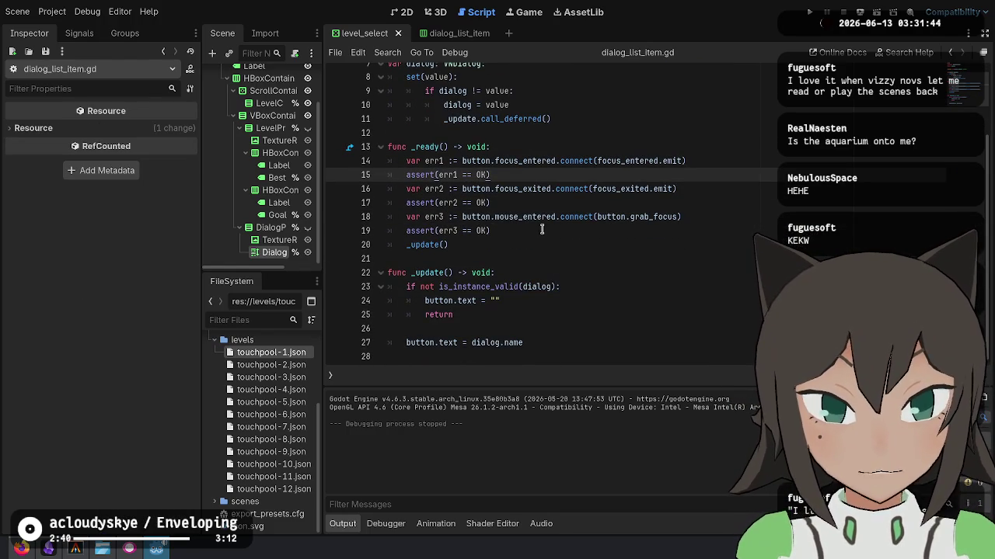
left_click(544, 216)
left_click(471, 343)
key("Home")
key("Return")
key("Up")
key("Tab")
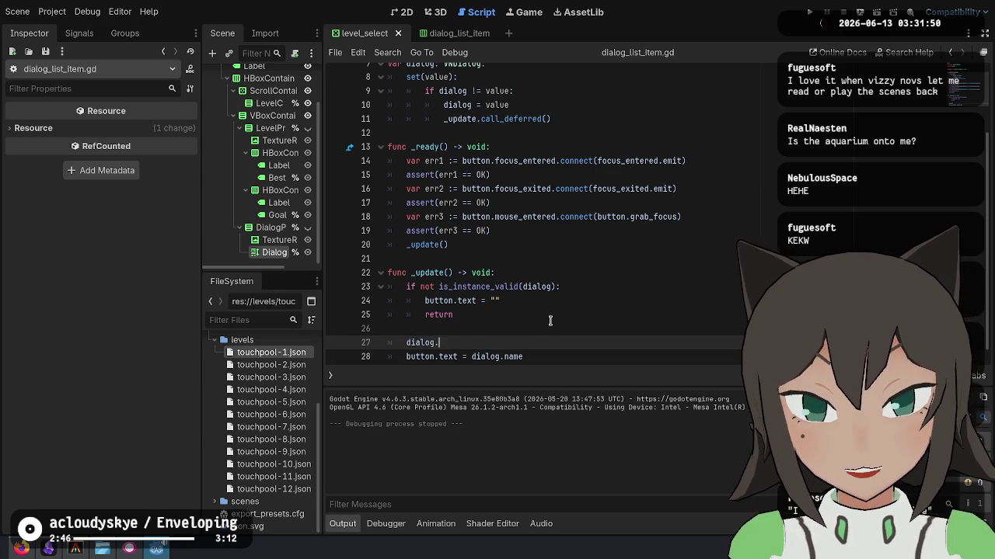
Write 'button.disabled = not GameState.save_file.flags.get(dialog.seen_flag, false)' and save the script.
key("Down")
key("Down")
key("Return")
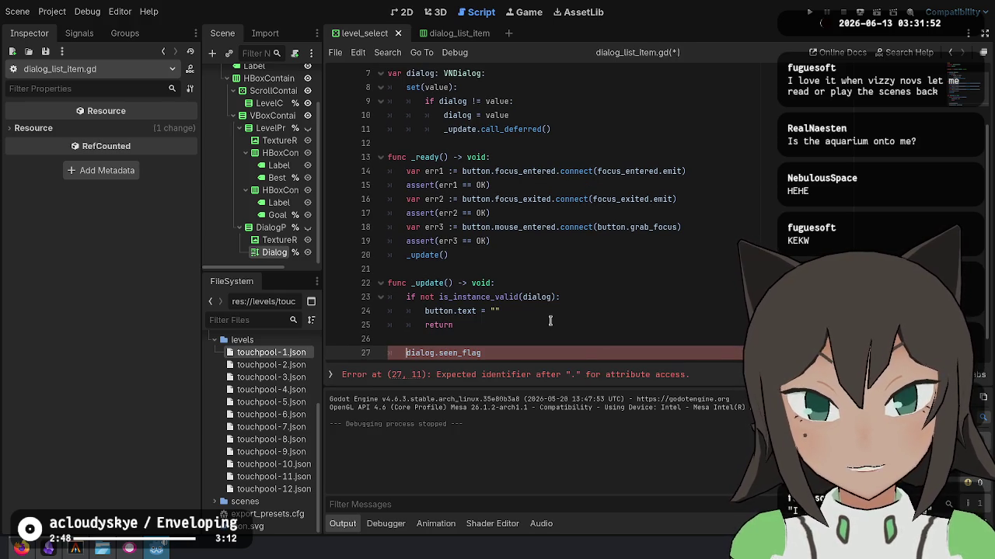
key("Down")
key("Up")
key("Up")
key("Down")
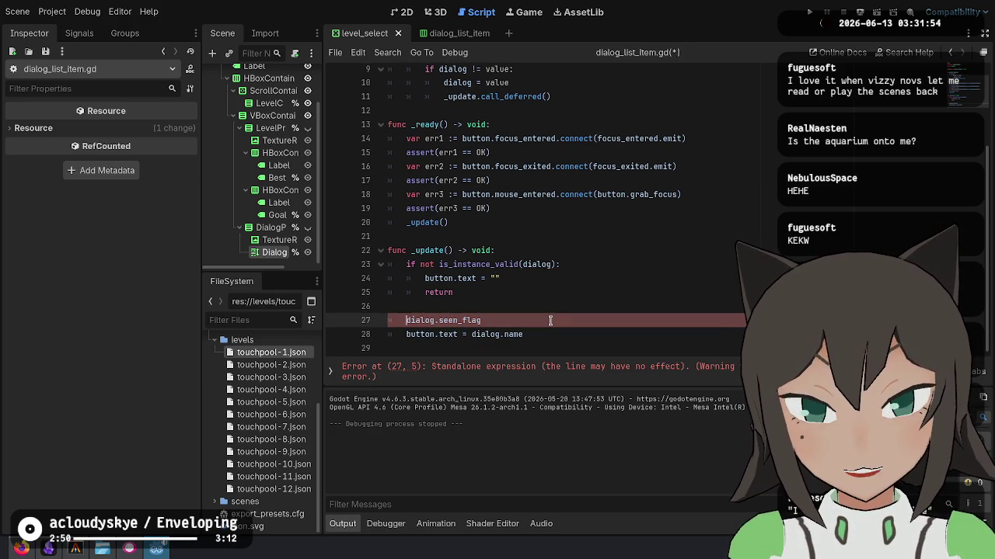
type("button.disabled ")
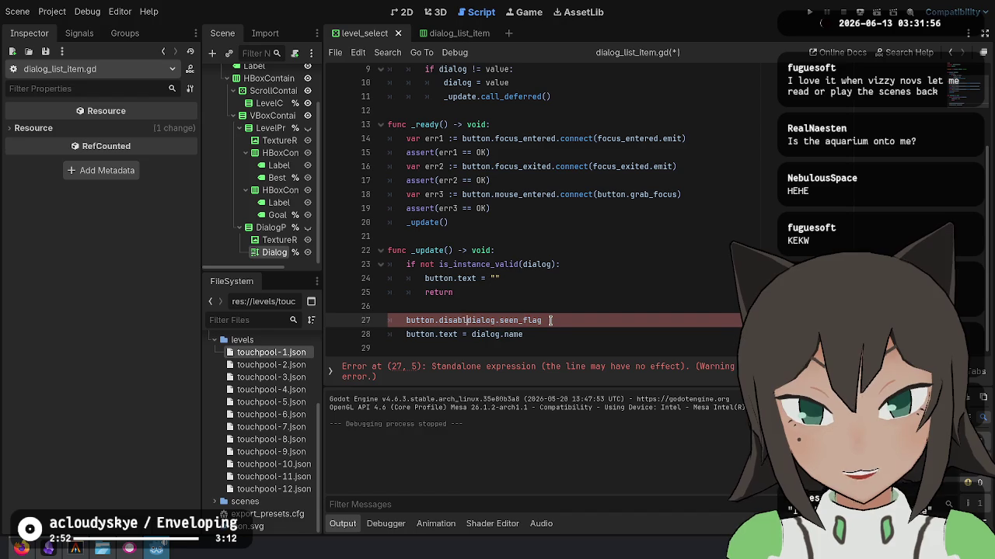
type("= G")
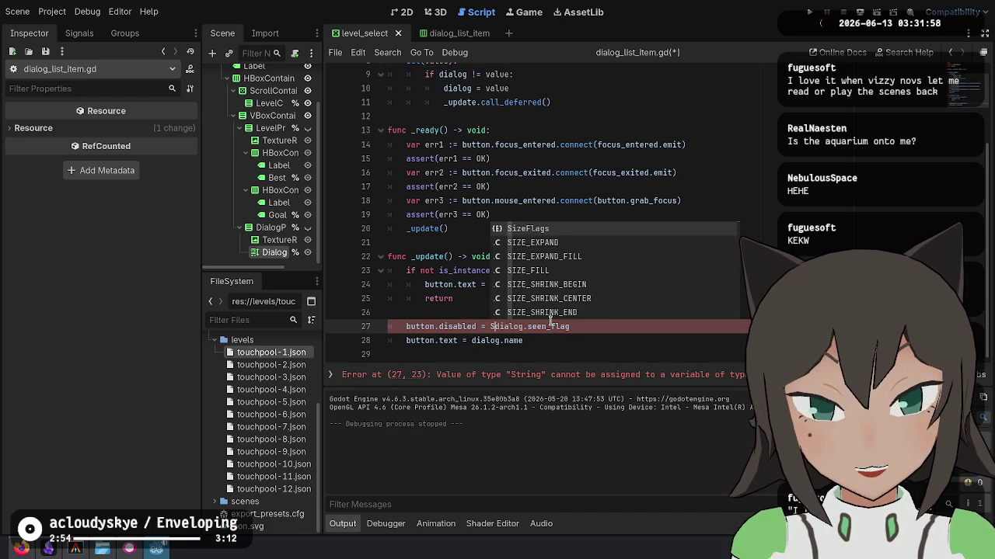
type("ameState.save_file")
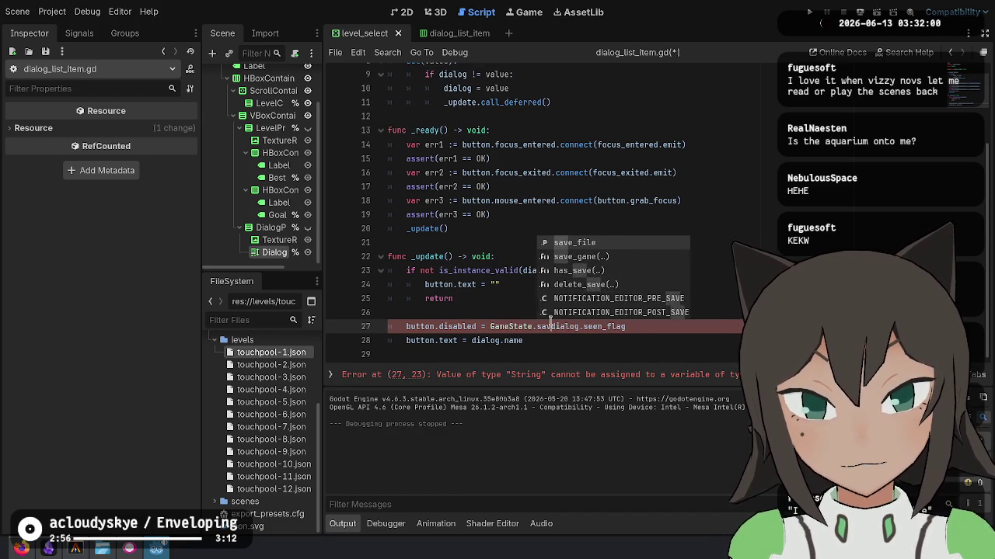
type(".flags")
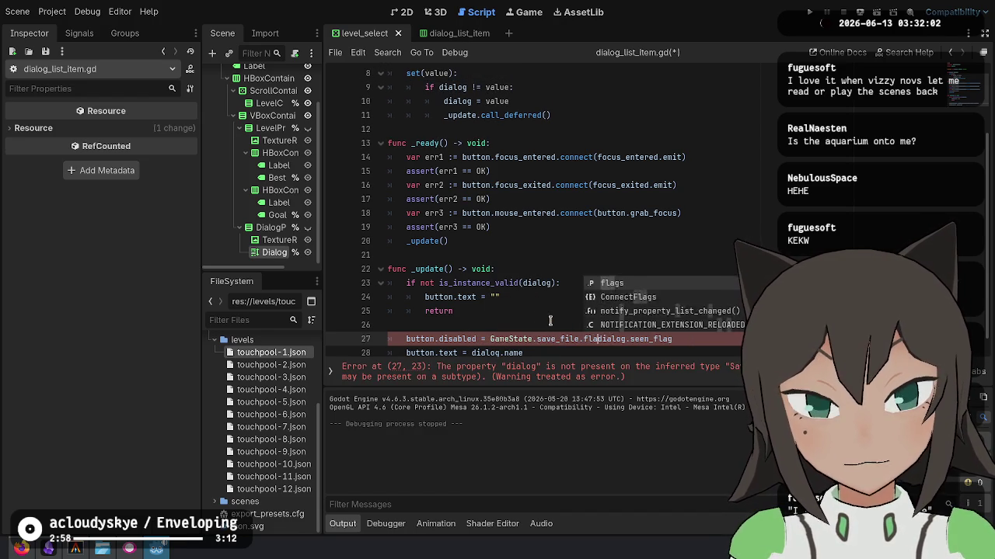
type(".")
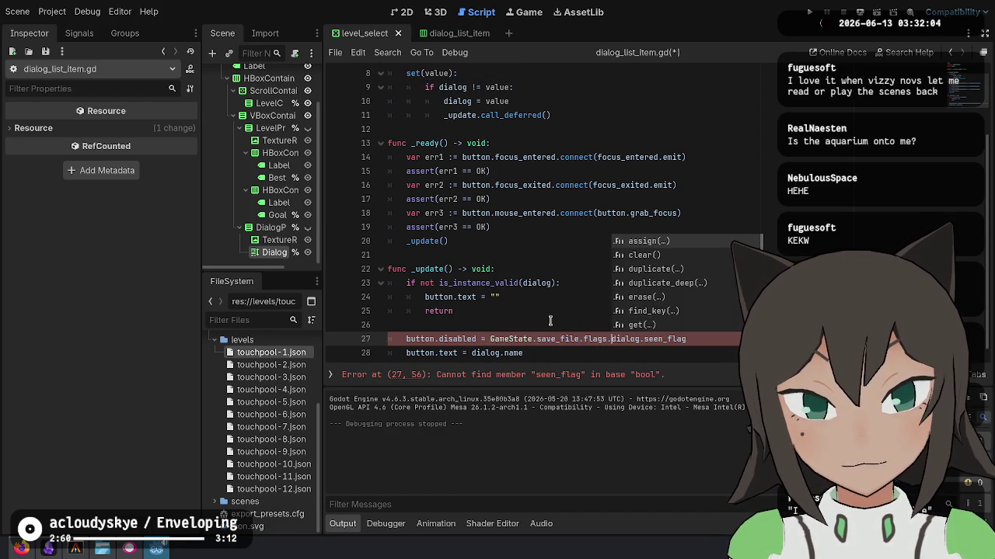
type("get(")
key("End")
type(", false)")
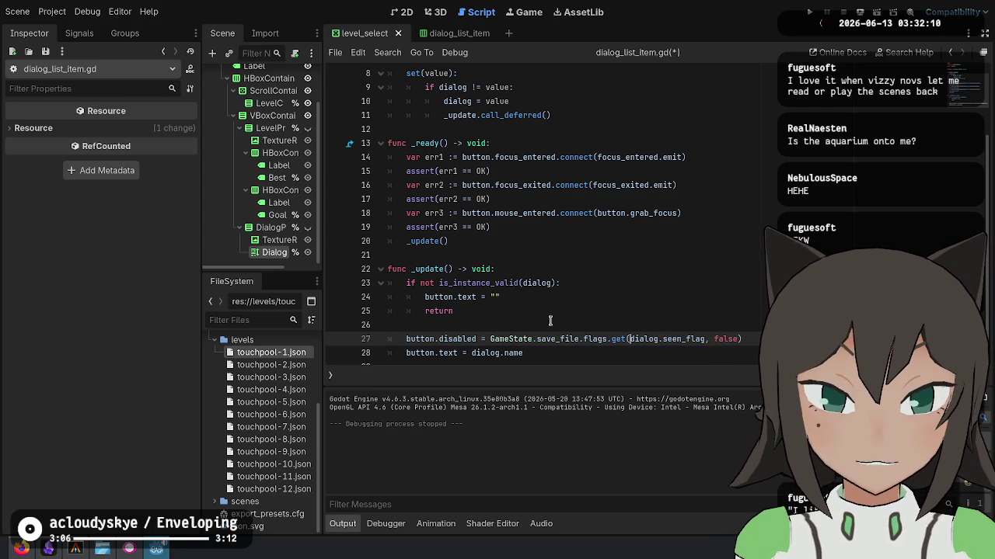
type("not")
key("ctrl+s")
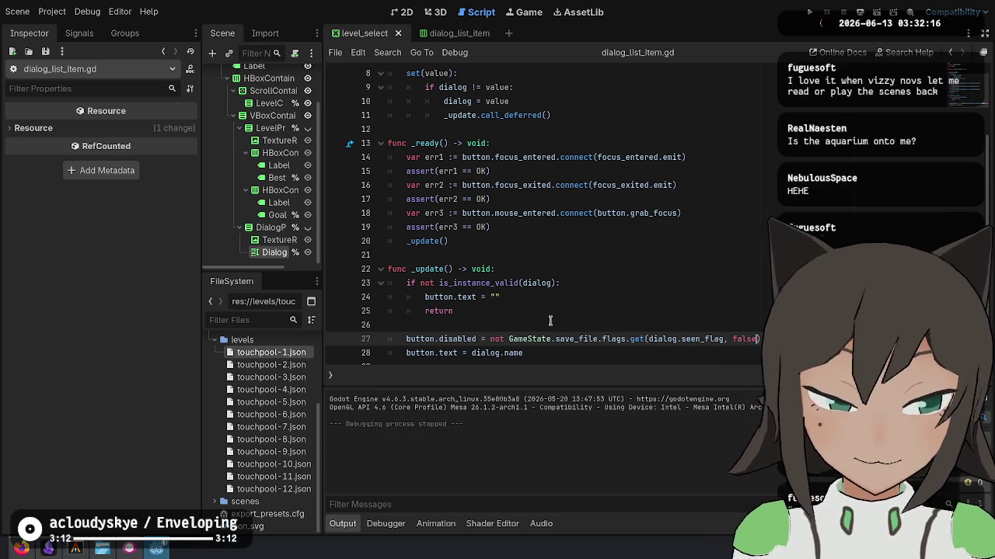
left_click(812, 12)
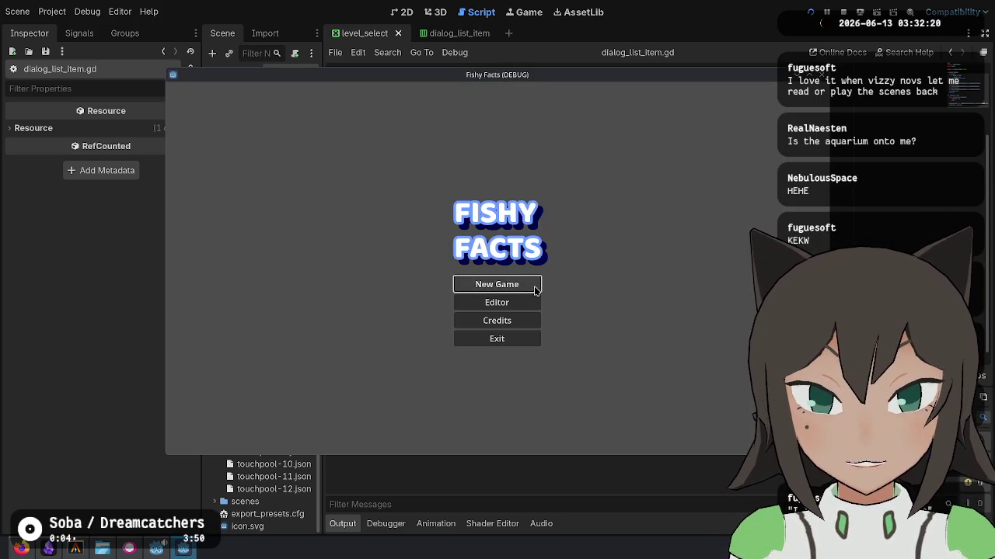
left_click(534, 289)
left_click(631, 233)
left_click(630, 234)
left_click(631, 234)
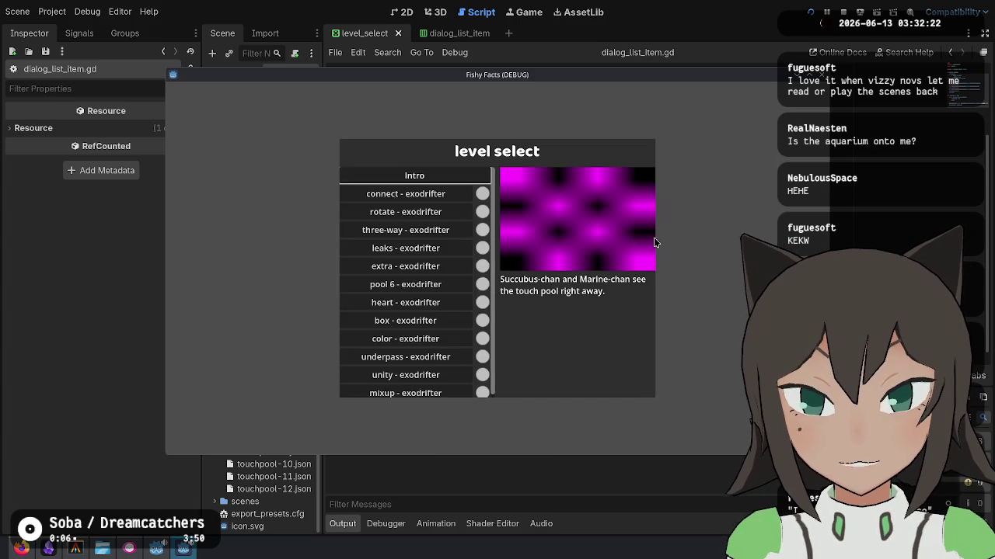
left_click(399, 178)
key("F8")
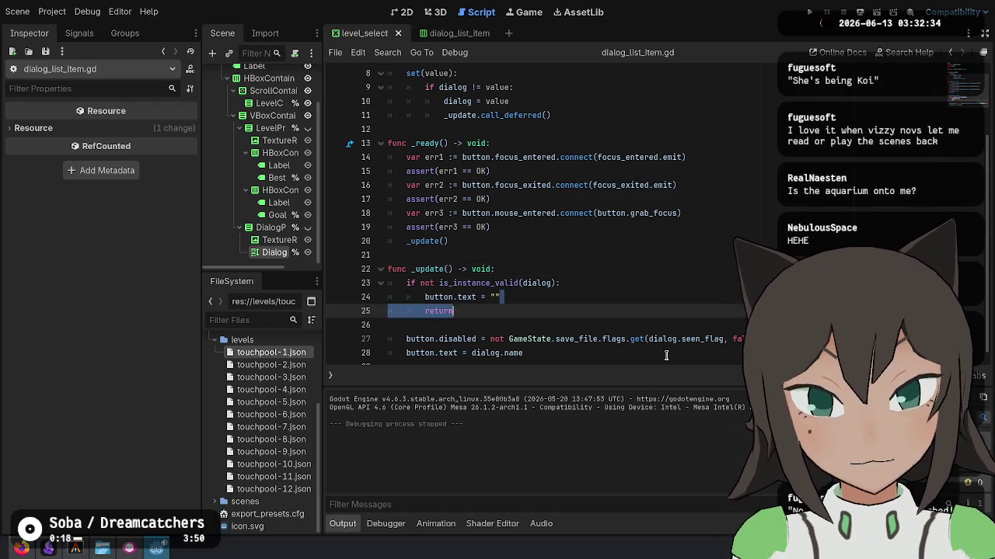
Select the seen-flag expression, then review level_select's DialogPreview, TextureRect and DialogSummary nodes.
left_click(573, 361)
mouse_move(765, 329)
left_mouse_down()
mouse_move(457, 328)
mouse_move(488, 328)
left_mouse_up()
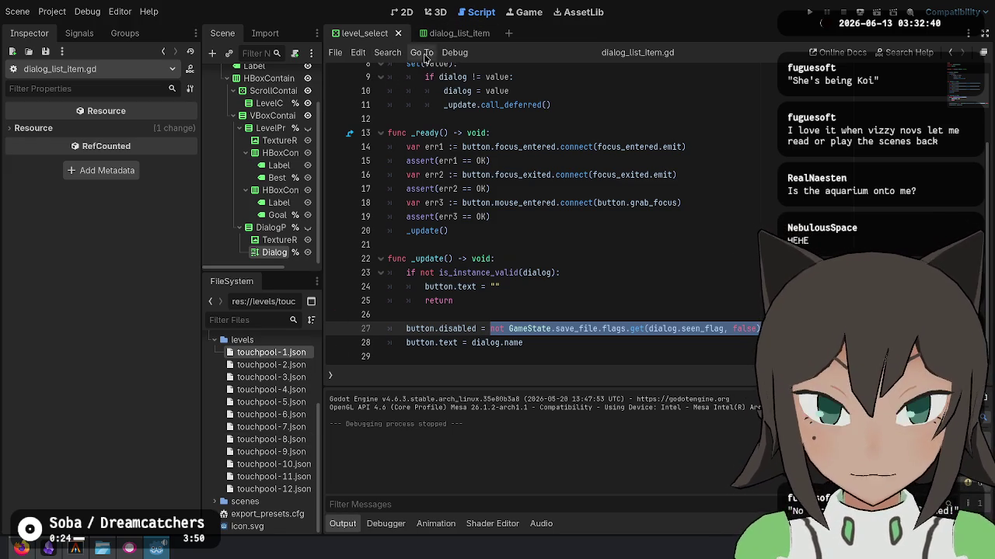
left_click(459, 33)
left_click(363, 33)
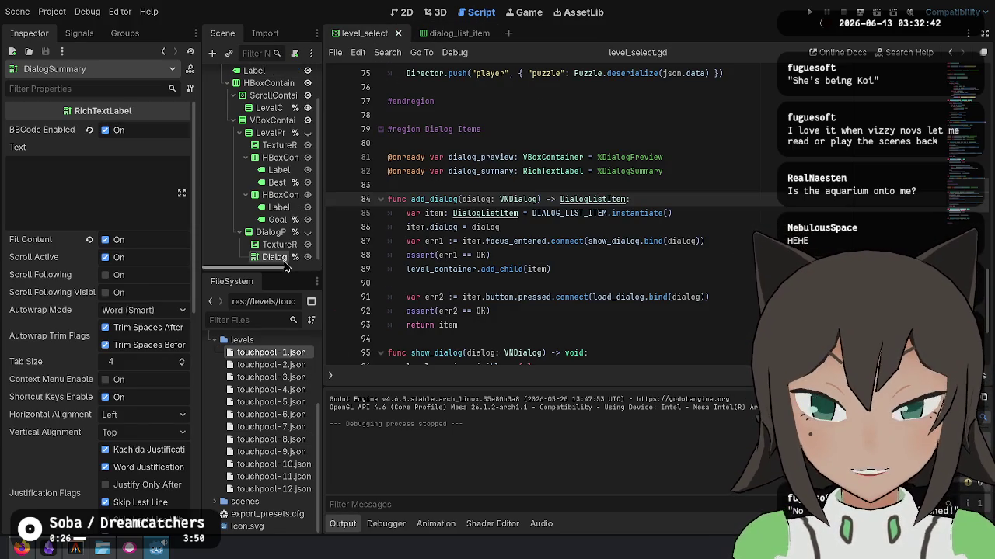
left_click(268, 231)
left_click(273, 244)
left_click(264, 258)
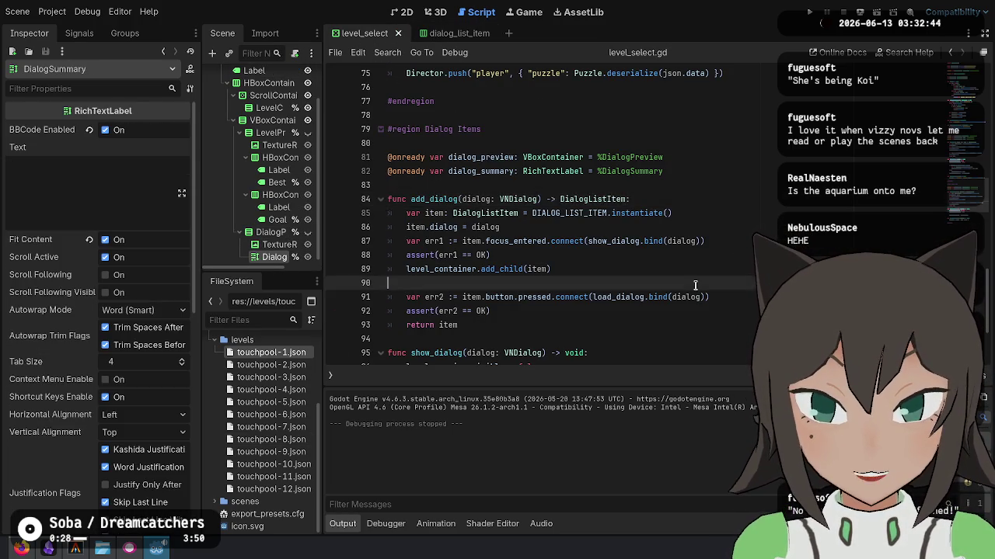
scroll(593, 261, "down", 3)
Wrap the summary line in 'if not GameState.save_file.flags.get(dialog.seen_flag, false):' with an else branch.
left_click(593, 260)
key("Return")
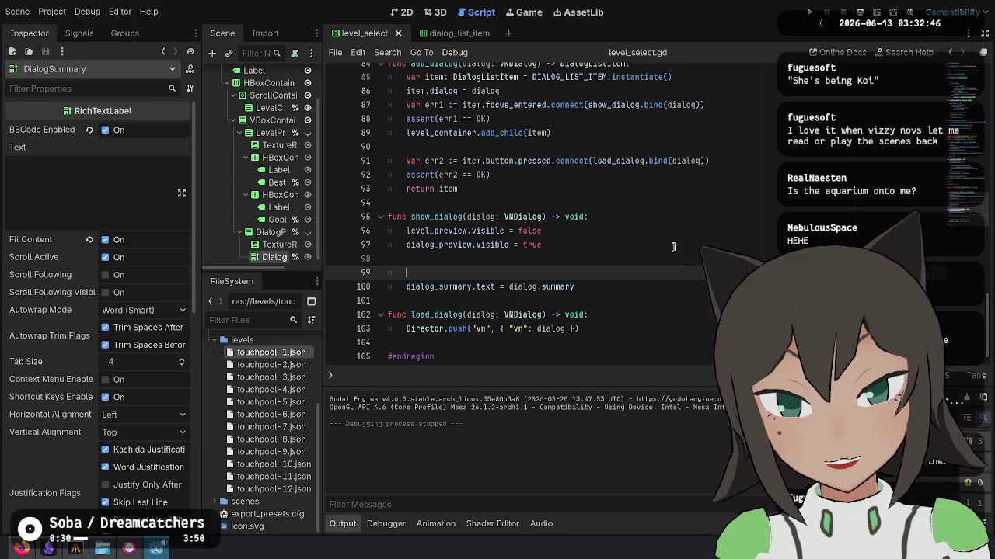
type("di")
key("BackSpace")
type("if not GameState.save_file.flags.get(dialog.seen_flag, false)")
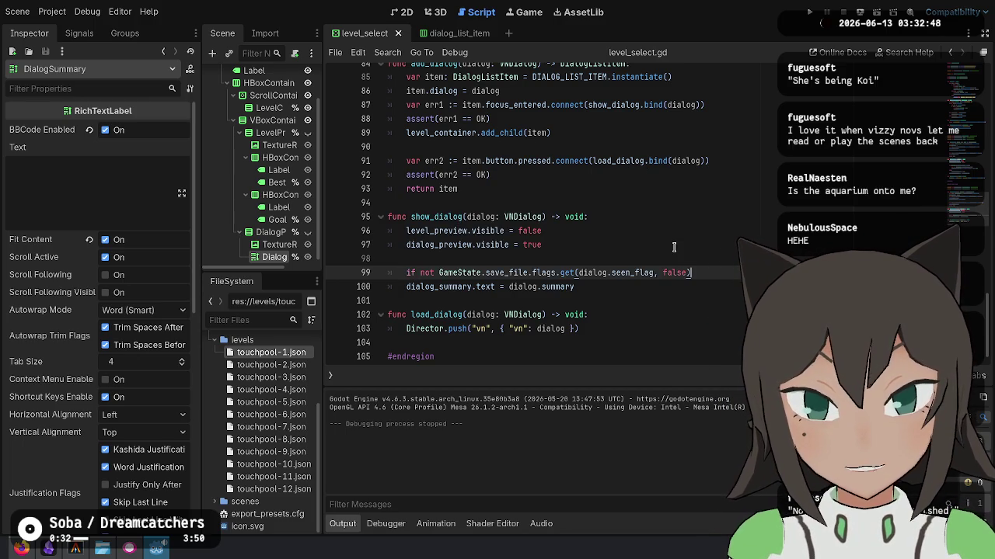
type(":")
key("Return")
key("Return")
type("else:")
key("Down")
key("Tab")
key("Up")
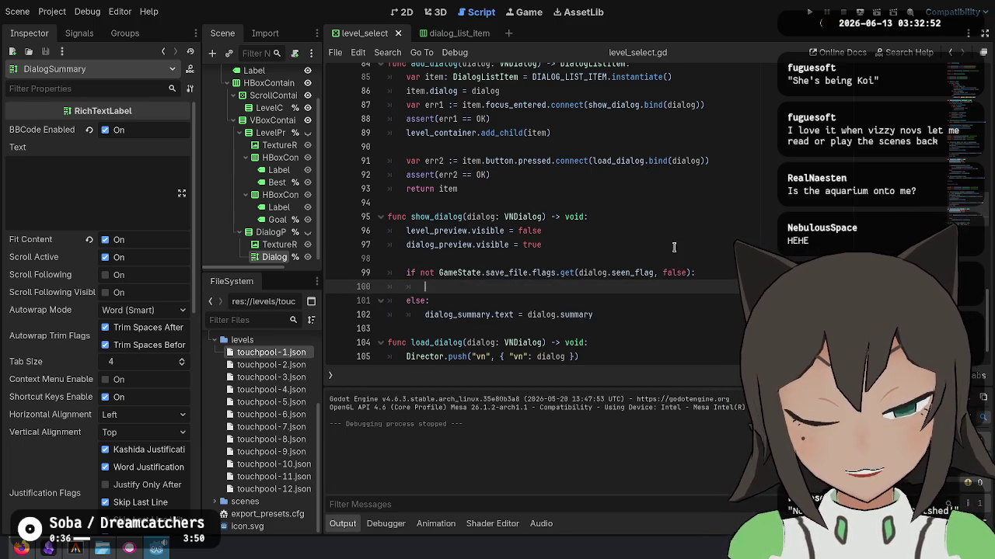
key("Up")
Set dialog_summary.text to "You cannot see this dialog yet." in the locked branch and save.
type("dialog_summary.text =")
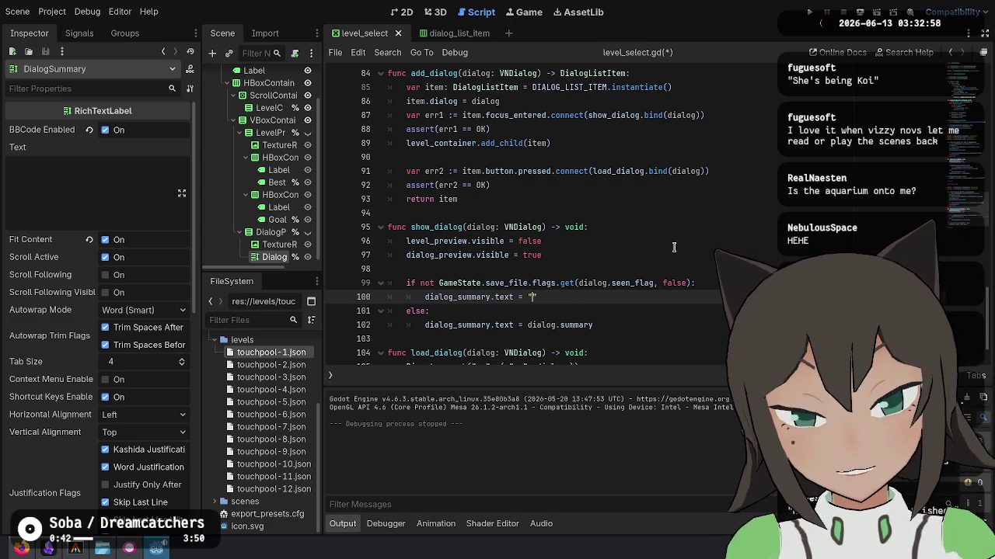
type("Complete")
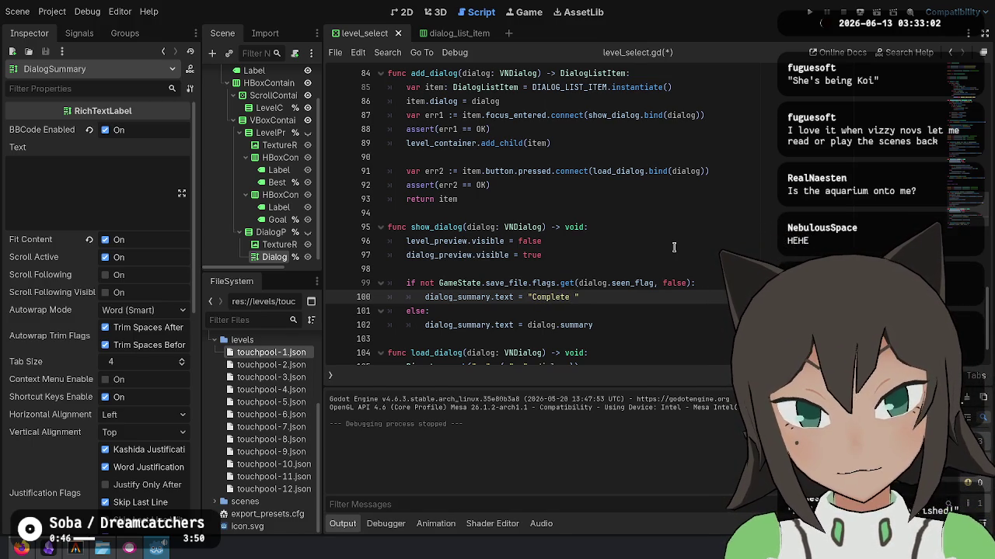
key("ctrl+BackSpace")
type("cannot")
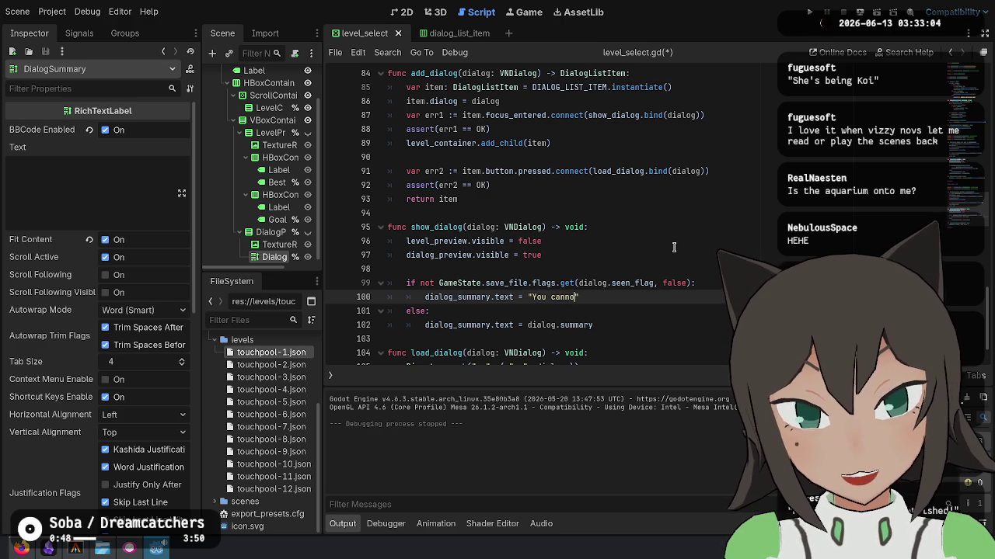
type(" see this di")
type("alog yet.")
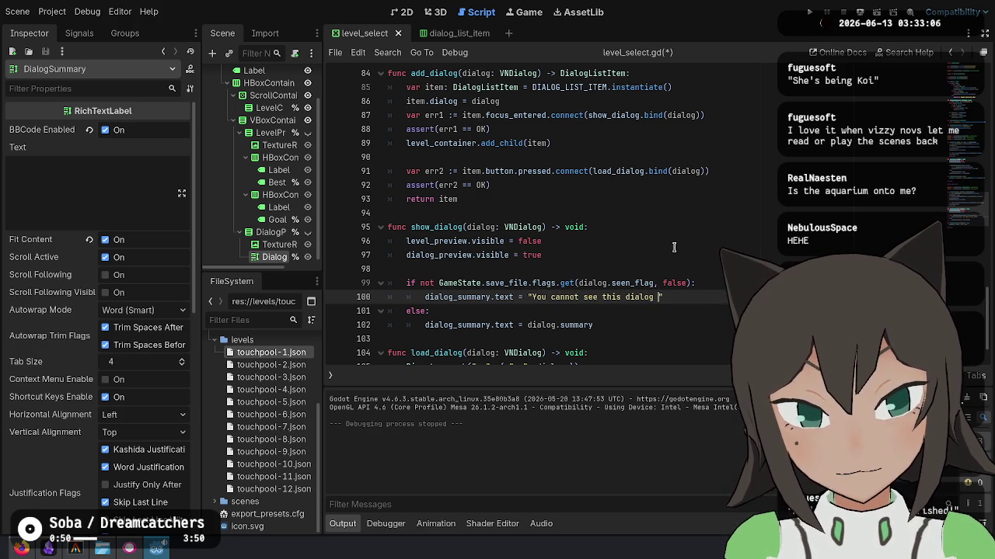
type("\"")
key("ctrl+s")
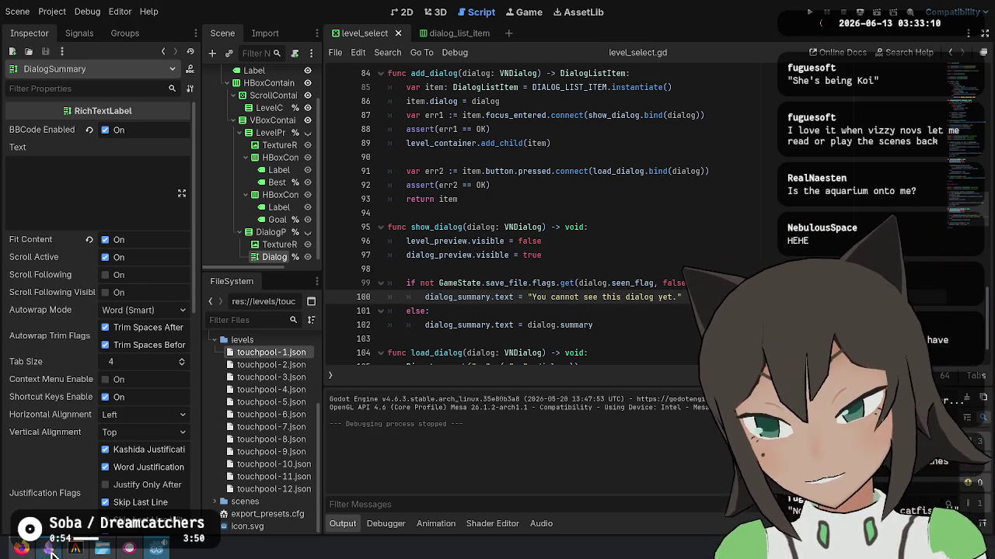
Add a two-line TODO comment below the branch and run the game with F5.
key("Return")
type("#")
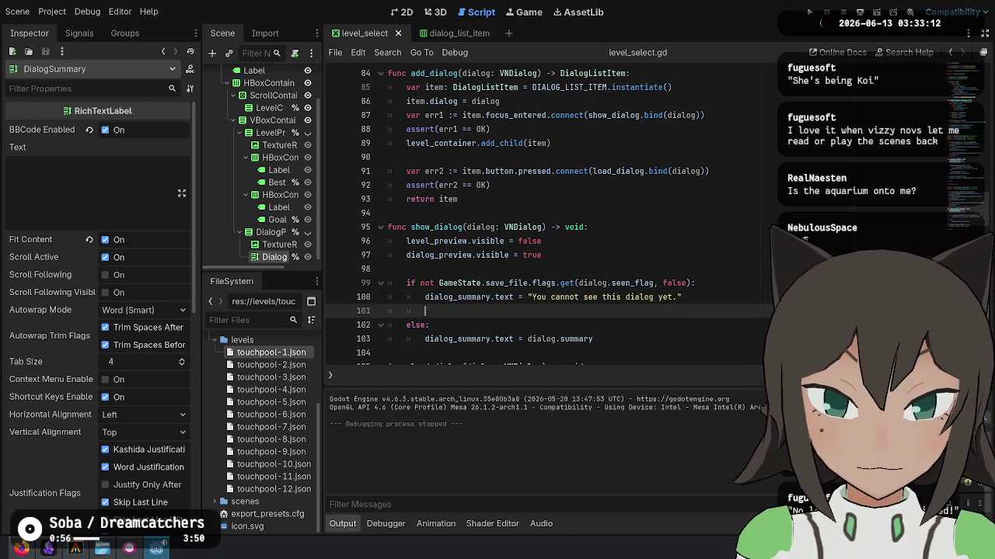
type("TODO")
type("ake this error mess")
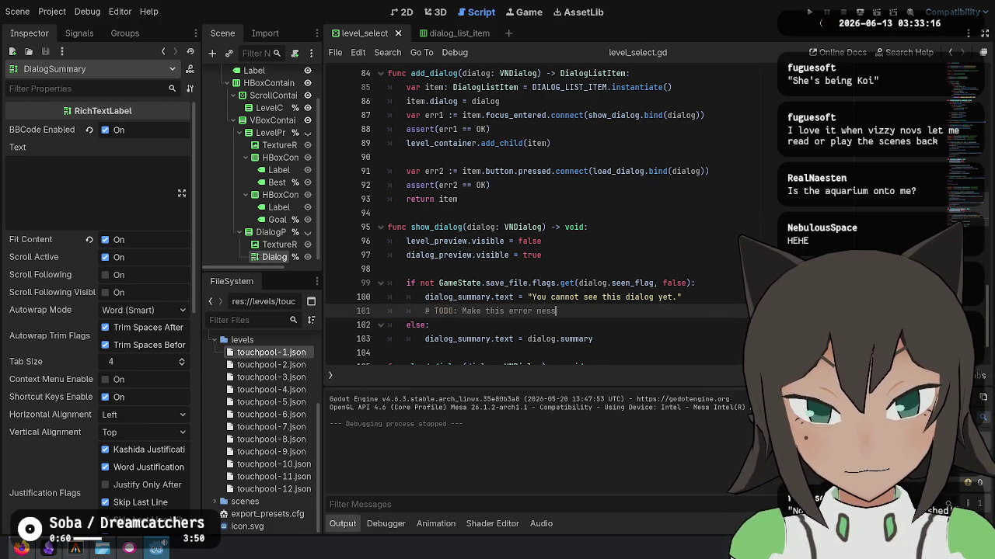
type("tell you what")
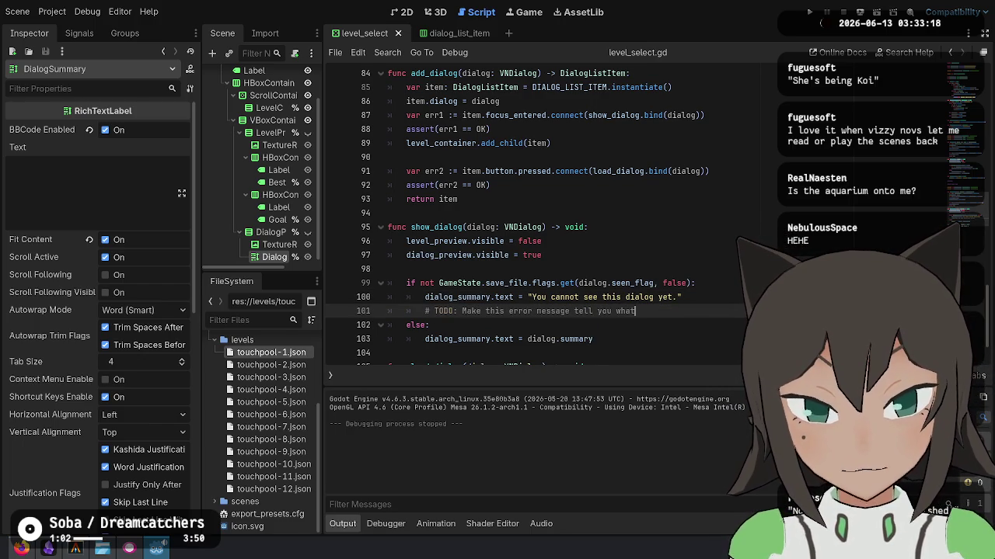
key("ctrl+BackSpace")
key("ctrl+BackSpace")
key("ctrl+BackSpace")
type("# TODO: Tell the player what they need to do in order to unlock this dialo")
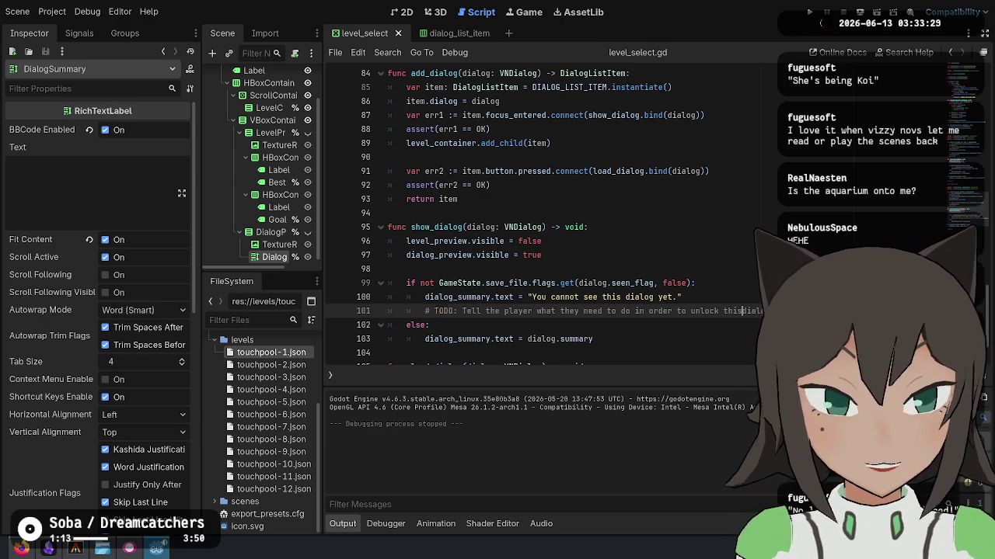
key("Return")
type("# dialog")
key("F5")
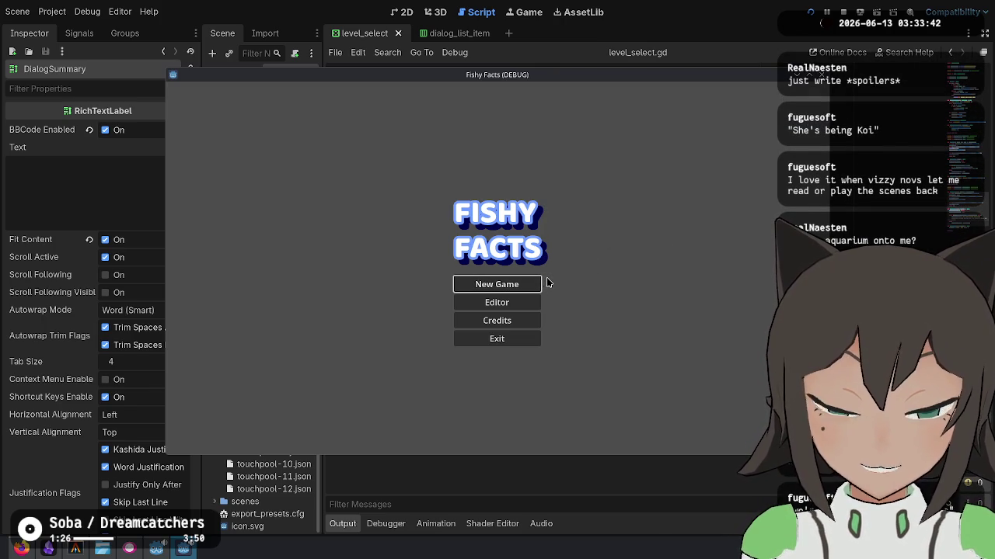
Start a new game, skip the intro to level select, then stop and rerun the game.
left_click(492, 290)
left_click(504, 174)
left_click(504, 174)
left_click(504, 174)
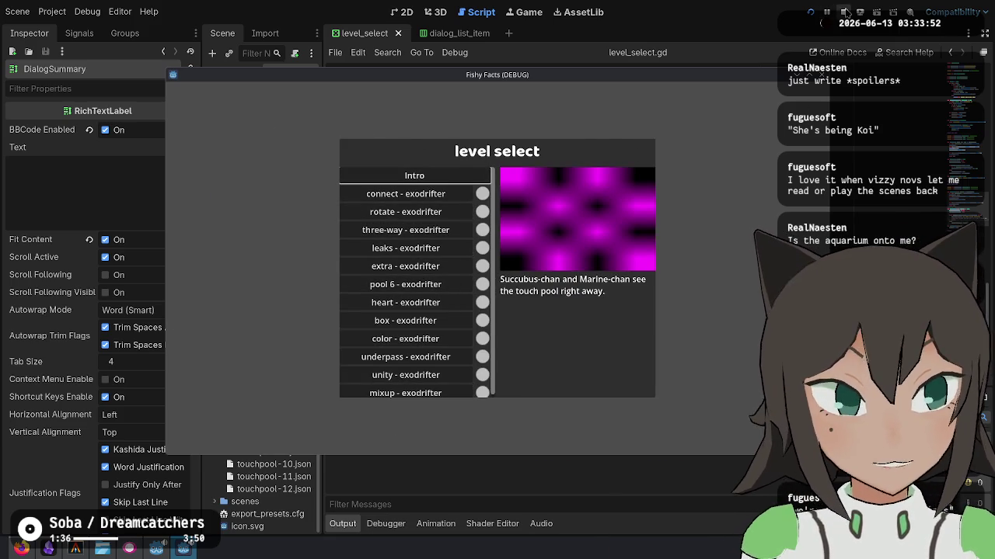
left_click(843, 12)
left_click(877, 12)
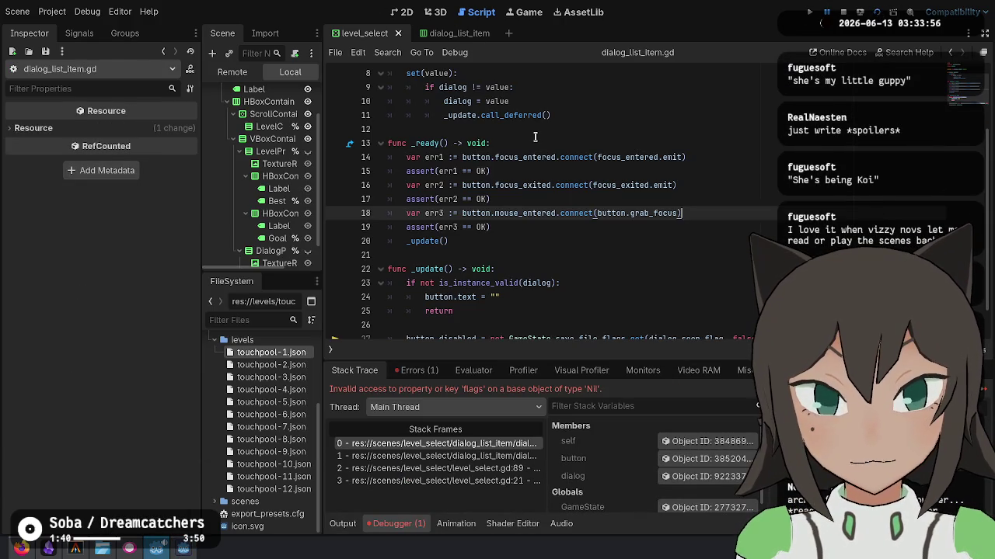
Inspect the Nil save_file error on line 27, continue past it, and stop debugging.
double_click(467, 303)
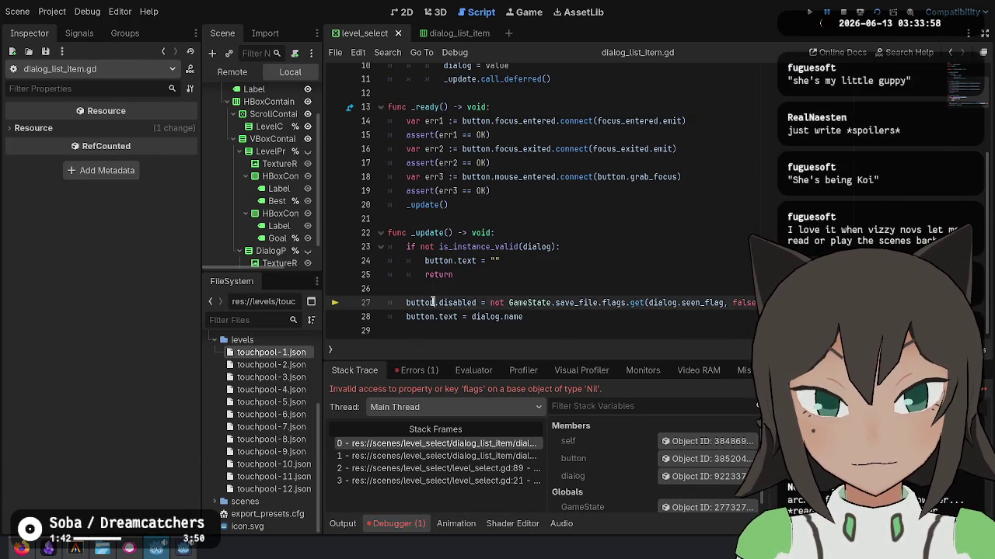
left_click(645, 302)
double_click(662, 302)
double_click(577, 303)
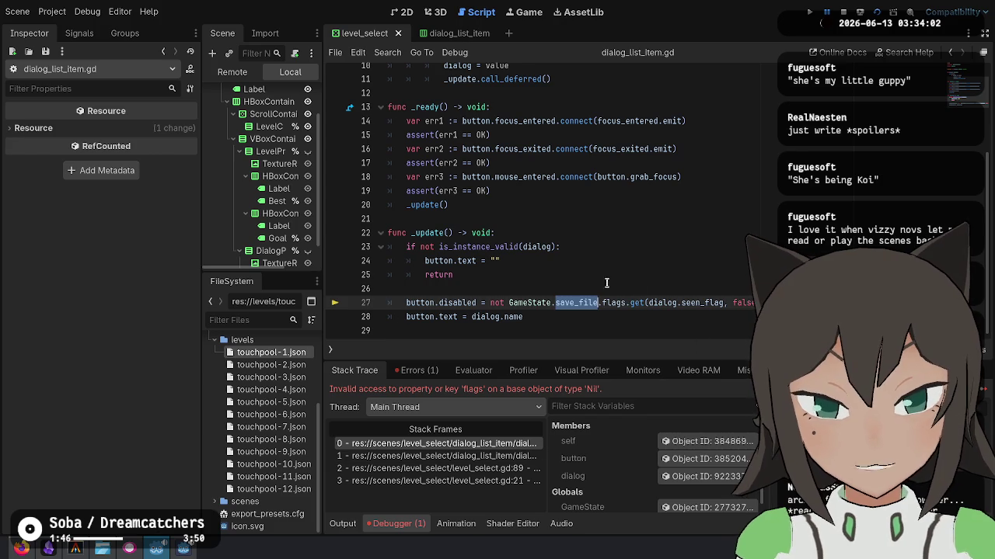
key("F5")
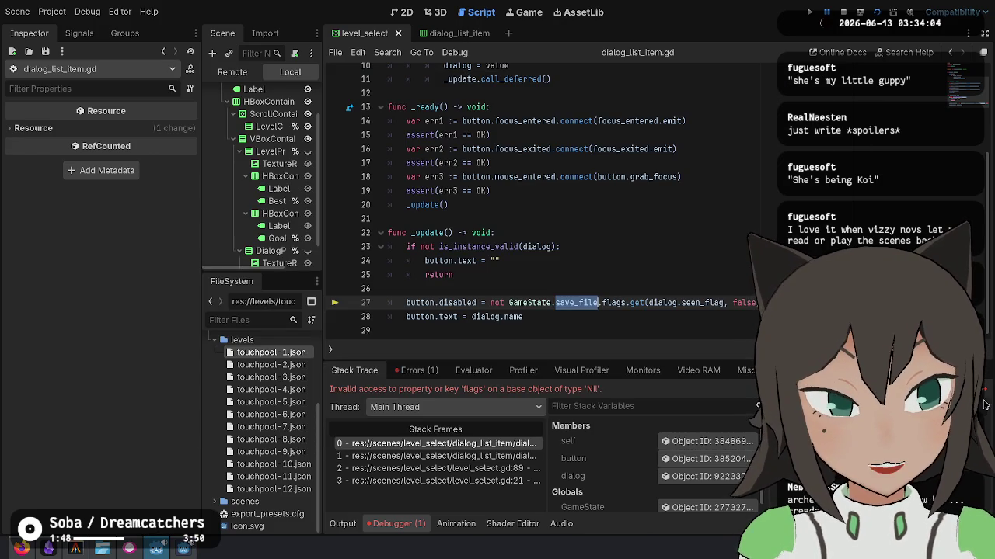
left_click(983, 408)
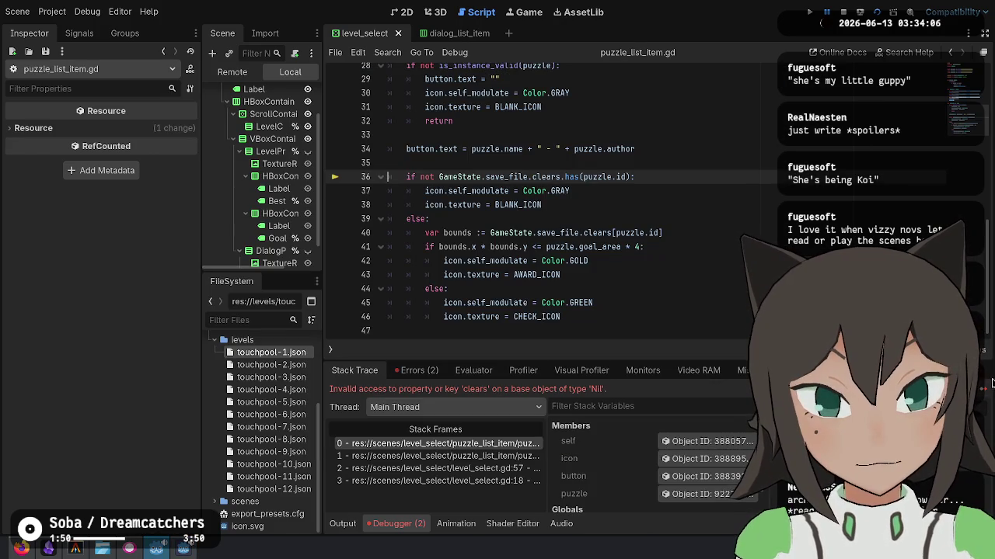
left_click(992, 381)
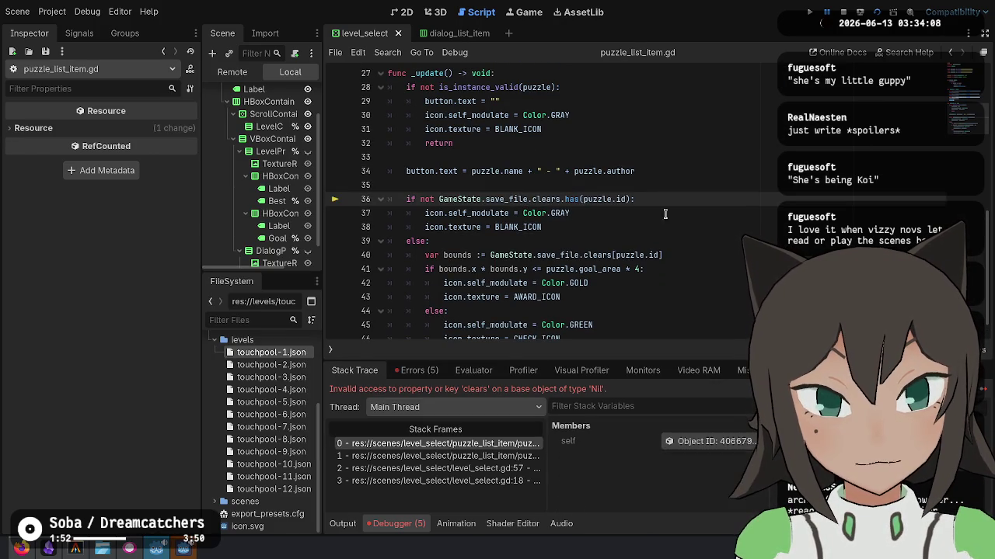
left_click(843, 12)
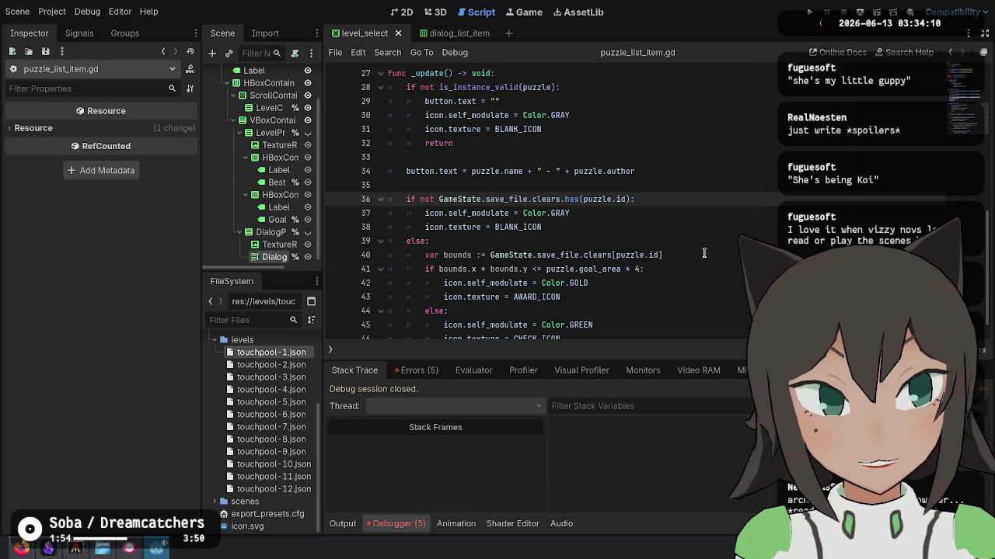
Filter the FileSystem dock for 'game' and open the game_flow scene.
left_click(699, 157)
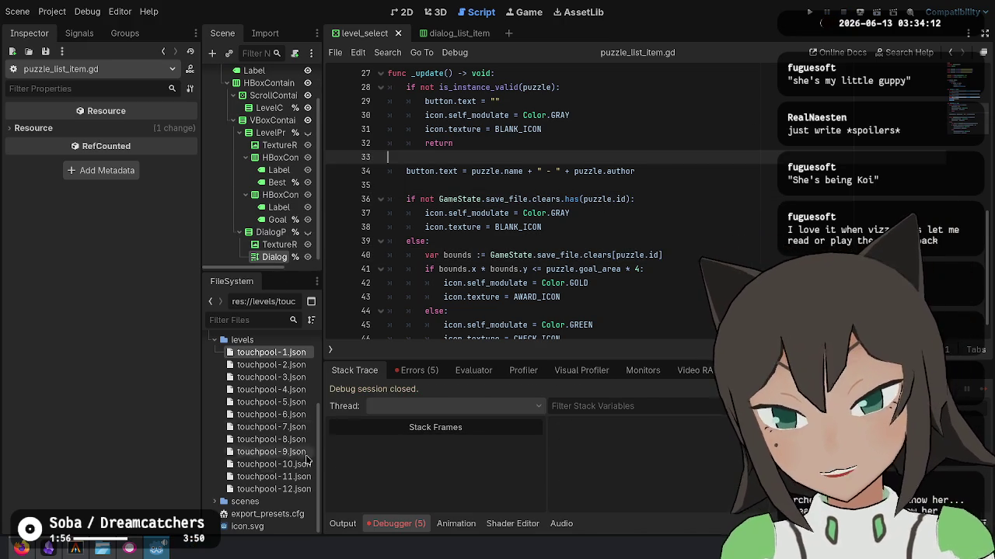
left_click(517, 200)
left_click(272, 320)
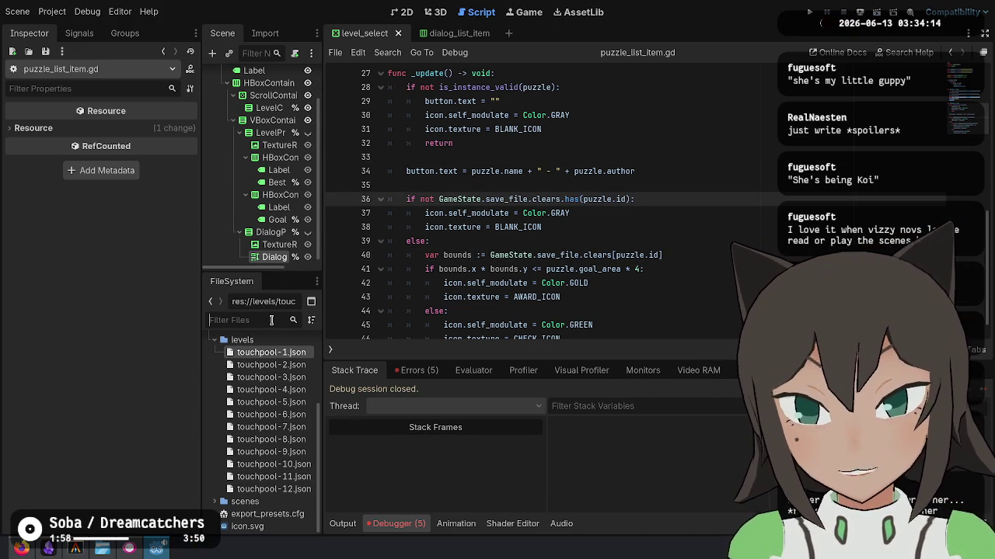
type("gameplay")
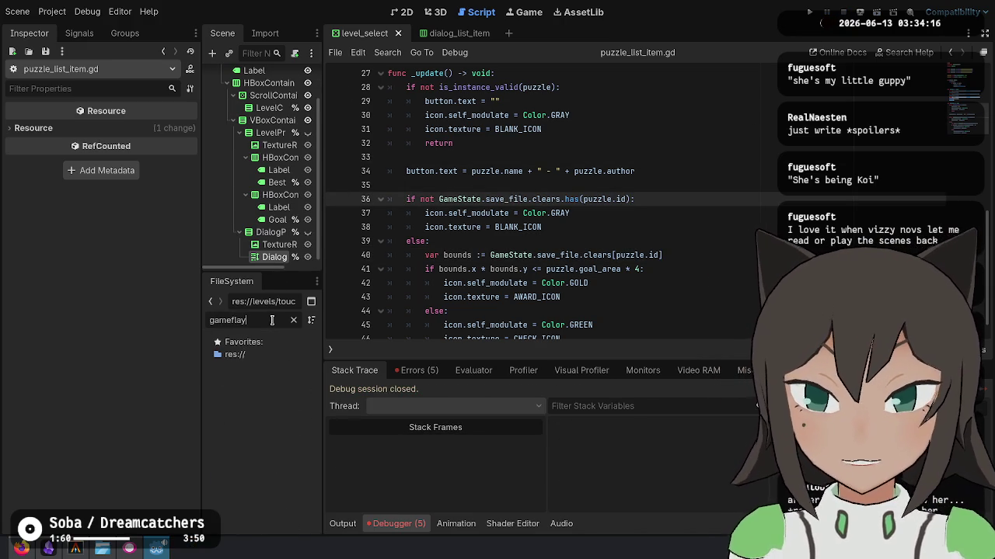
type("w")
key("BackSpace")
key("BackSpace")
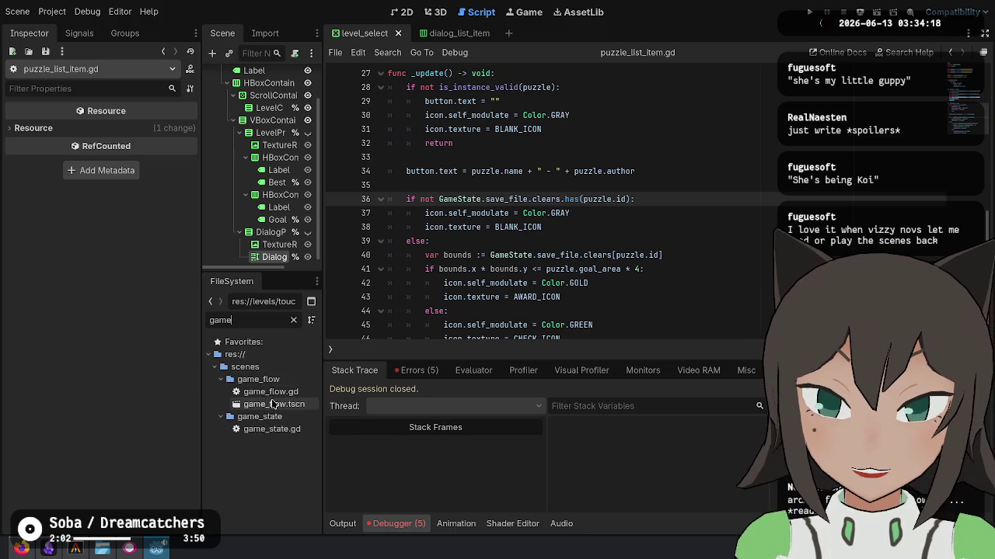
double_click(274, 404)
Comment out the dialog-search loop on lines 9–24 with Ctrl+K and launch the game.
scroll(530, 194, "down", 1)
scroll(530, 194, "down", 3)
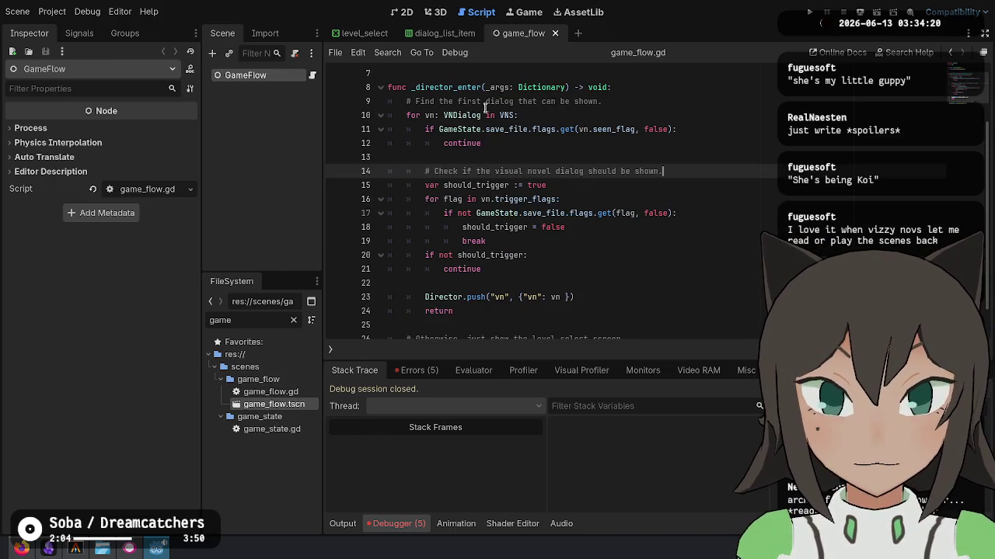
left_click_drag(486, 275, 490, 67)
key("ctrl+k")
scroll(609, 129, "up", 3)
left_click(608, 132)
left_click(810, 15)
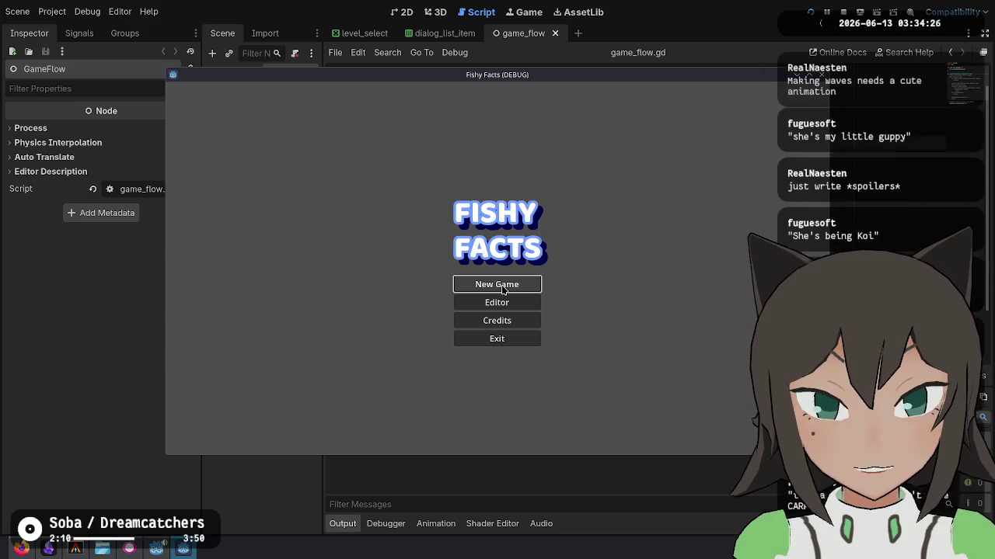
Start a new game, stop it, save, and return to the level_select script.
left_click(503, 288)
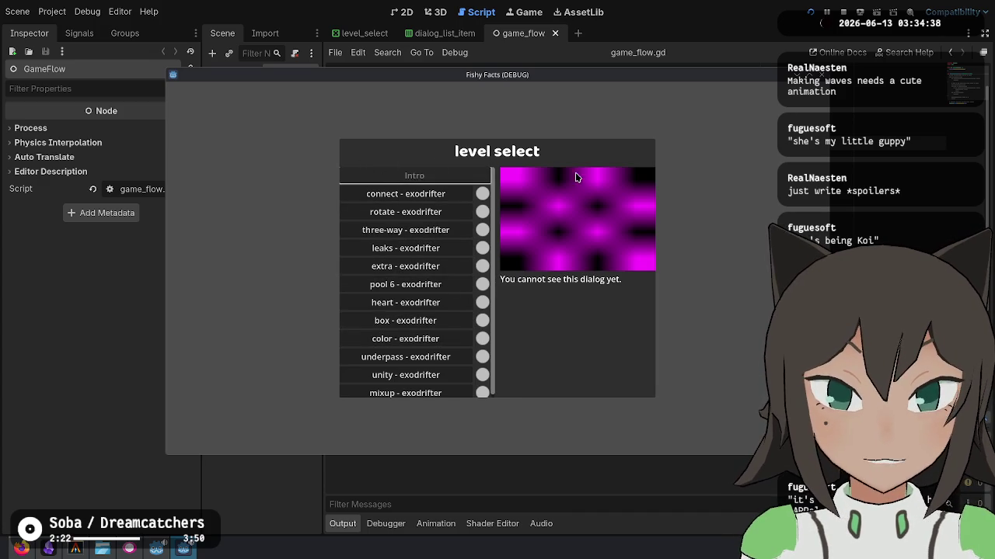
left_click(843, 11)
key("ctrl+s")
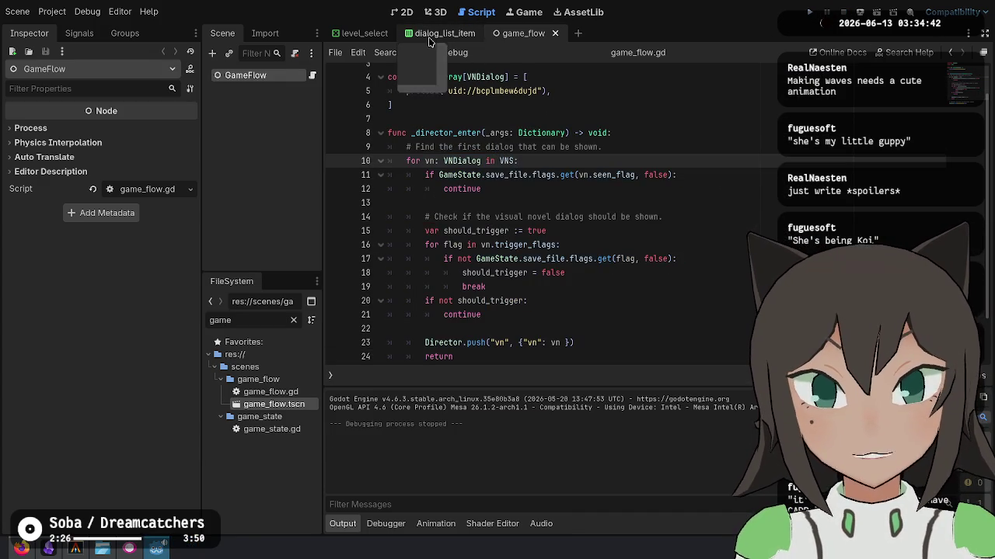
left_click(443, 32)
left_click(363, 32)
Reword line 100's message from "You cannot see" to "You haven't seen this dialog yet.".
left_click(575, 302)
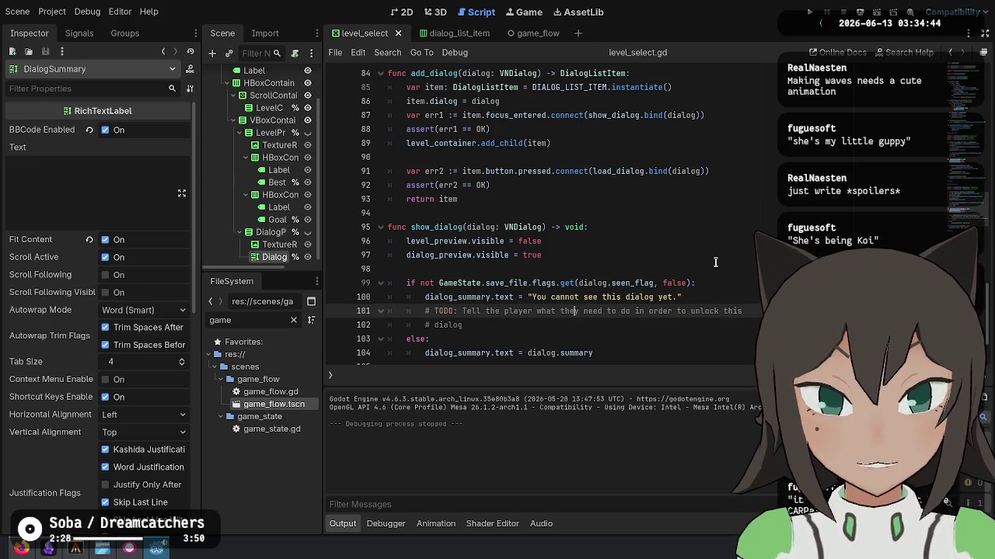
key("BackSpace")
key("BackSpace")
key("BackSpace")
type("haven'")
key("Right")
key("Right")
key("Right")
type("n")
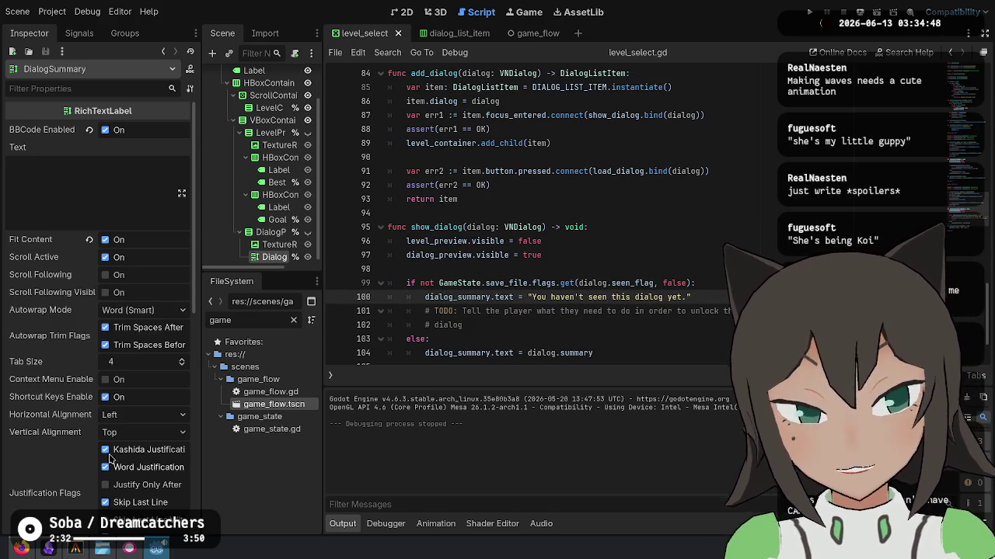
left_click(156, 550)
Stage the level-select changes hunk by hunk with git add -p, answering y.
type("git add -p")
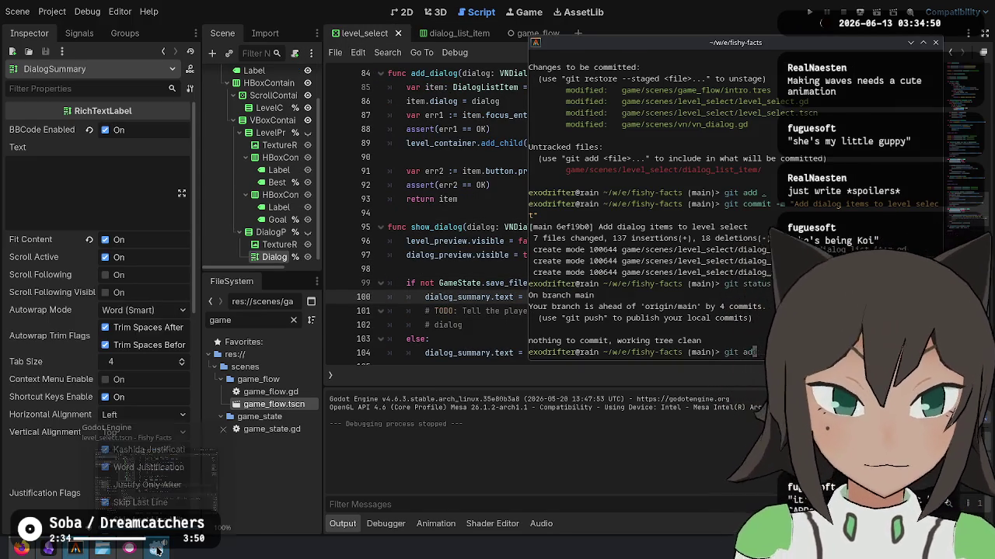
mouse_move(156, 550)
type("y y")
key("Return")
Amend the commit 'Add dialog items to level select' in vim and run the game in debug.
type("git commit -m ")
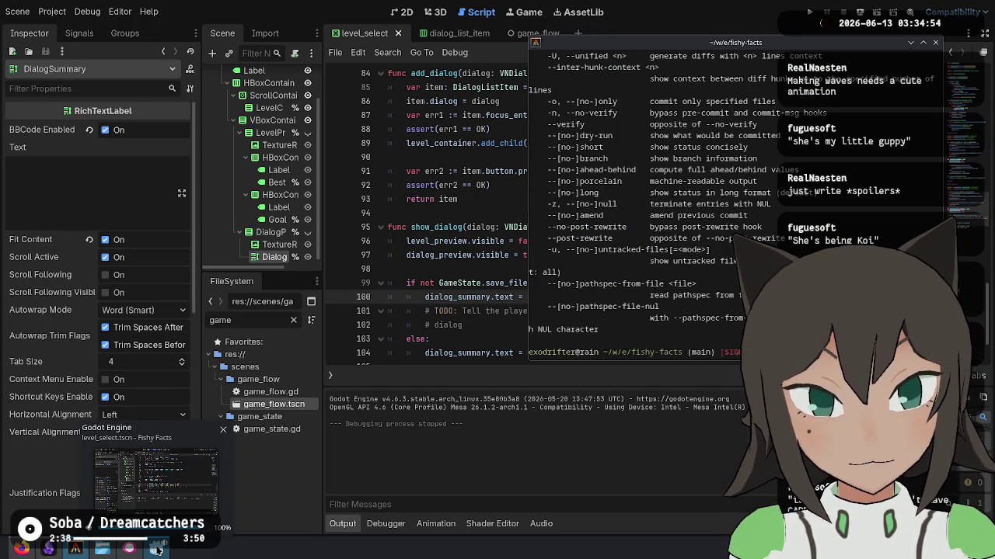
type("git commit --amend")
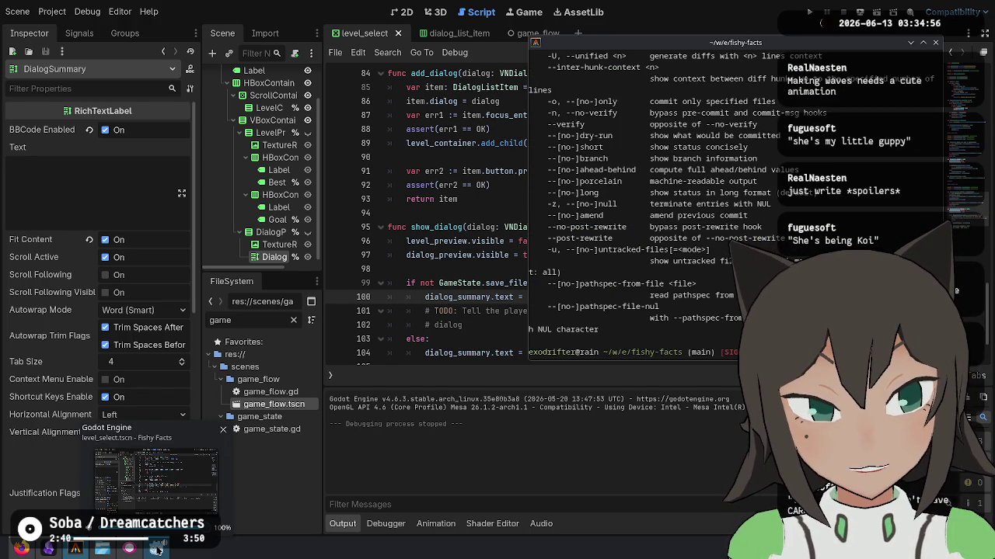
key("Return")
type(":wq")
key("Return")
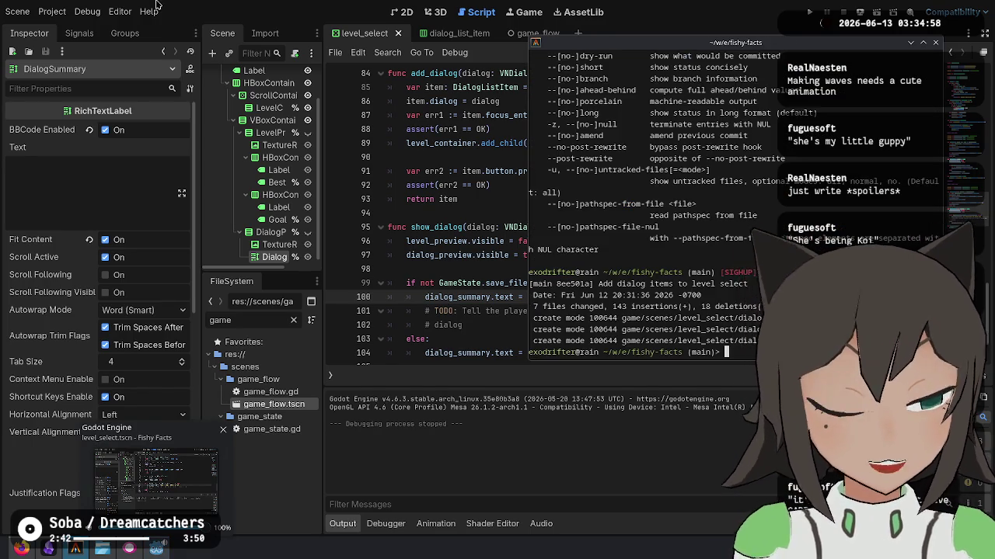
left_click(155, 550)
key("F5")
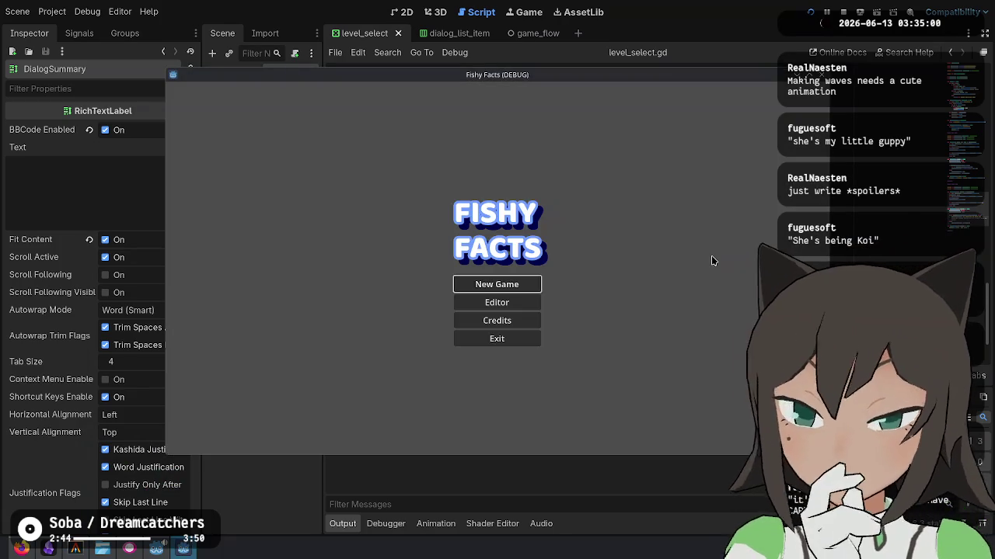
Start a New Game and click through the intro dialogue to the level select.
left_click(532, 286)
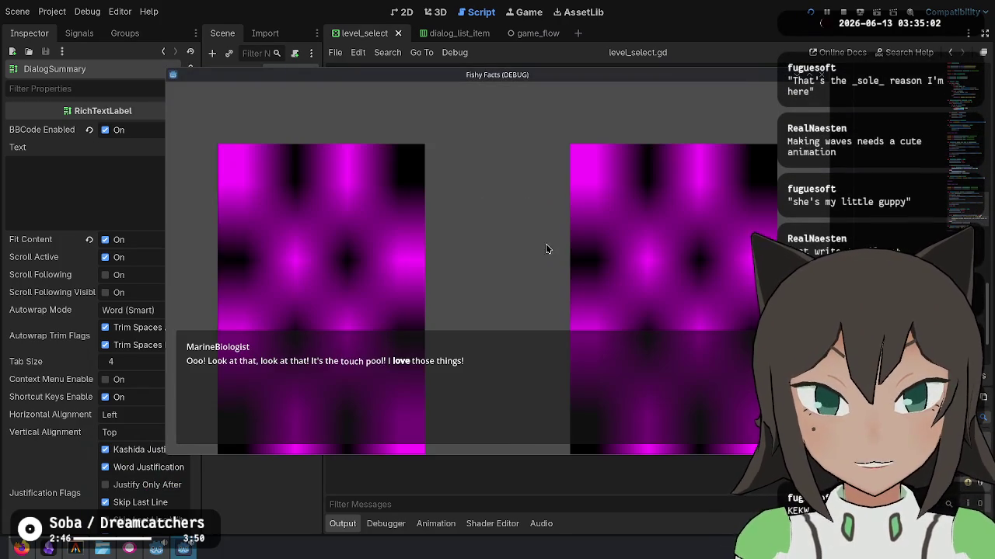
left_click(537, 245)
left_click(537, 248)
left_click(537, 251)
left_click(537, 251)
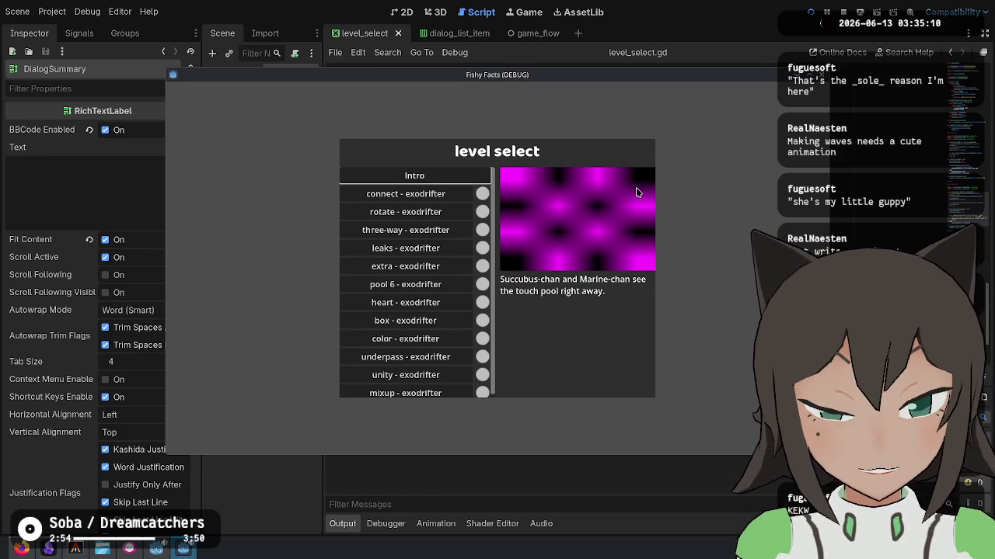
Stop the running game and scroll back up through level_select.gd.
left_click(843, 12)
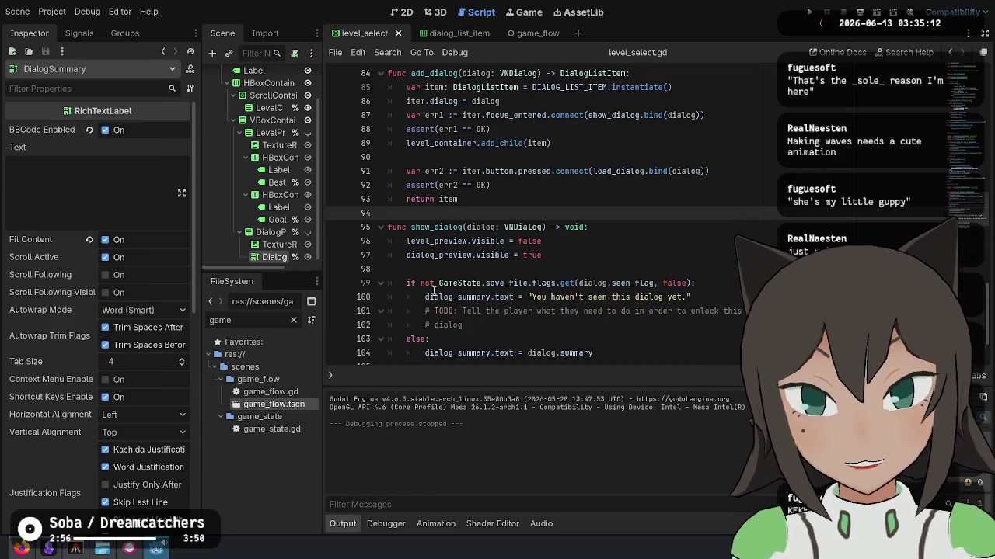
scroll(642, 183, "up", 5)
scroll(642, 184, "up", 10)
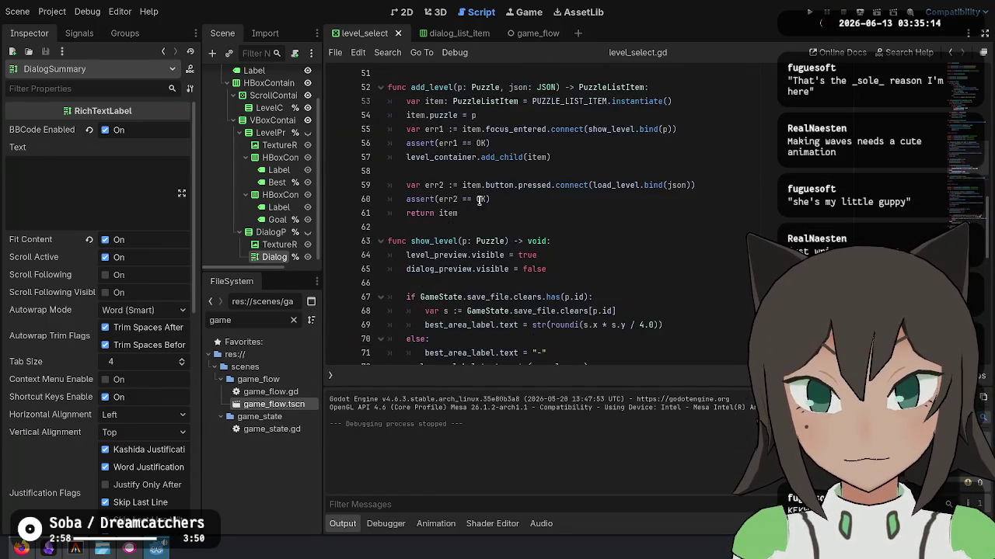
Add print("HELLO") under the ui_cancel check in _unhandled_input and save the script.
scroll(494, 201, "down", 7)
scroll(494, 201, "up", 10)
left_click(490, 297)
scroll(505, 267, "down", 1)
left_click(454, 227)
double_click(471, 228)
left_click_drag(420, 246, 597, 242)
left_click(619, 242)
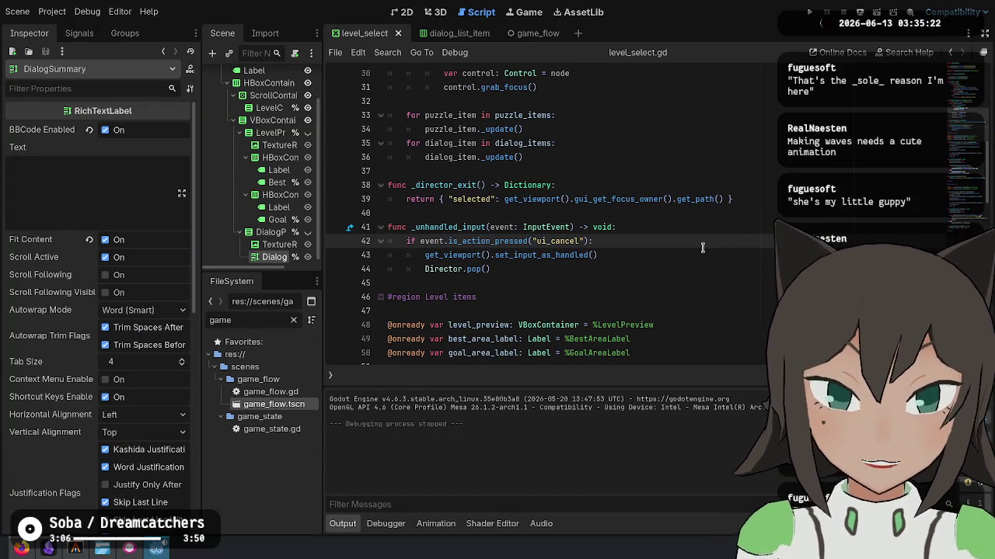
key("Return")
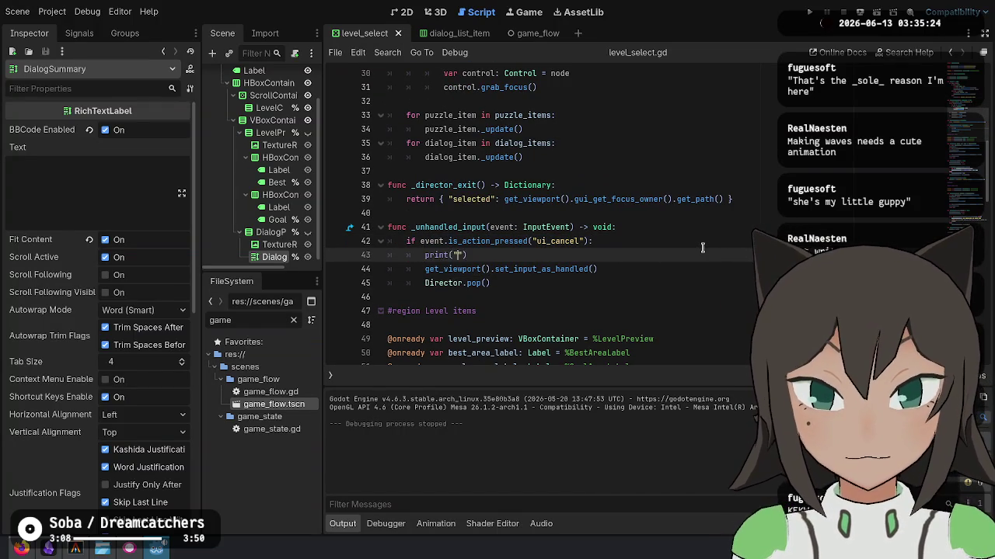
type("LO")
key("ctrl+s")
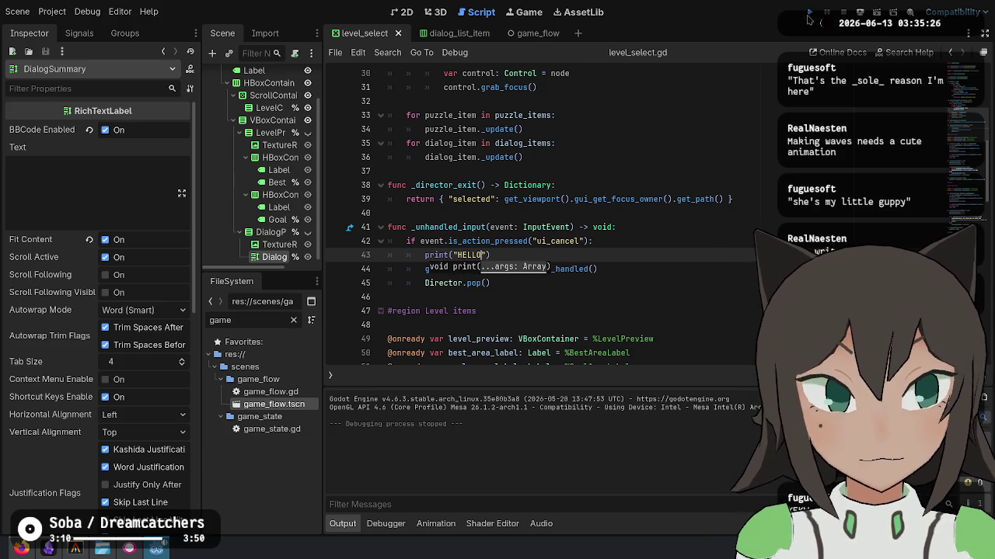
Run the game, press Escape on level select to print HELLO, then stop.
left_click(809, 13)
key("Return")
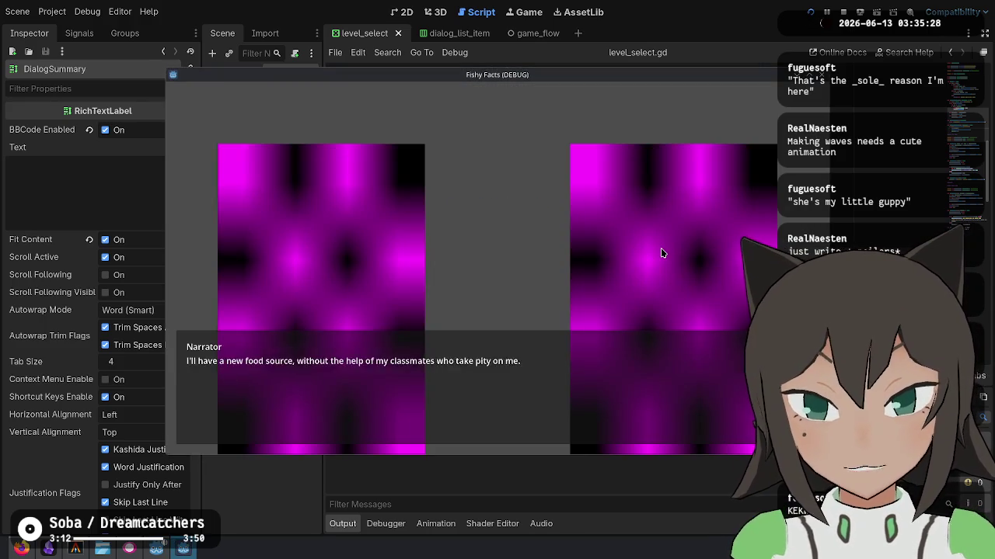
left_click(660, 253)
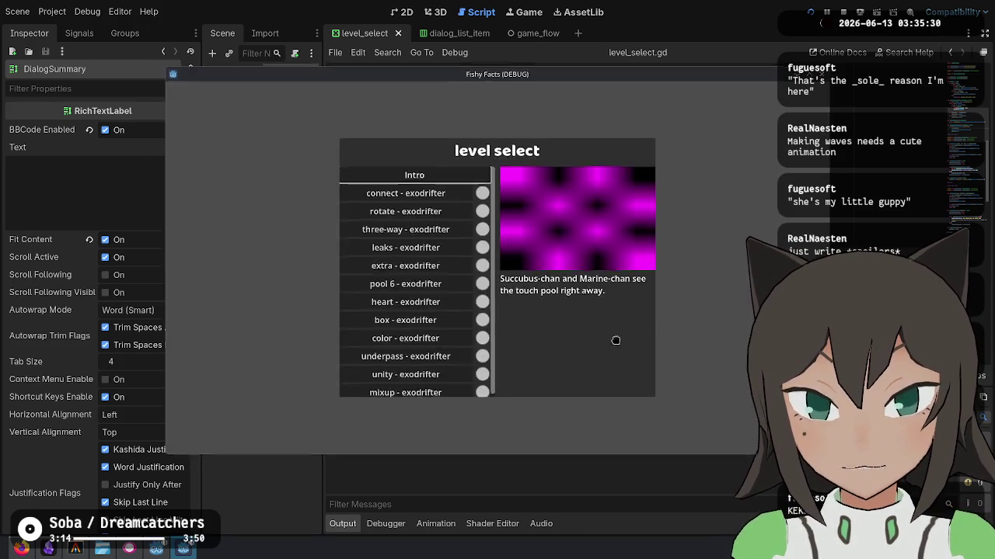
key("Escape")
key("Escape")
key("Escape")
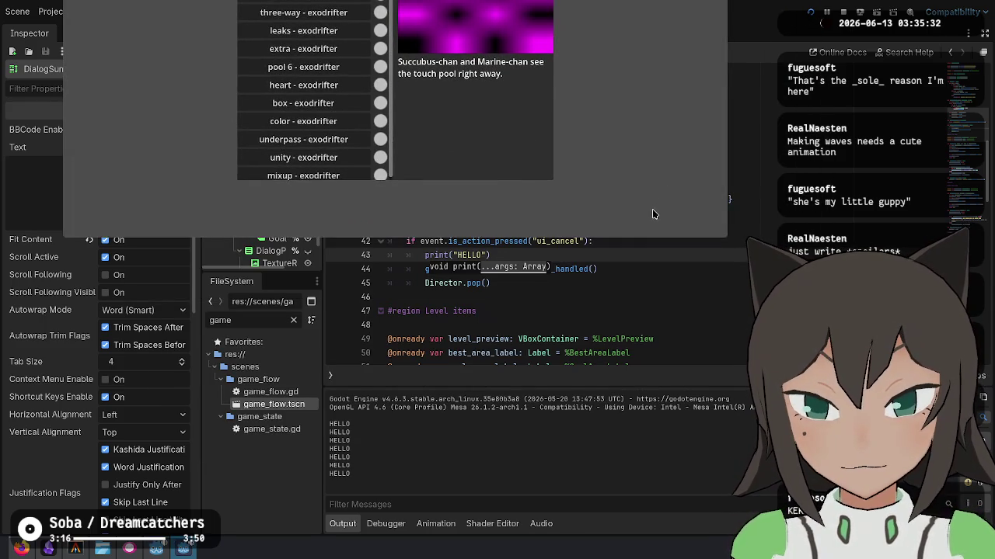
key("Escape")
key("Escape")
Delete the temporary HELLO print line and set a breakpoint on Director.pop().
key("ctrl+shift+Return")
key("ctrl+z")
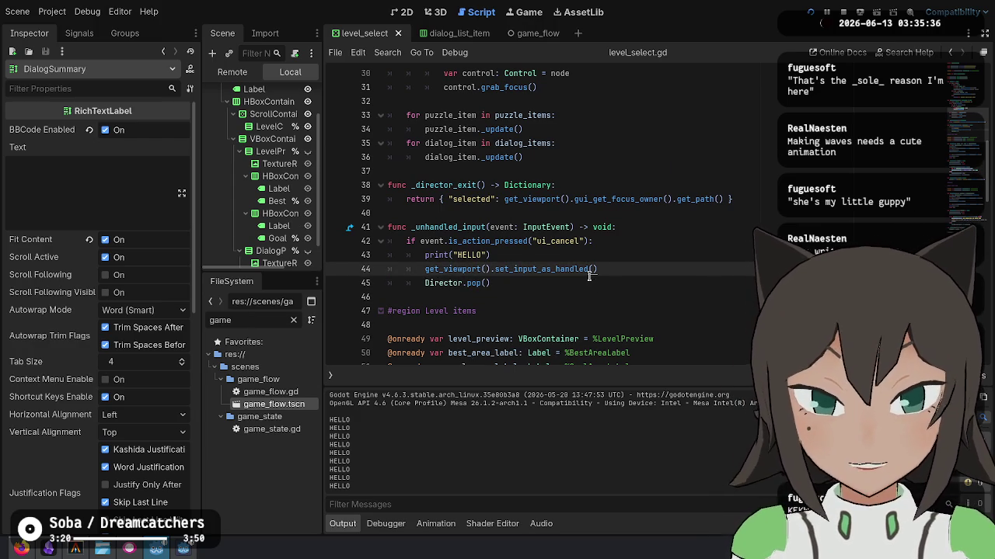
key("Up")
key("ctrl+shift+k")
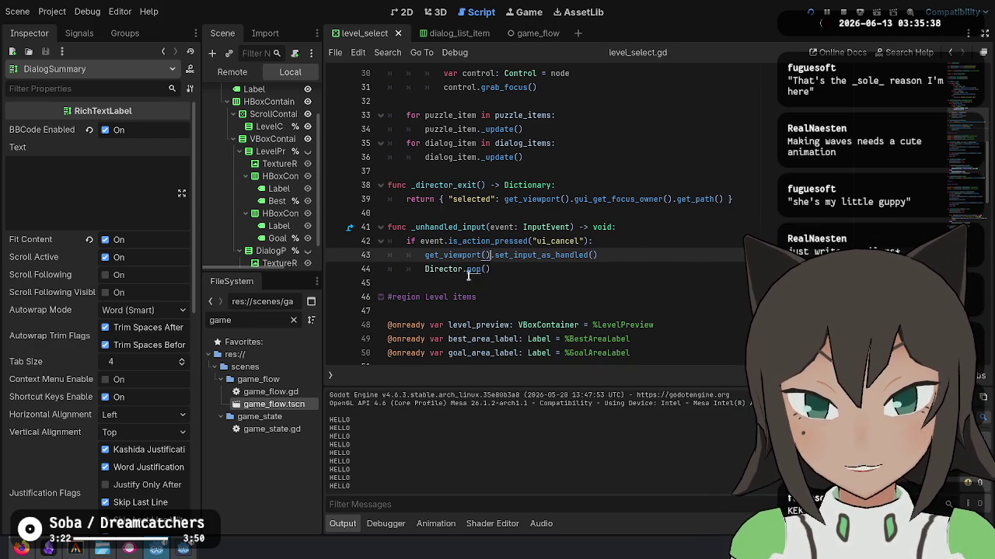
left_click(335, 269)
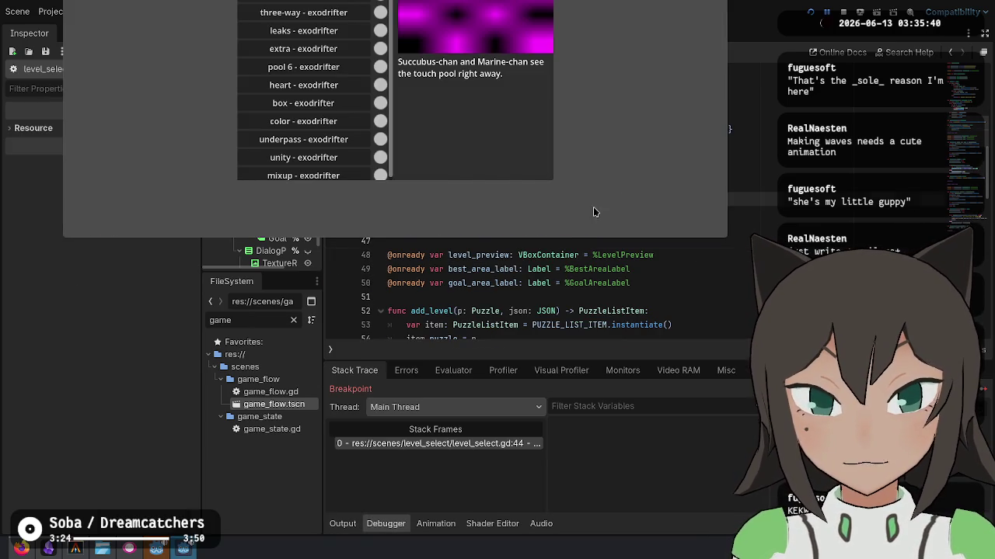
Trigger back in-game to hit the breakpoint and step into Director.pop and _pop.
key("Escape")
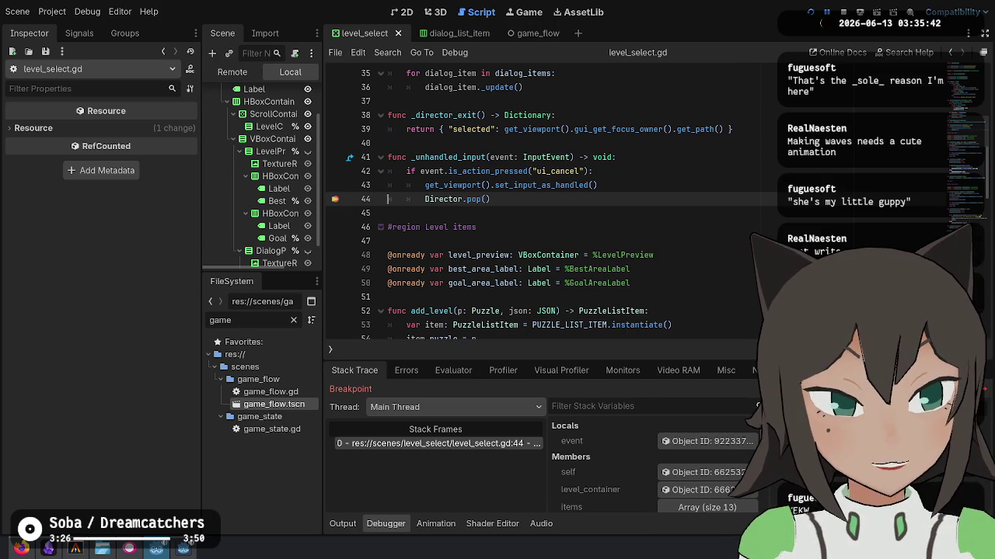
key("F11")
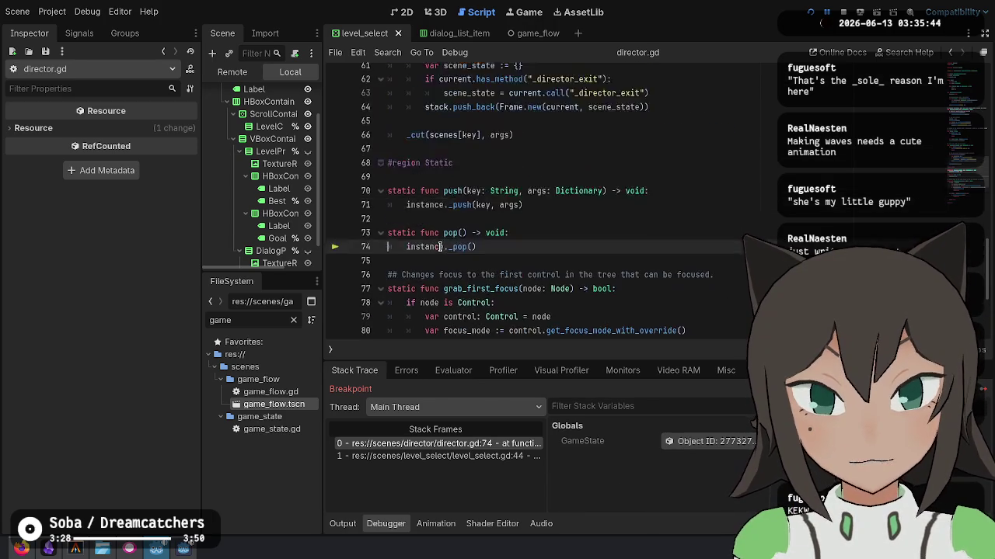
key("F10")
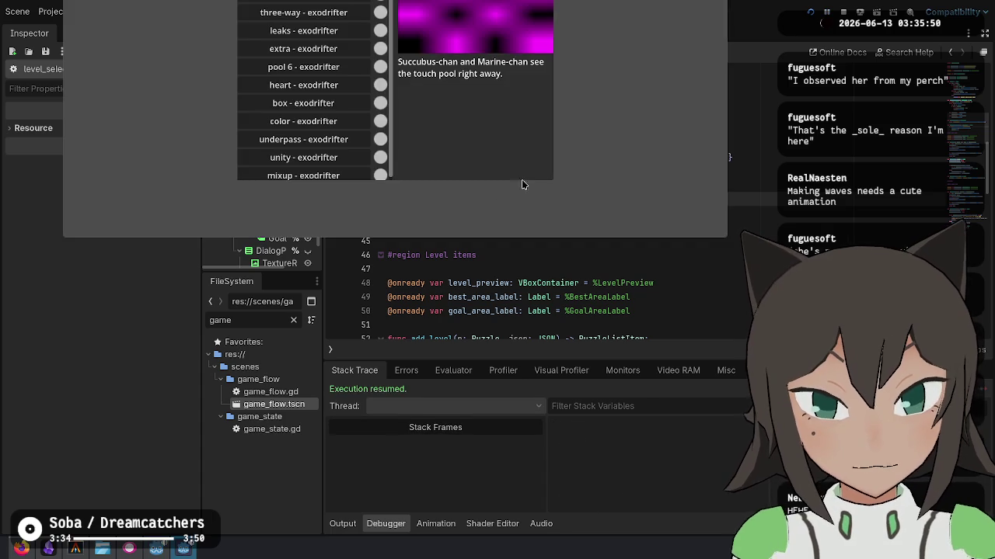
key("F12")
key("F11")
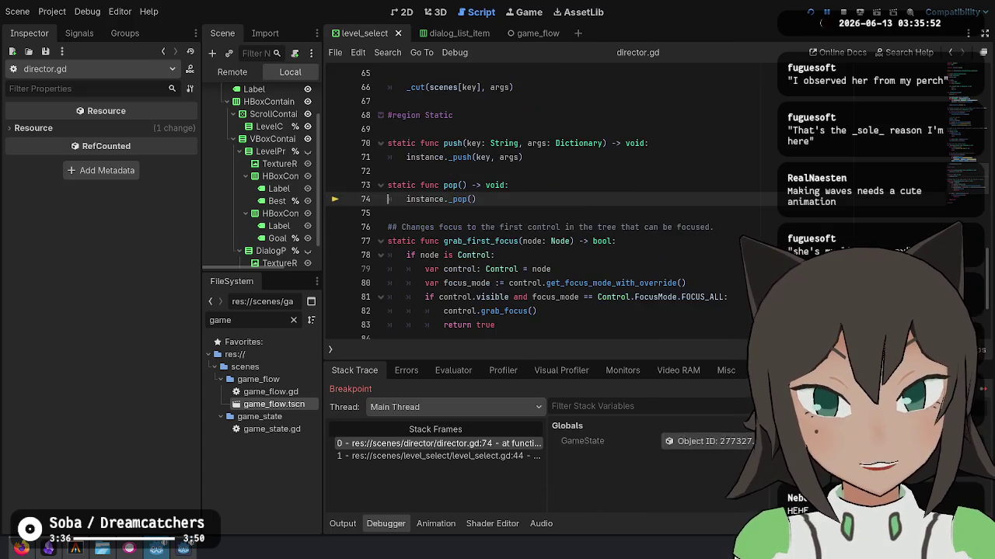
key("F11")
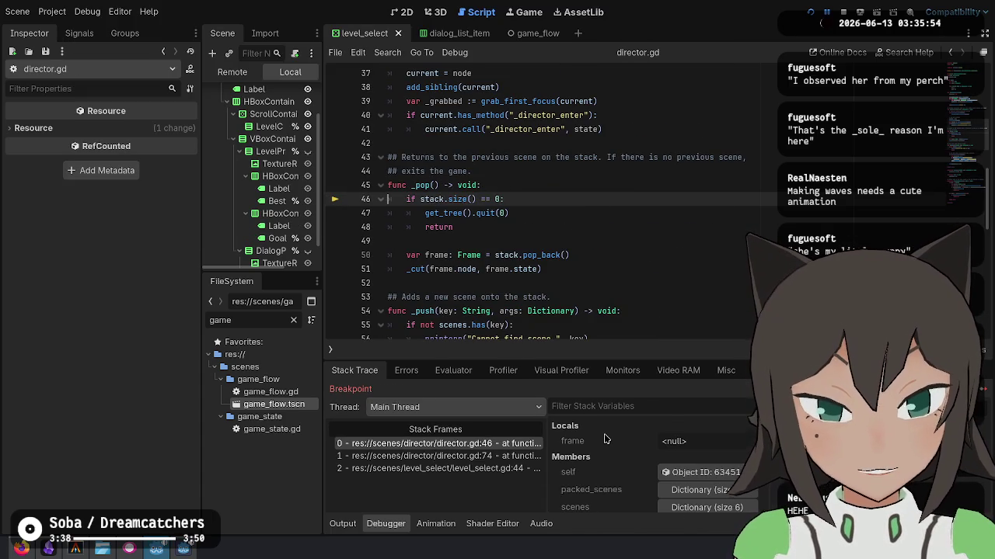
Expand the Director's two-entry stack in the Debugger, inspect a frame, then stop debugging.
scroll(604, 440, "down", 2)
left_click(614, 477)
scroll(634, 469, "down", 1)
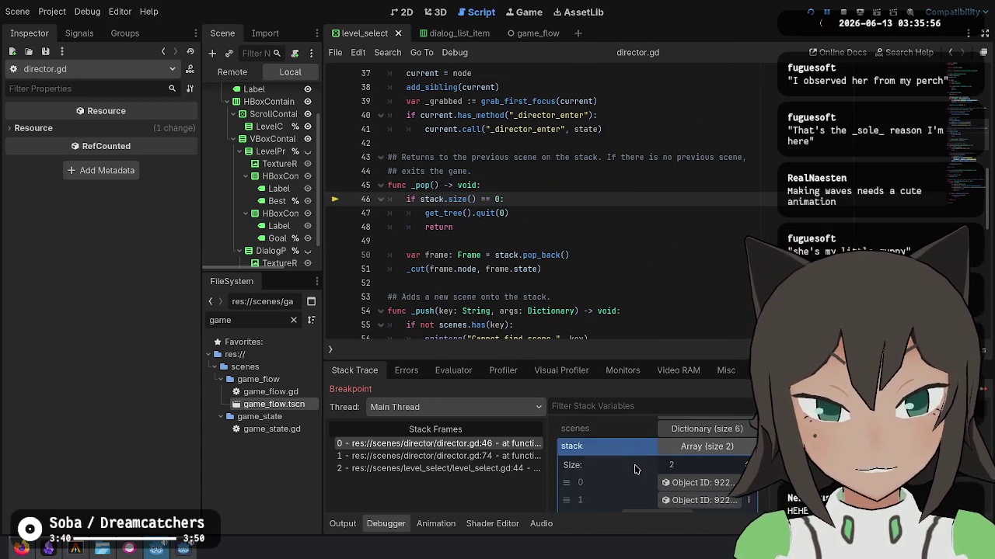
scroll(634, 469, "down", 1)
left_click(694, 465)
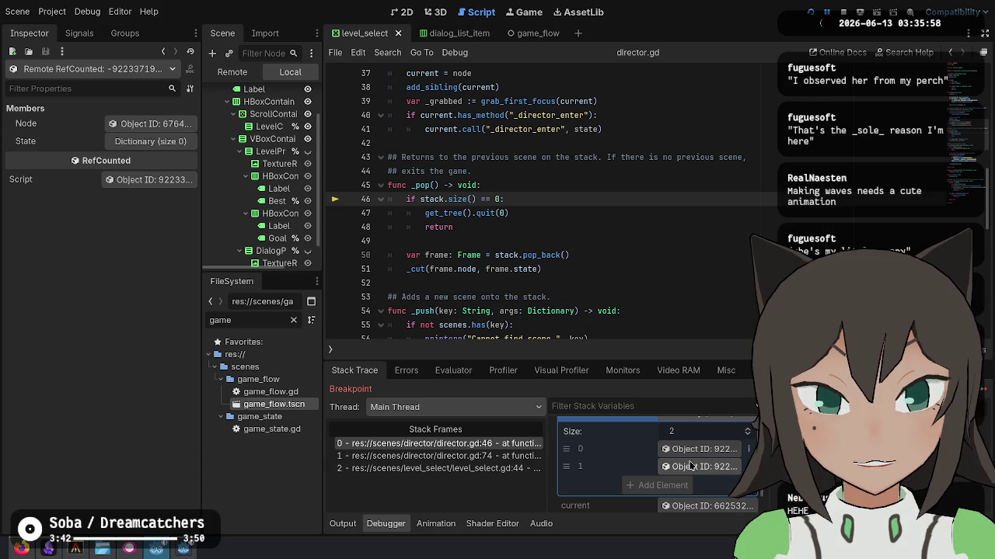
left_click(611, 225)
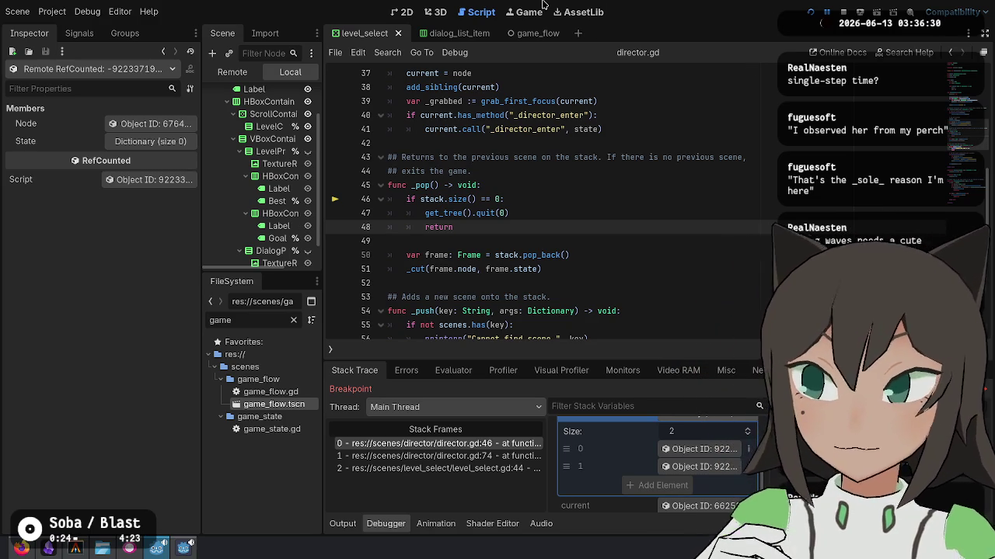
left_click(844, 13)
left_click(631, 225)
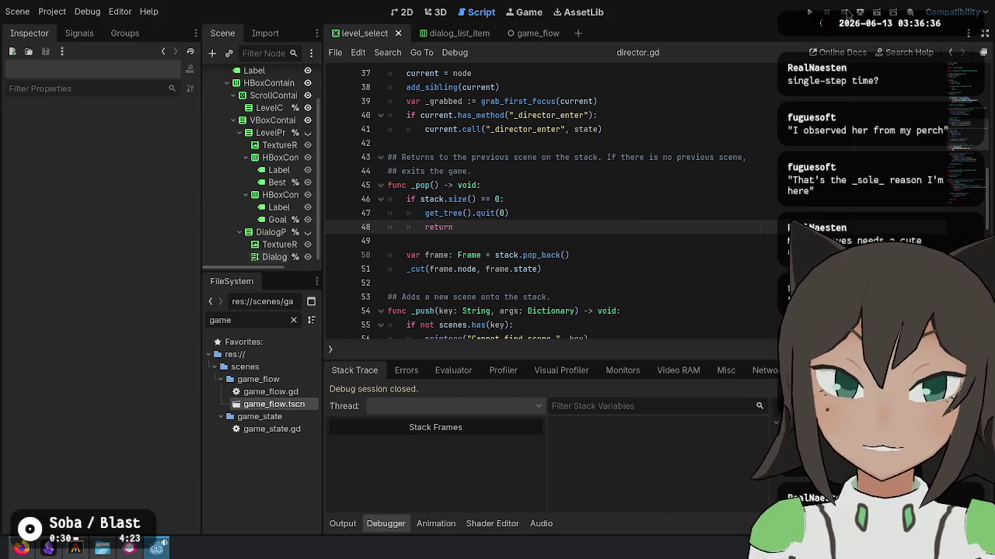
Look through the dialog_list_item script and its _ready function.
left_click(573, 129)
left_click(437, 39)
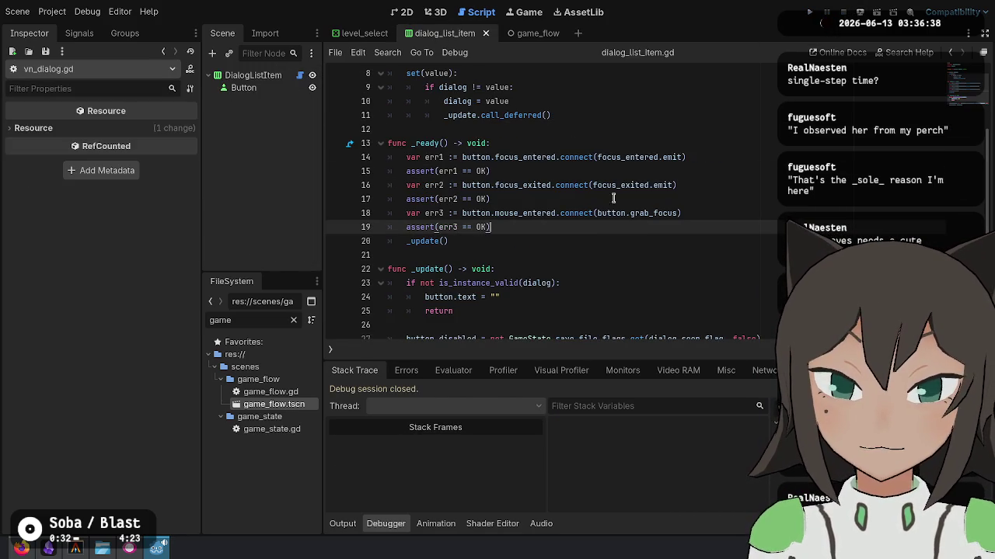
scroll(485, 306, "down", 2)
left_click(485, 303)
scroll(547, 136, "up", 2)
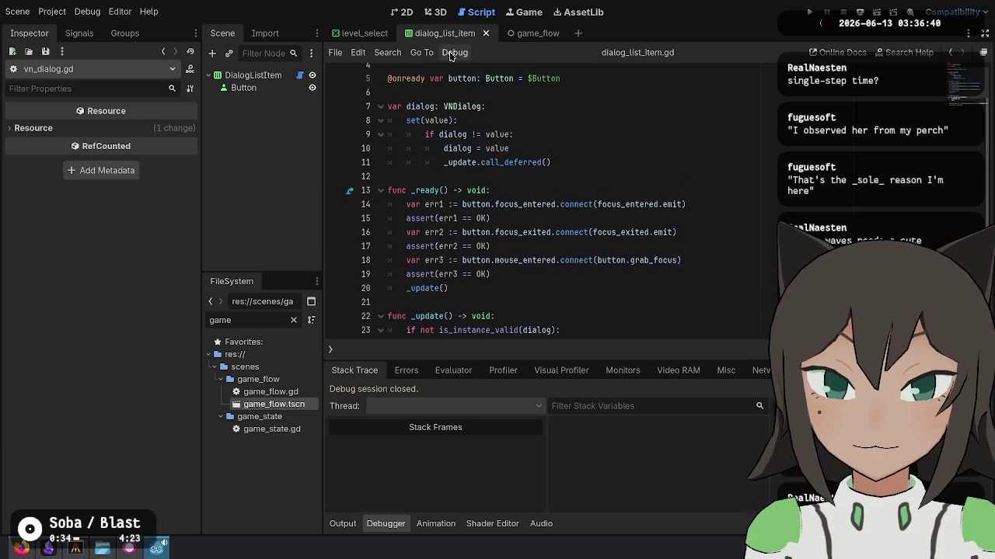
left_click(597, 205)
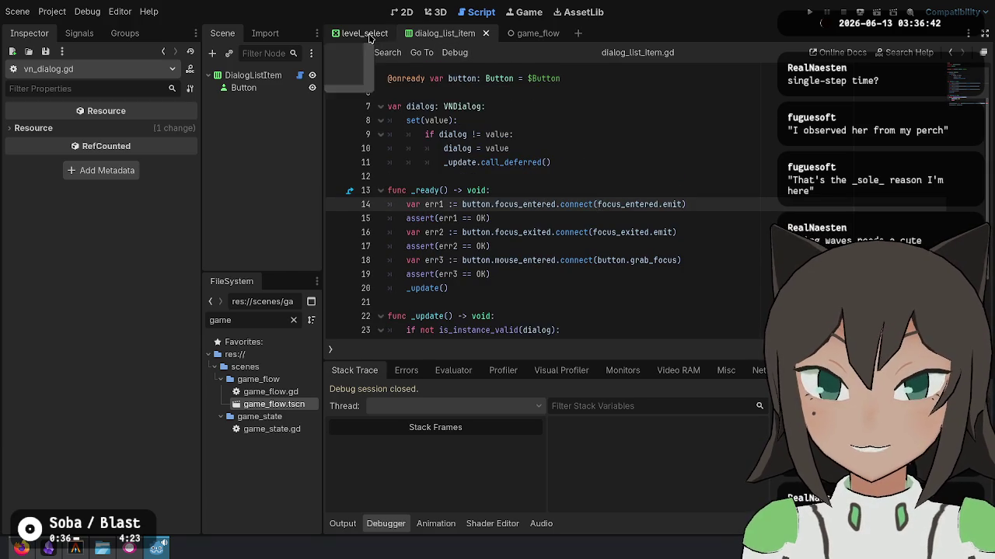
Set a breakpoint on line 44's Director.pop() in level_select.gd, then open game_flow.tscn.
left_click(362, 33)
left_click(692, 200)
left_click(335, 199)
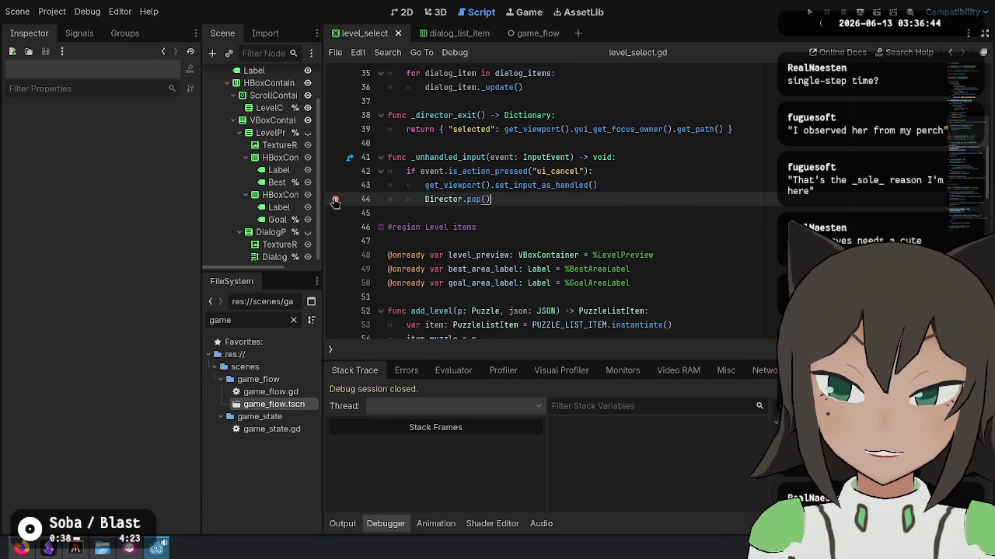
left_click(535, 191)
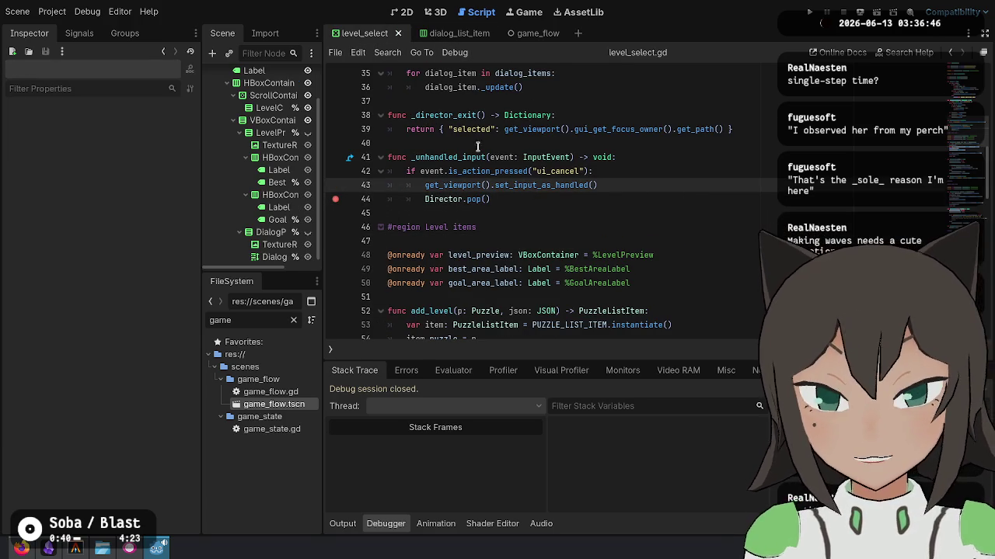
mouse_move(460, 161)
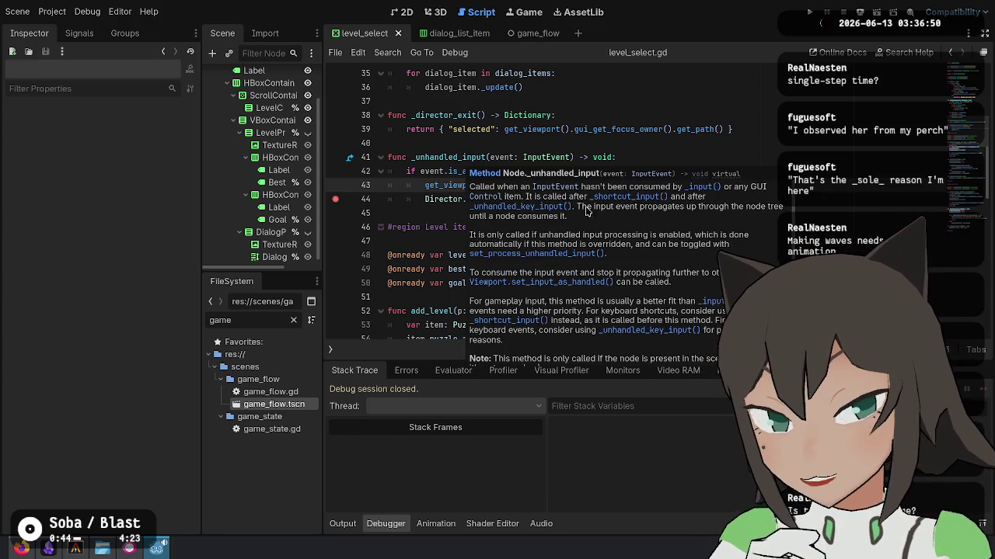
double_click(474, 199)
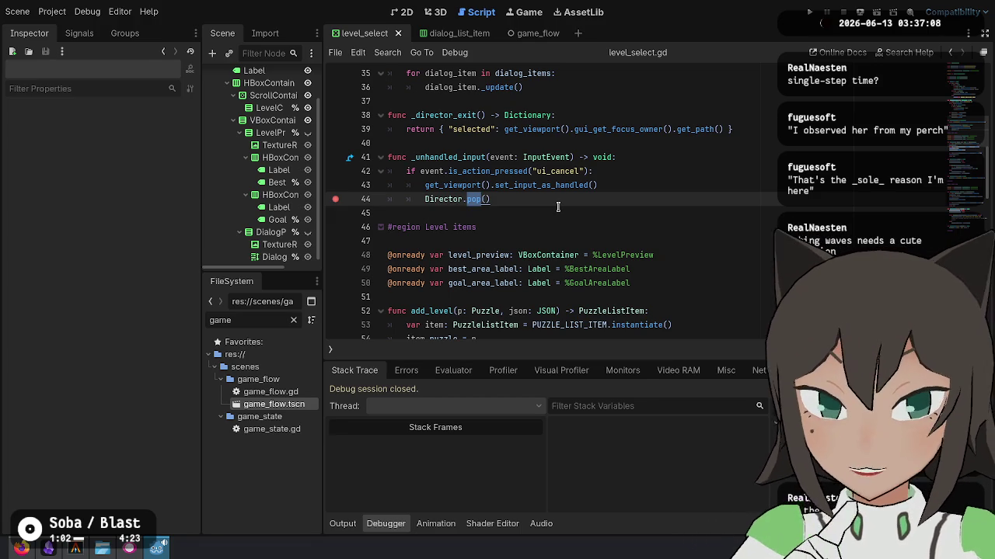
scroll(557, 206, "up", 10)
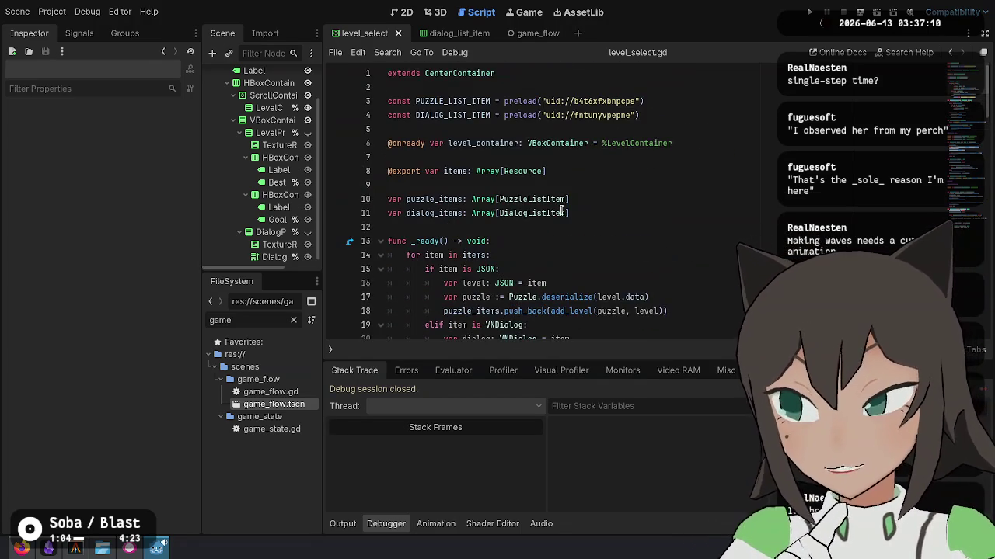
scroll(561, 210, "down", 12)
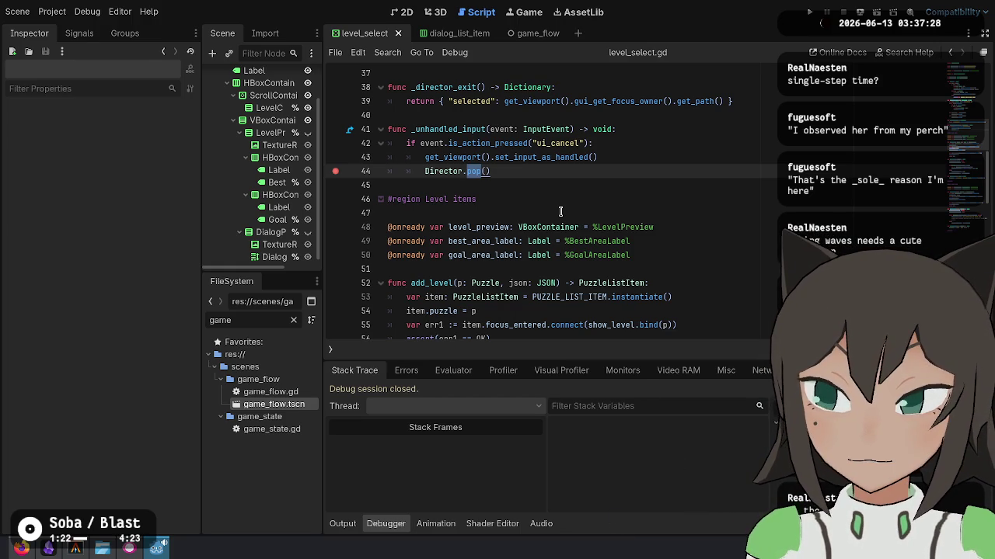
left_click(629, 207)
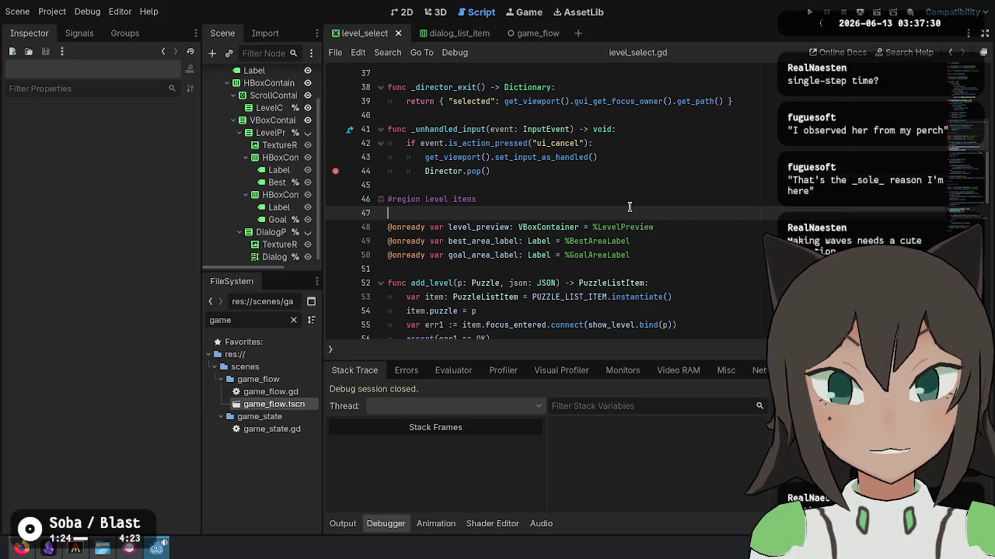
double_click(281, 410)
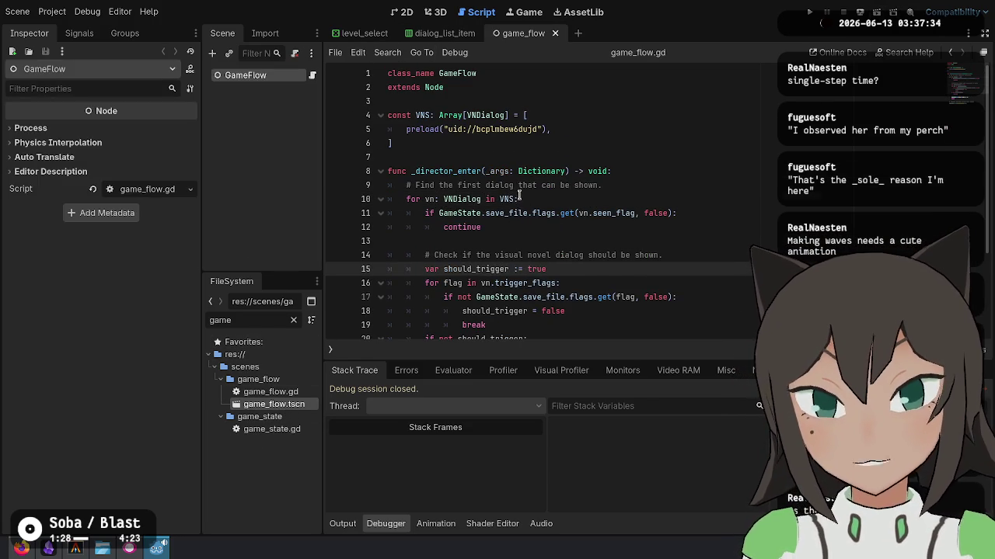
Read through the _director_enter dialog-trigger loop in game_flow.gd.
double_click(458, 171)
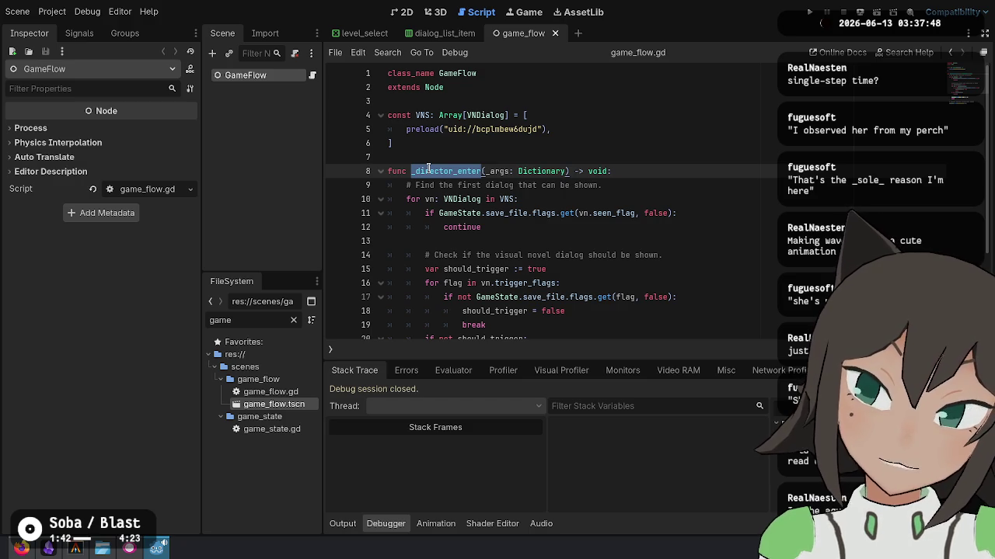
scroll(428, 168, "down", 3)
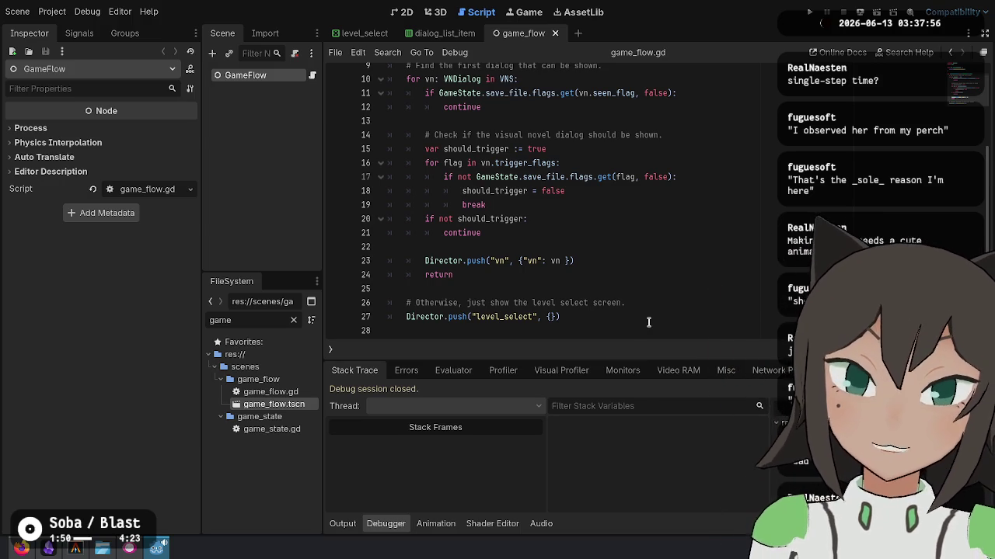
scroll(590, 249, "up", 2)
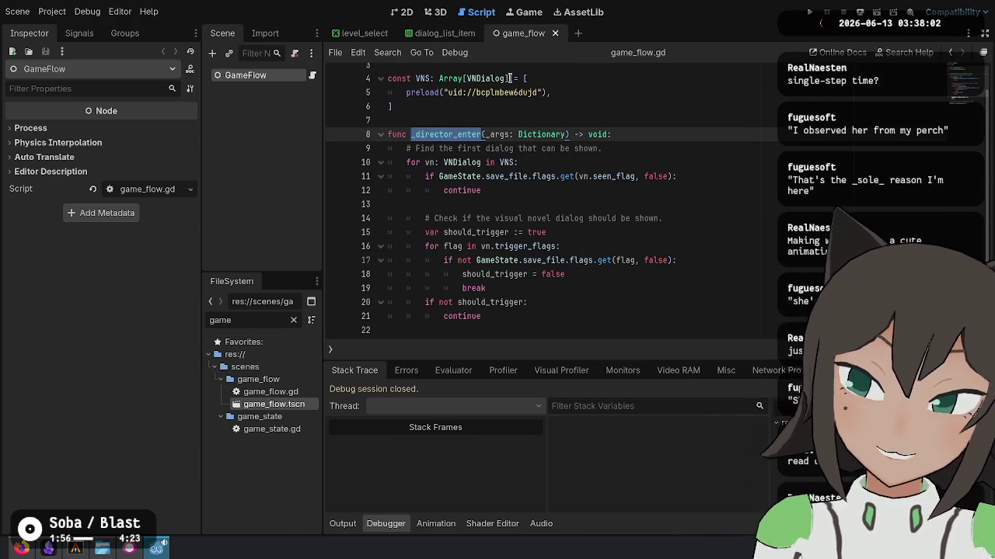
mouse_move(544, 137)
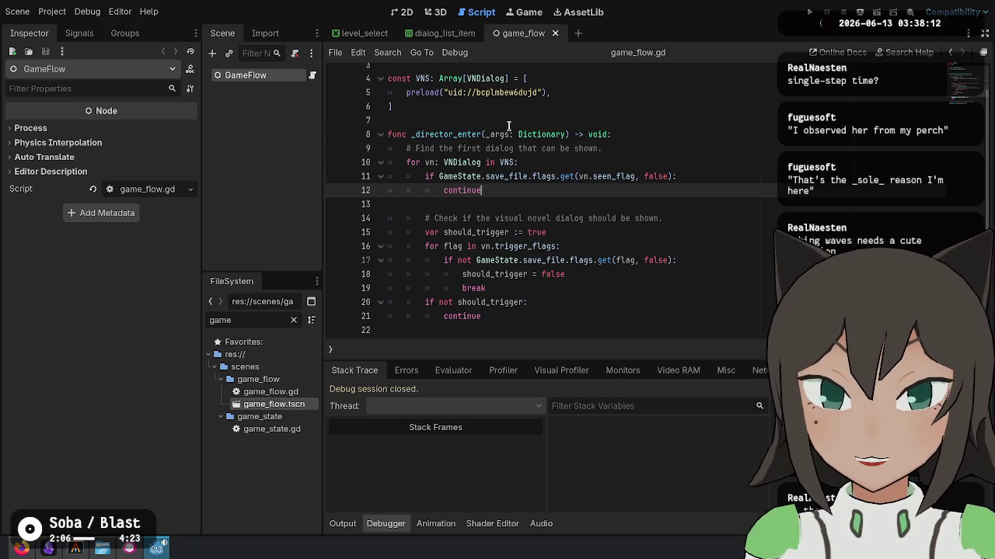
scroll(502, 222, "up", 1)
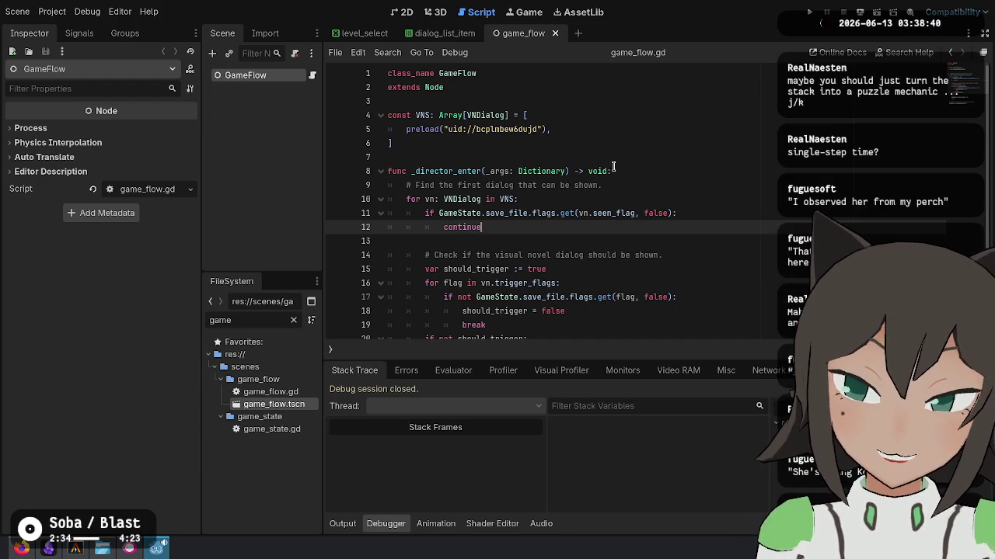
left_click(641, 170)
left_click(587, 218)
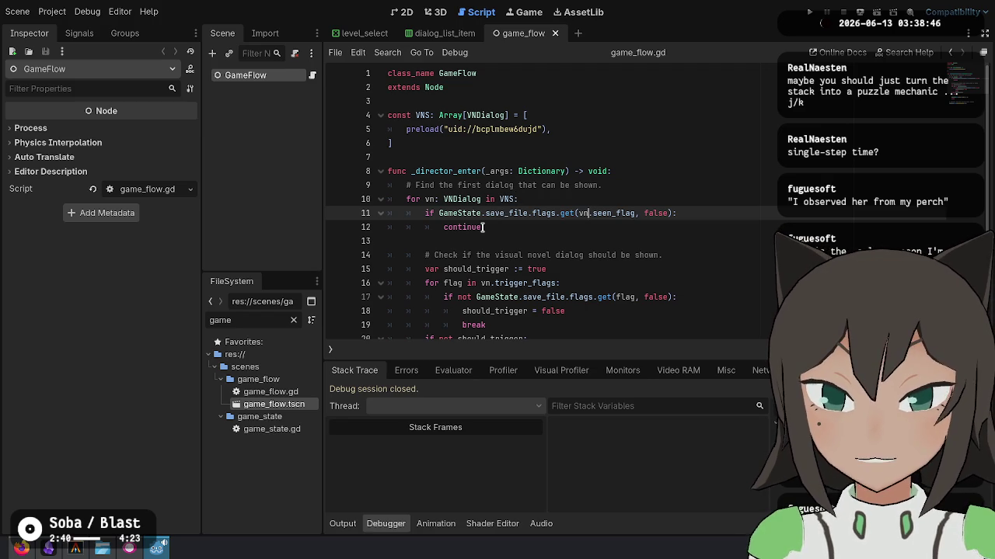
scroll(543, 233, "down", 3)
left_click(622, 246)
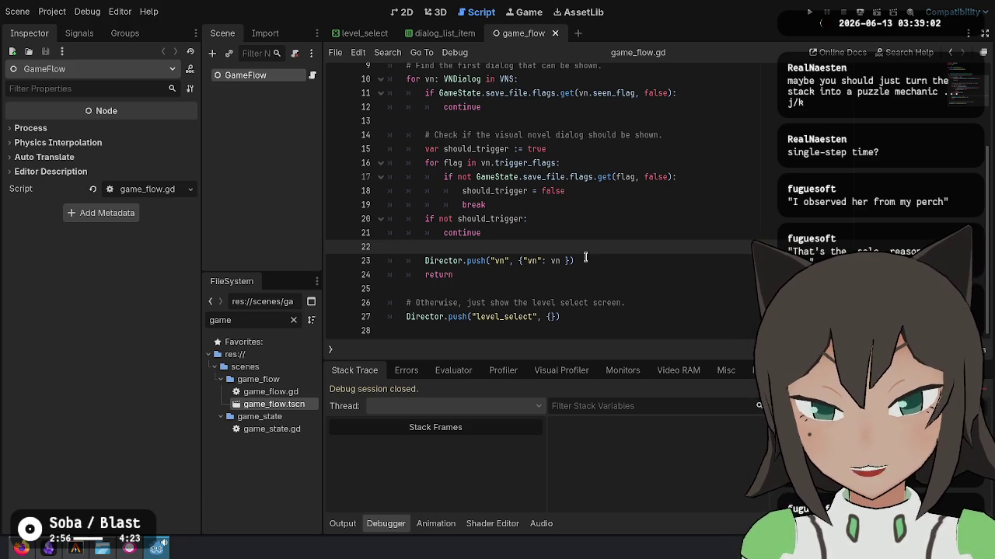
scroll(455, 262, "up", 3)
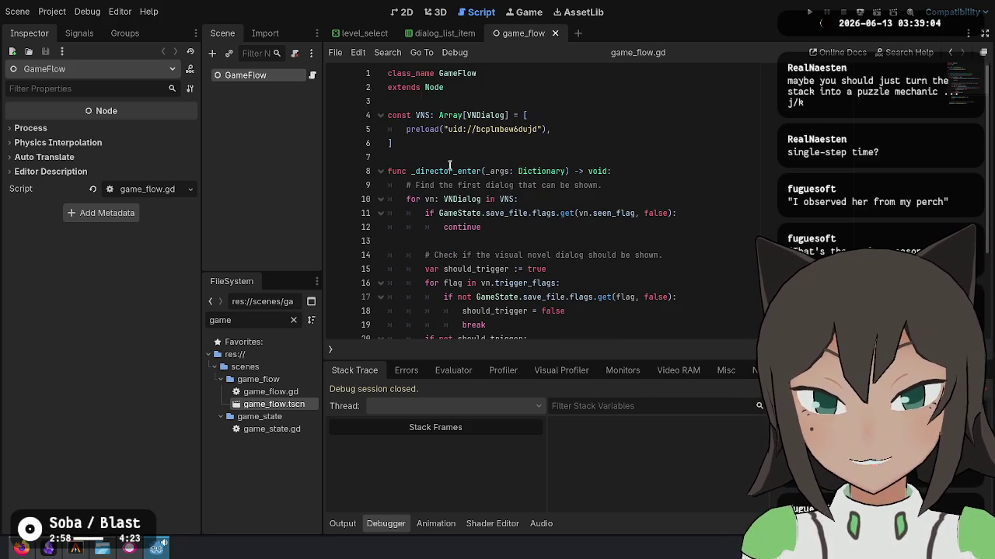
scroll(455, 263, "down", 3)
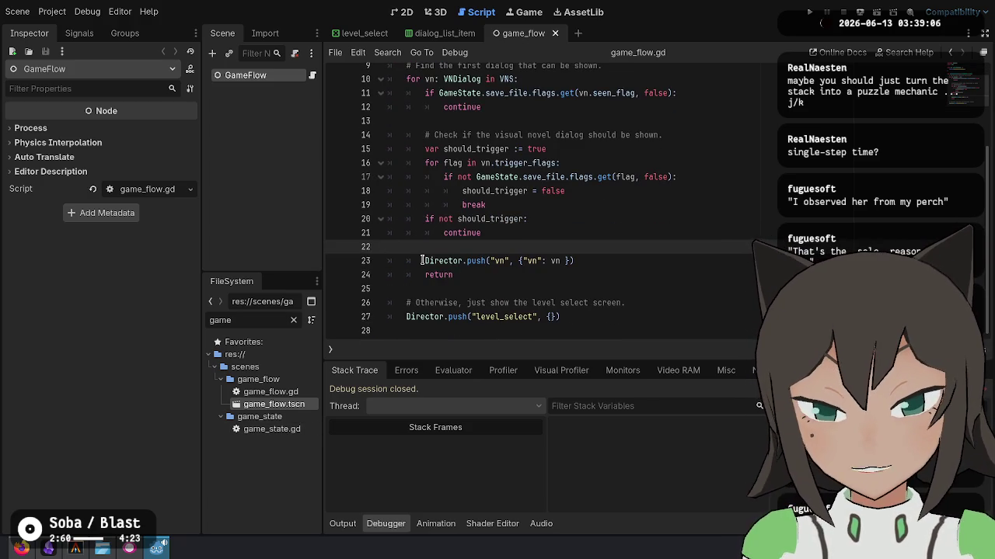
Jump from the Director.push call on line 23 to its definition in director.gd.
left_click_drag(423, 261, 619, 264)
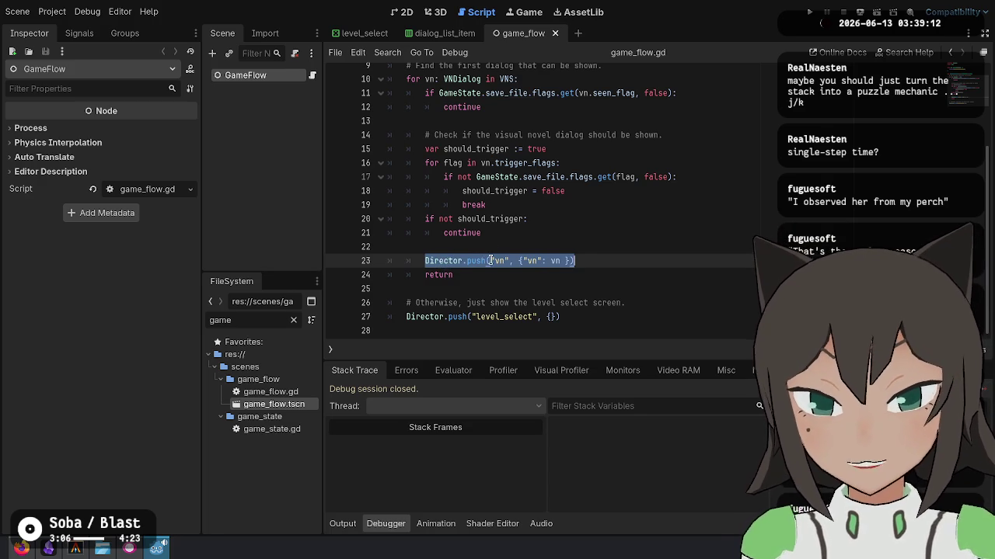
left_click_drag(490, 260, 510, 261)
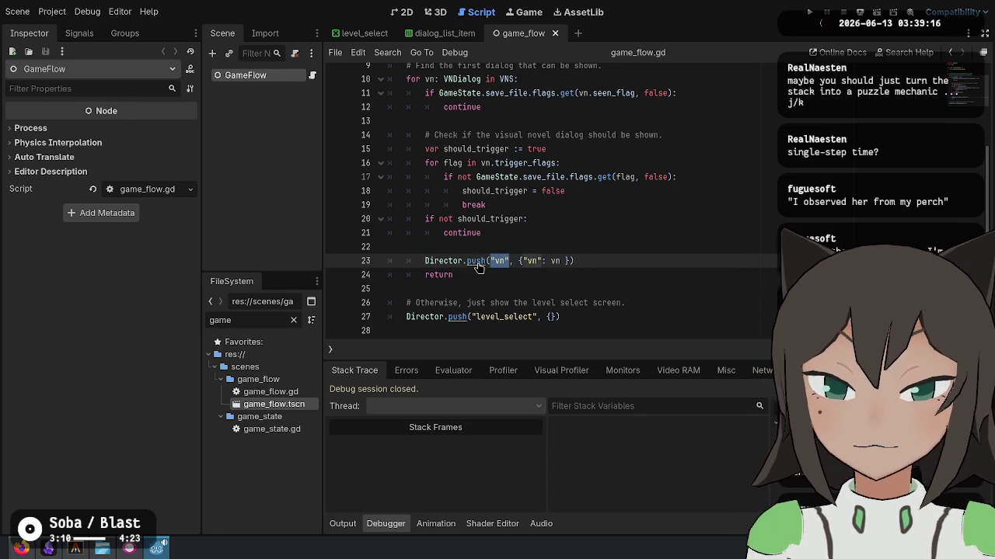
left_click(477, 266, "ctrl")
scroll(482, 231, "up", 20)
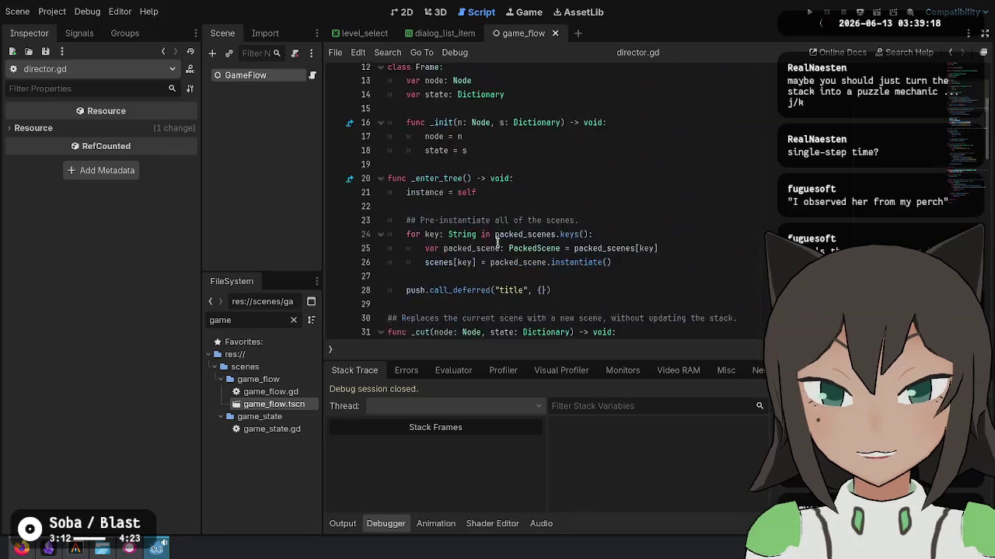
left_click(503, 199)
mouse_move(503, 186)
left_mouse_down()
mouse_move(505, 173)
mouse_move(505, 189)
mouse_move(397, 187)
left_mouse_up()
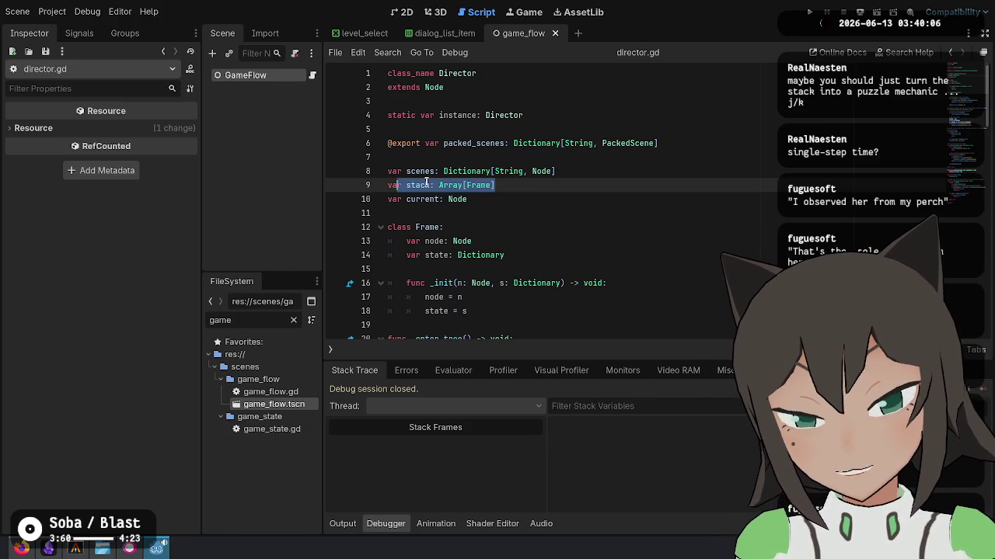
double_click(426, 184)
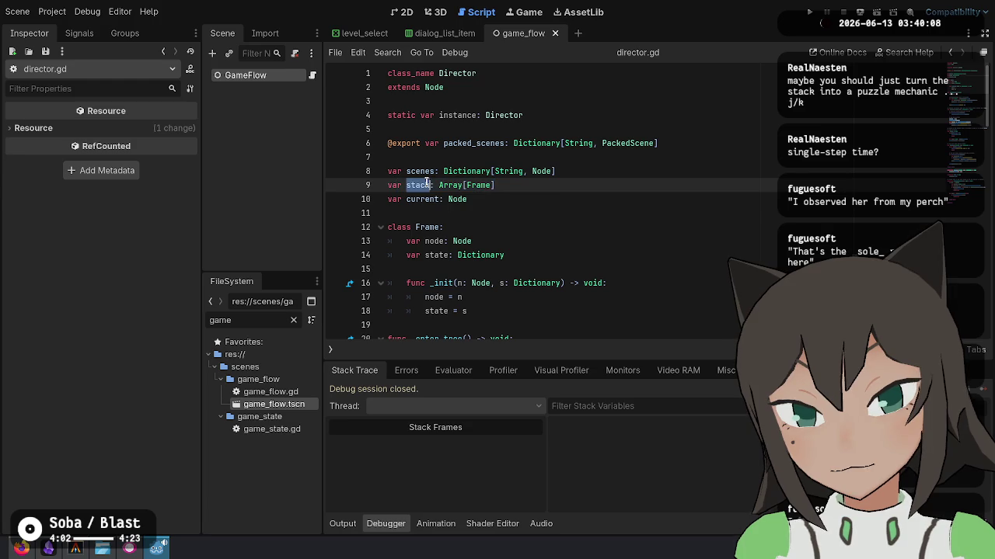
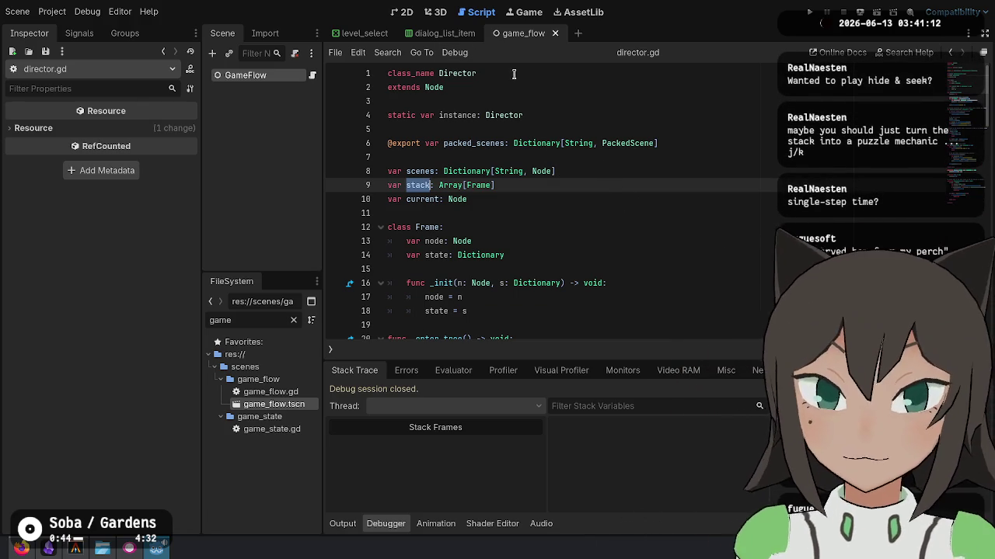
Read through the Frame class and scene-stack code in director.gd.
left_click(601, 227)
key("Down")
key("Down")
key("Down")
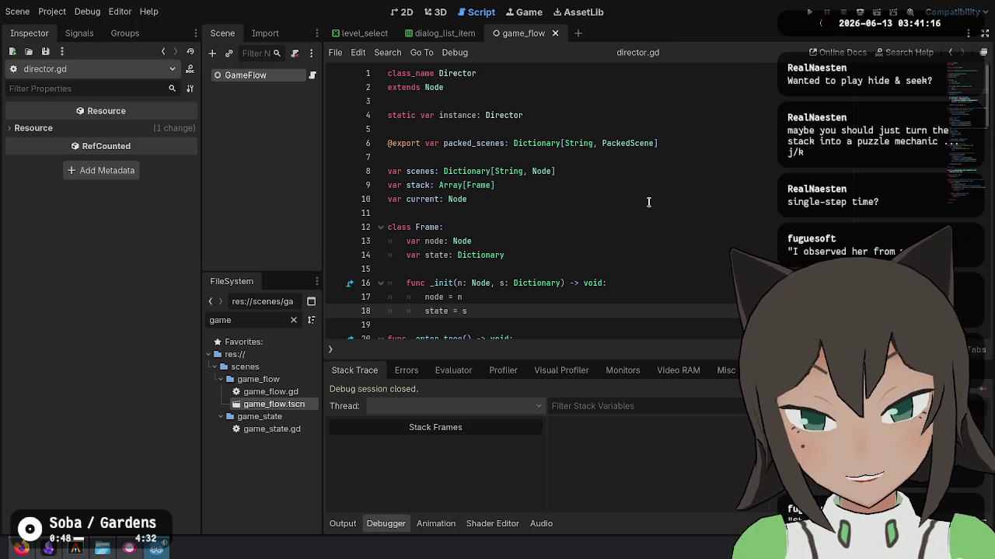
scroll(648, 202, "down", 8)
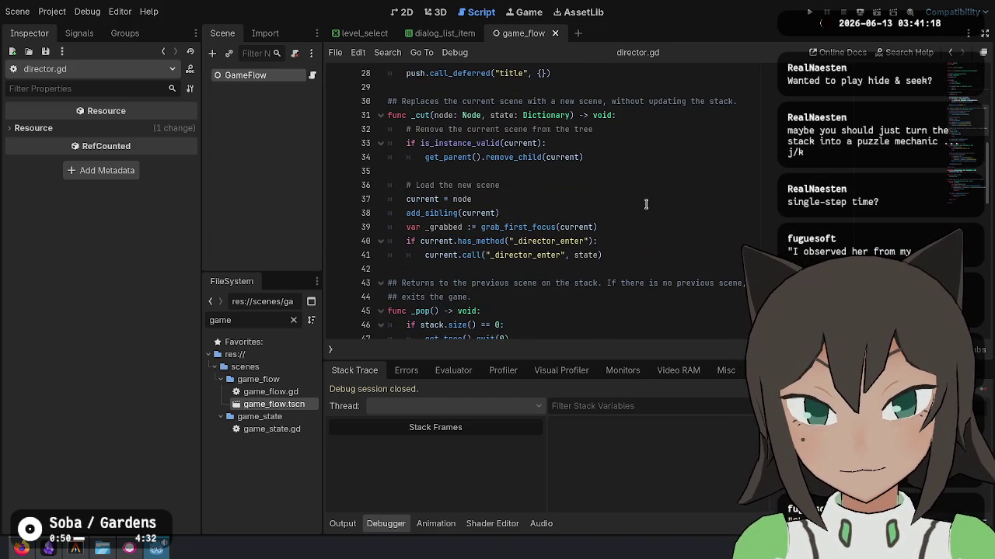
scroll(646, 204, "up", 8)
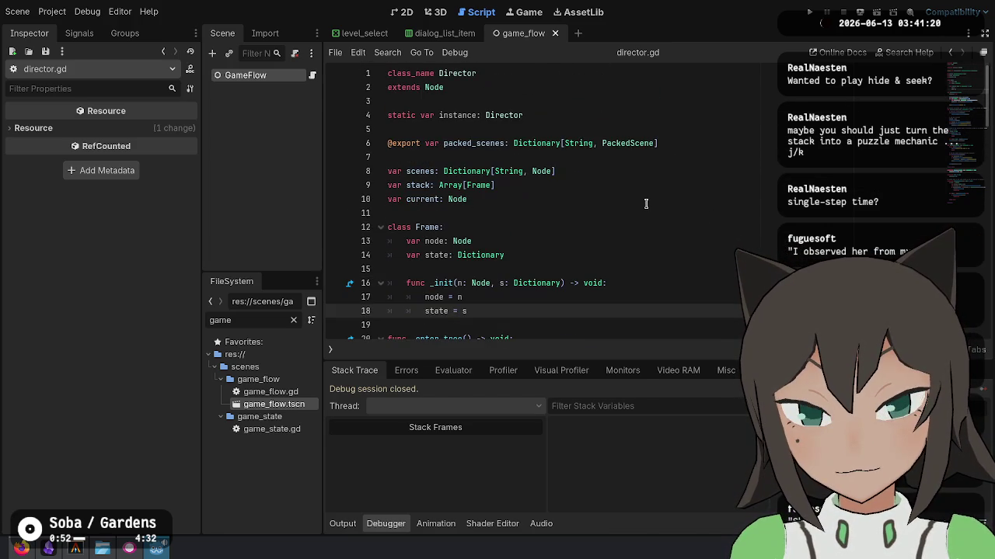
scroll(645, 203, "down", 10)
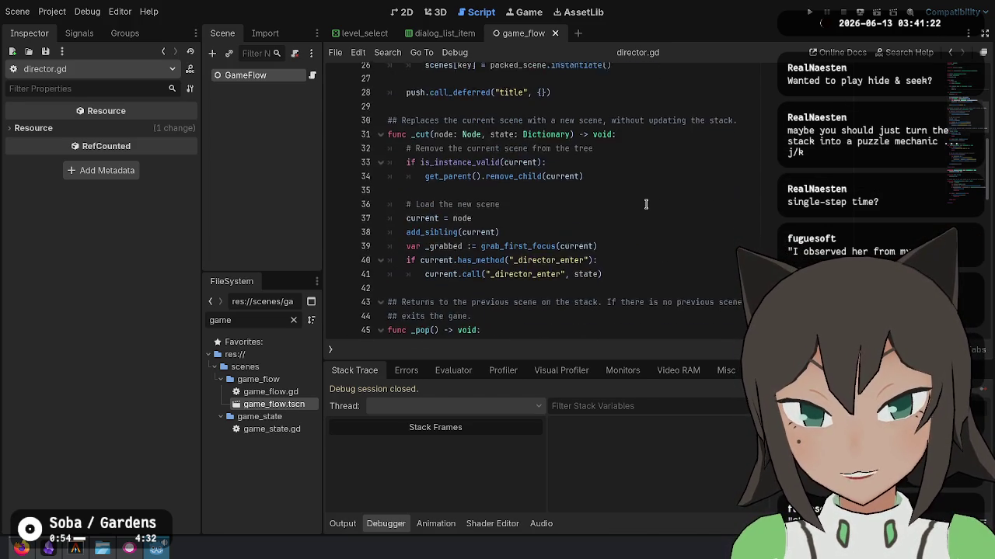
scroll(646, 204, "down", 3)
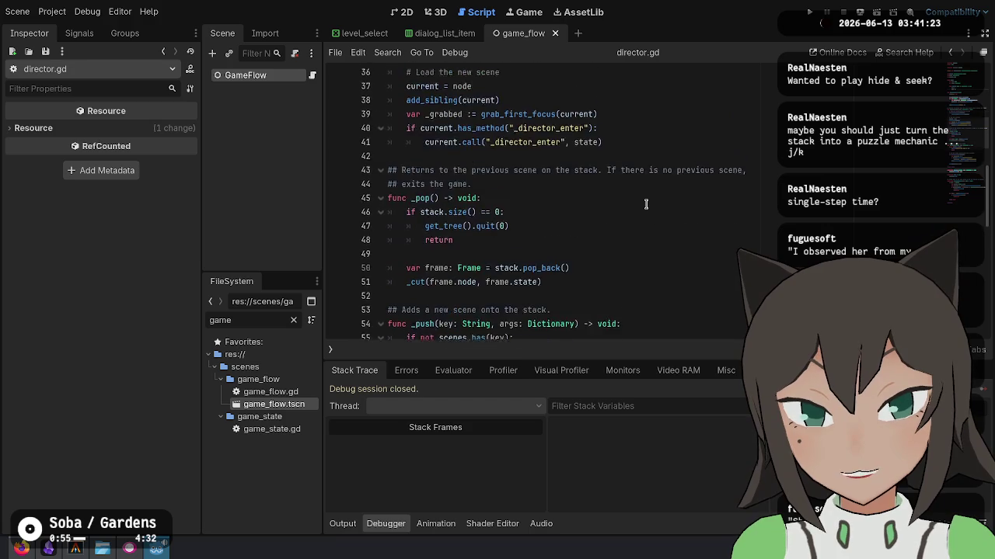
Hide the Debugger panel so director.gd fills the editor height.
left_click(381, 524)
left_click(664, 426)
scroll(632, 392, "down", 8)
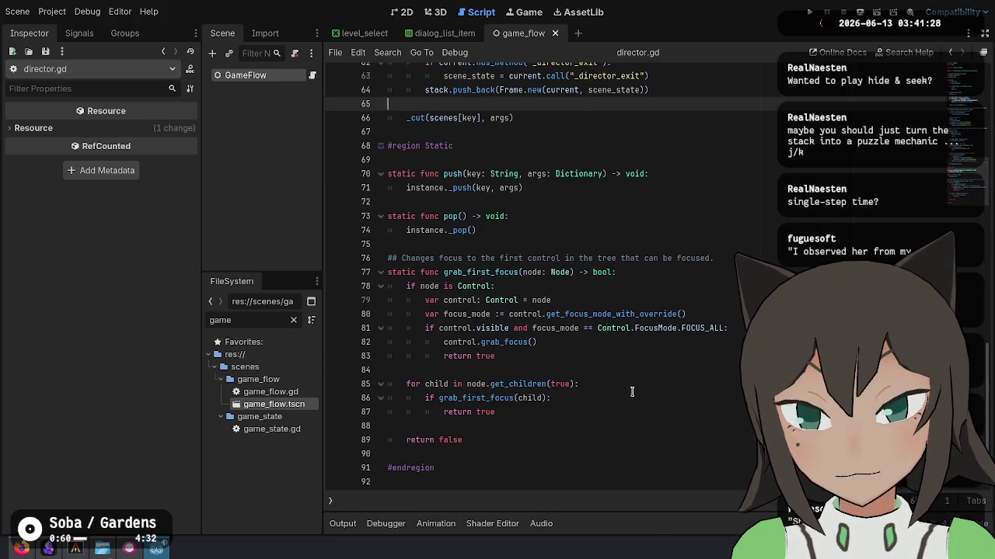
scroll(632, 392, "up", 2)
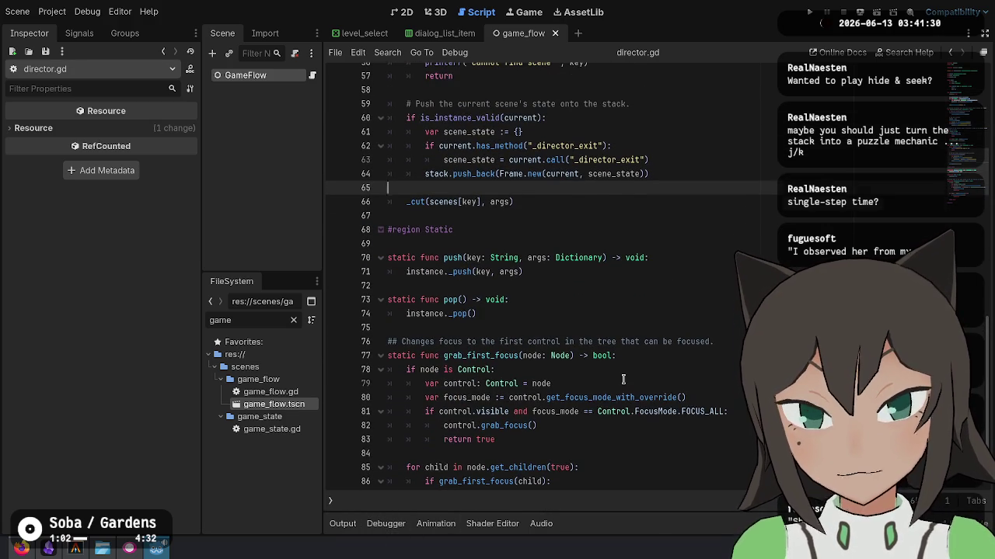
scroll(623, 379, "up", 18)
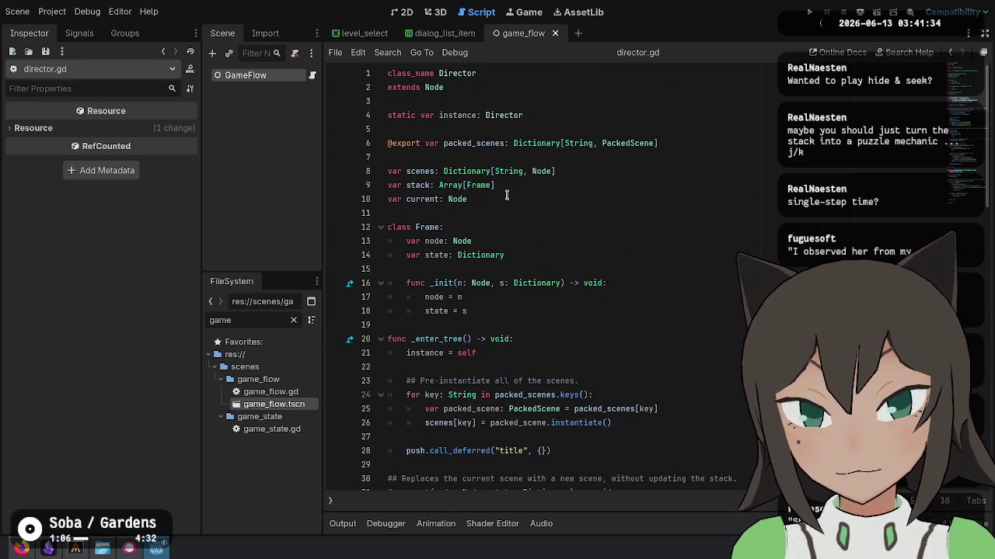
Inspect the static Director instance declaration on line 4.
left_click(508, 118)
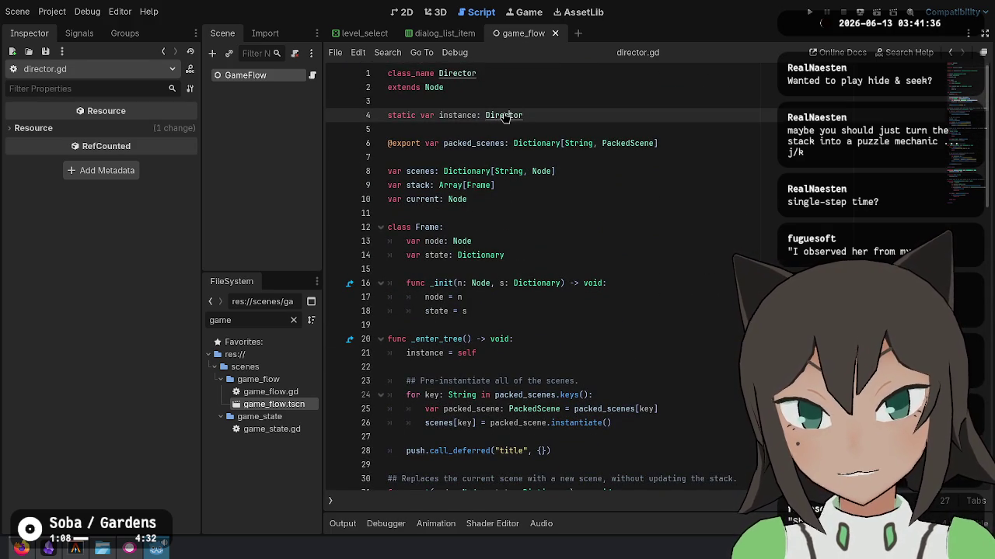
double_click(503, 115)
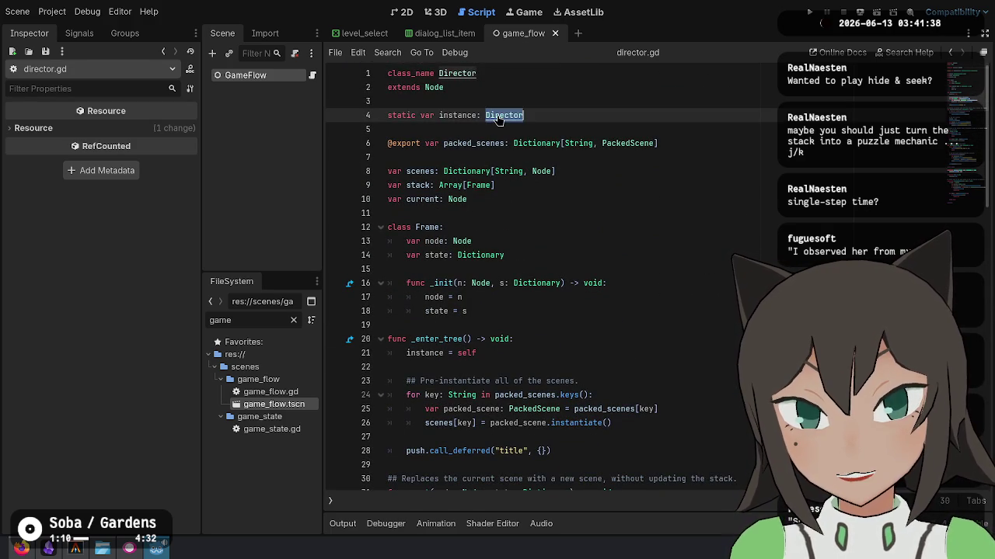
left_click(462, 256)
scroll(451, 293, "down", 9)
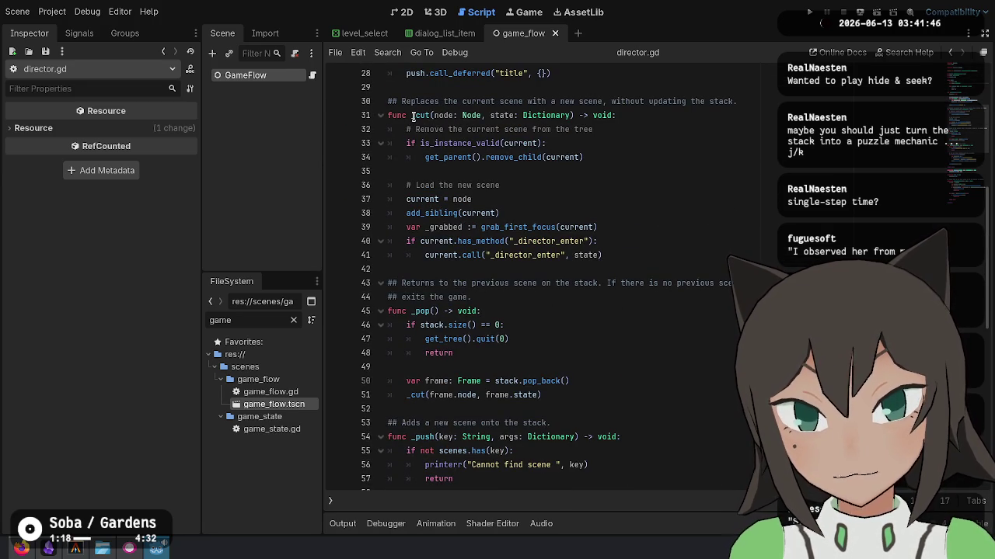
Review the _push function's block that saves the current scene's state and calls _cut.
scroll(441, 202, "down", 3)
mouse_move(388, 297)
left_mouse_down()
mouse_move(544, 299)
mouse_move(690, 324)
left_mouse_up()
left_click(690, 324)
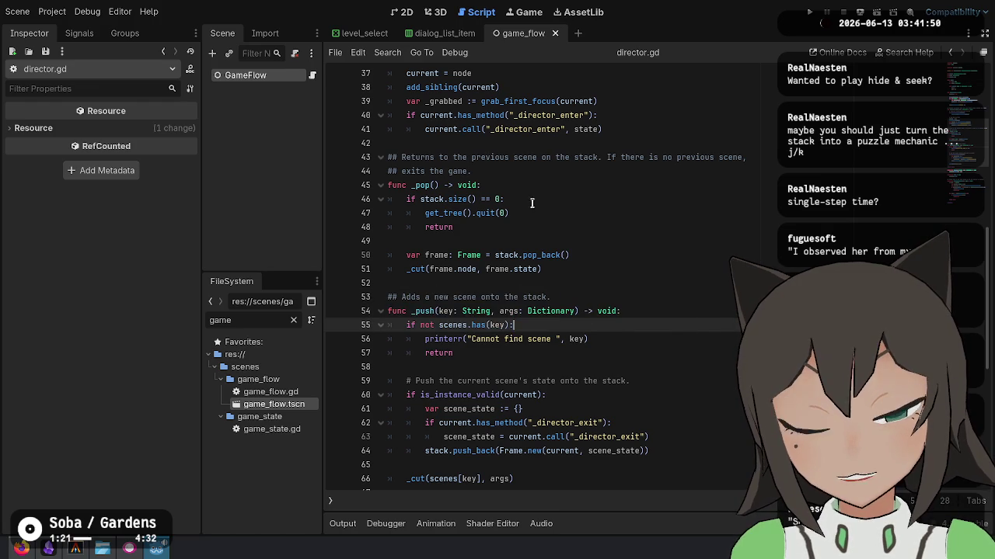
left_click(440, 325)
scroll(444, 303, "down", 2)
mouse_move(426, 311)
left_mouse_down()
mouse_move(392, 325)
mouse_move(639, 342)
mouse_move(507, 351)
mouse_move(606, 352)
mouse_move(559, 339)
mouse_move(494, 339)
mouse_move(472, 375)
mouse_move(429, 369)
mouse_move(436, 372)
mouse_move(451, 355)
mouse_move(665, 360)
mouse_move(661, 377)
mouse_move(435, 395)
mouse_move(528, 394)
left_mouse_up()
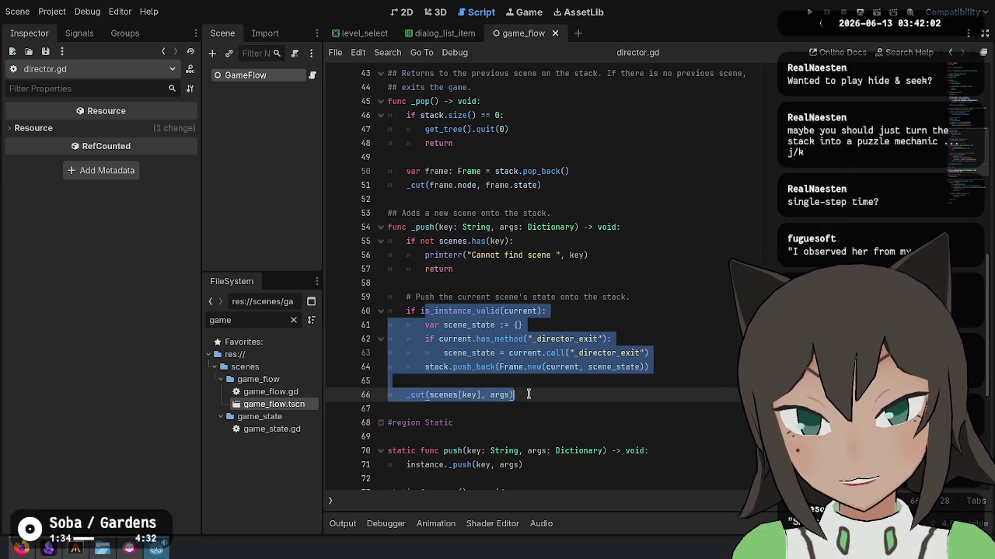
left_click(529, 393)
Review _pop's pop_back line and _cut call, ending inside _pop's parentheses.
scroll(531, 384, "up", 2)
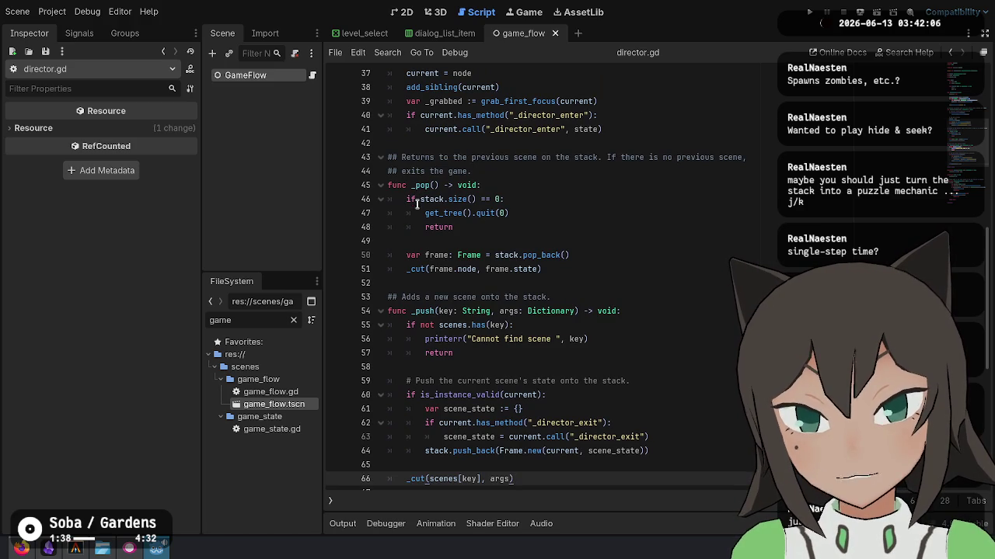
left_click_drag(421, 255, 636, 256)
left_click(634, 258)
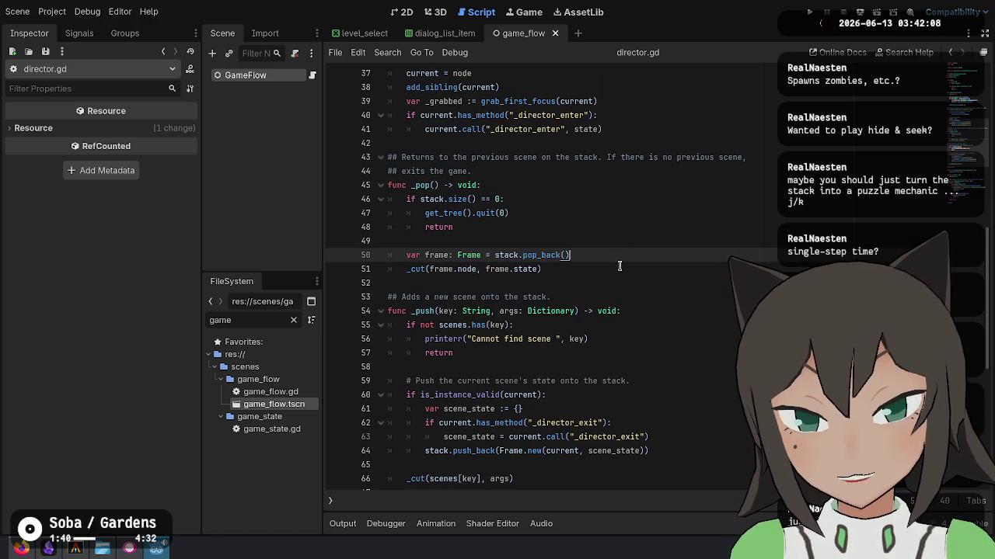
left_click_drag(414, 270, 563, 272)
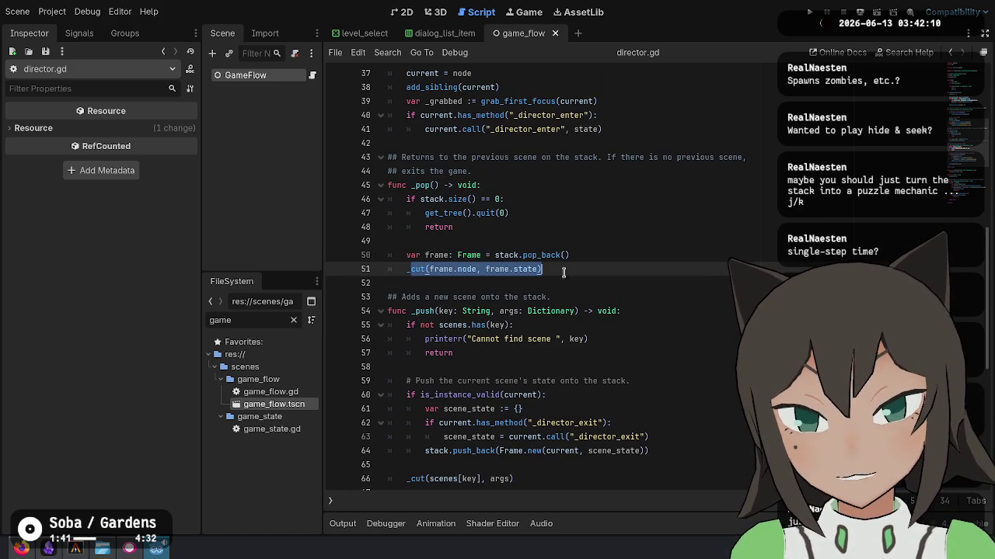
left_click(547, 268)
double_click(526, 268)
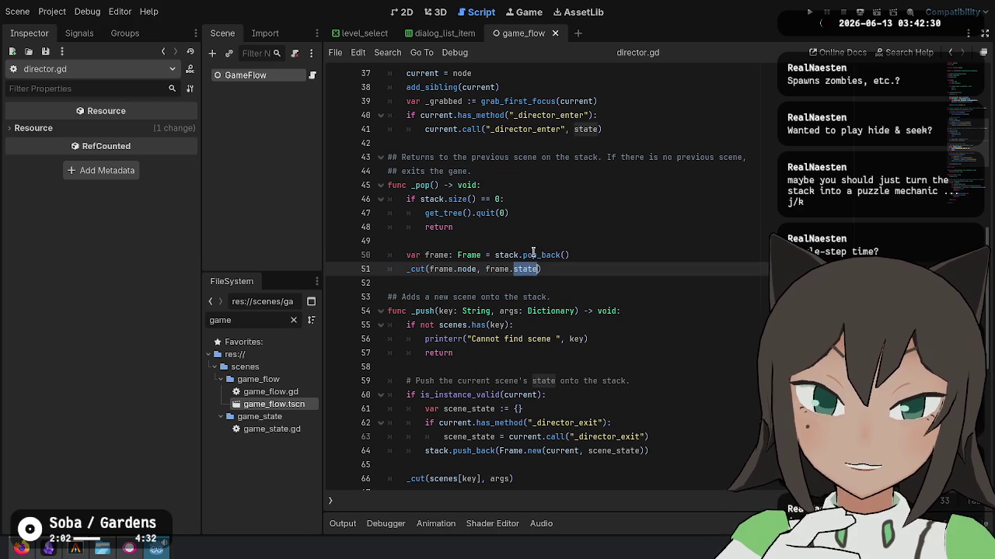
left_click(533, 253)
left_click(690, 180)
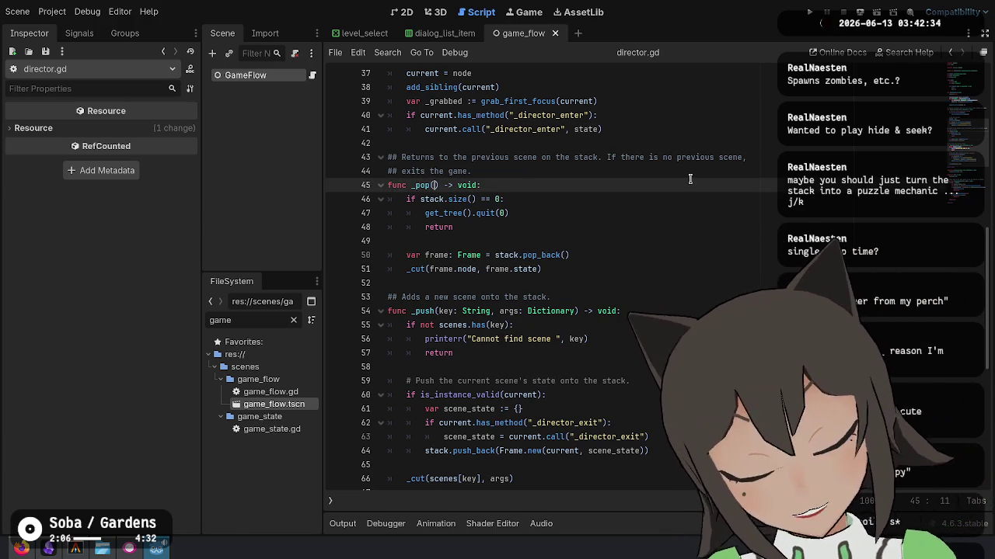
Run git status in the terminal: main is 4 commits ahead with a clean tree.
left_click(76, 548)
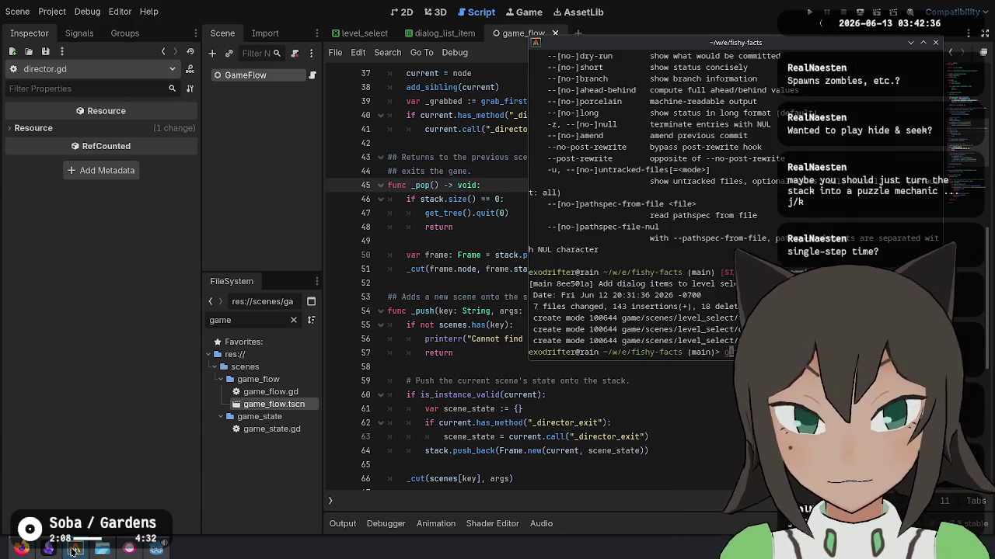
type("it status")
key("Return")
type("git p")
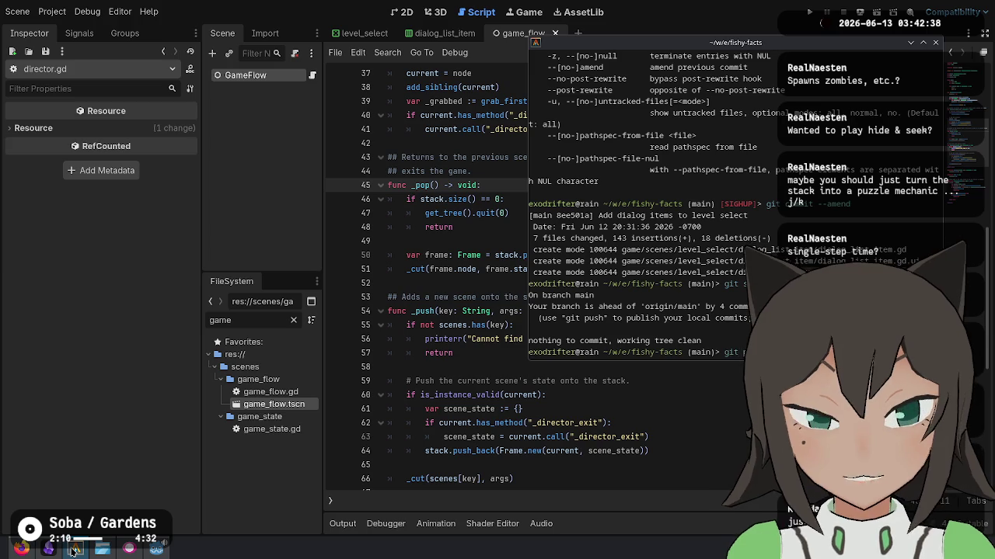
left_click(76, 549)
Give _pop a 'result: Dictionary' parameter.
type("result: Variant")
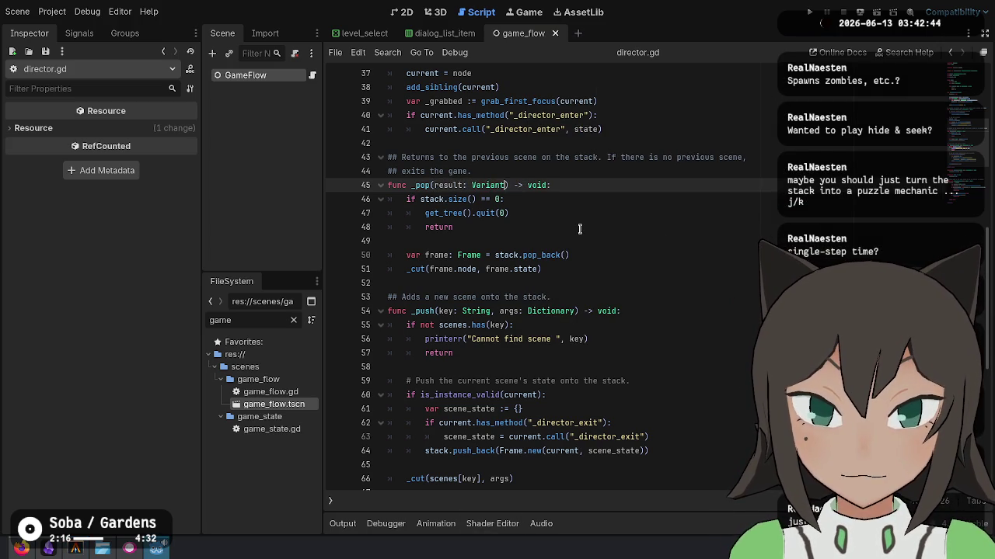
key("BackSpace")
key("BackSpace")
key("BackSpace")
type("Diction")
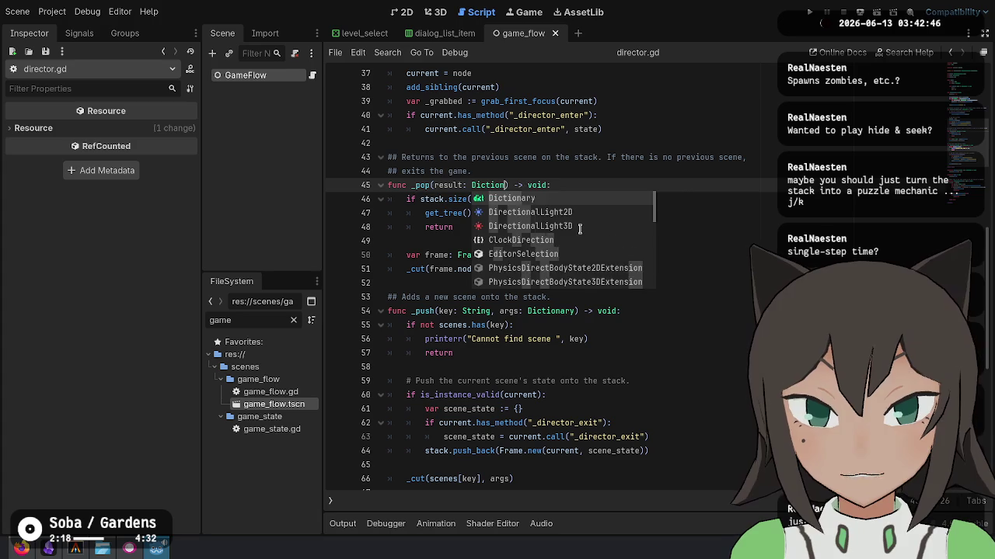
key("Return")
Pass result to _pop's _cut call and null as the third argument in _push's _cut call.
key("Down")
key("Down")
key("Down")
key("Down")
key("End")
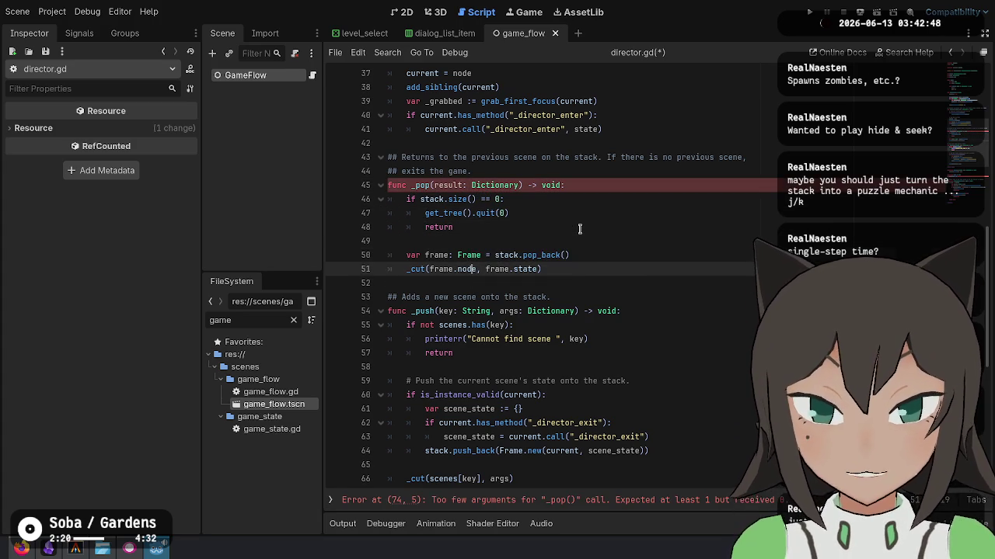
type(", result")
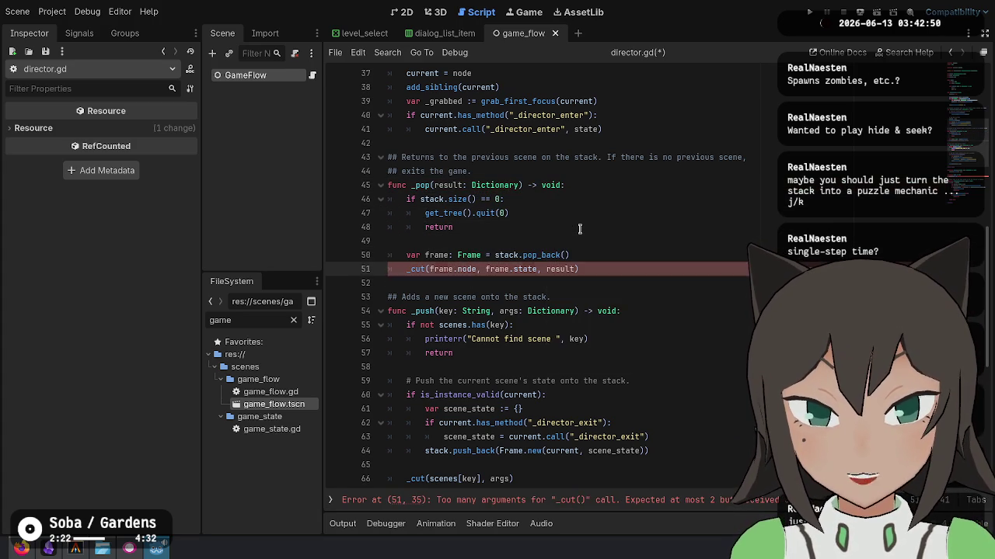
key("Down")
key("Down")
key("Down")
key("Left")
type(", nu")
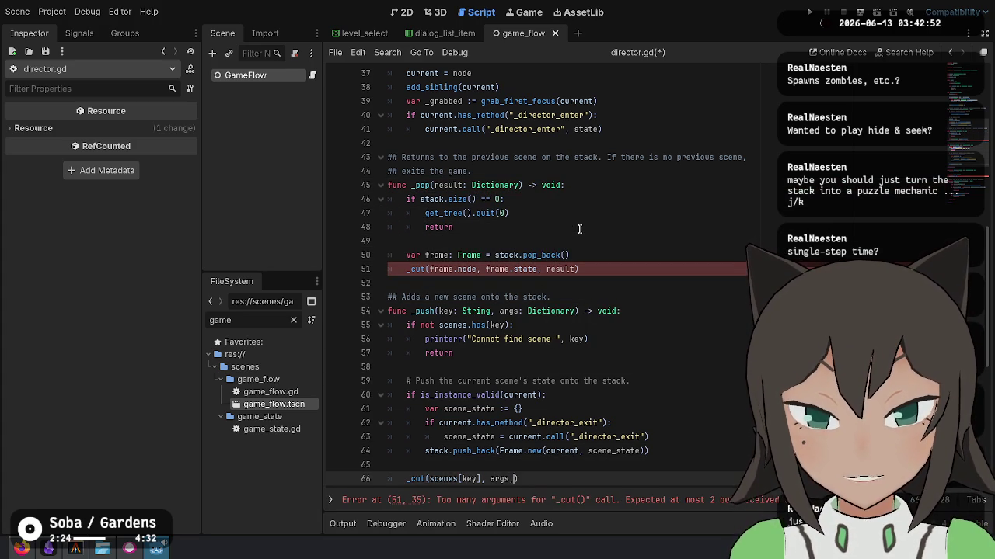
type("l")
key("Up")
key("Up")
key("Up")
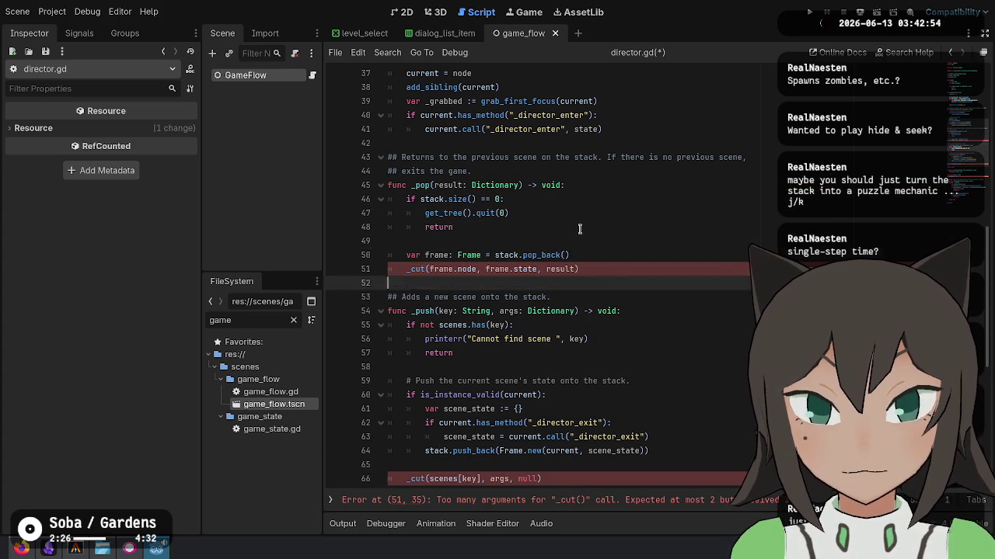
Select the 'result: Dictionary' parameter in _pop's signature.
key("Down")
key("Down")
key("Down")
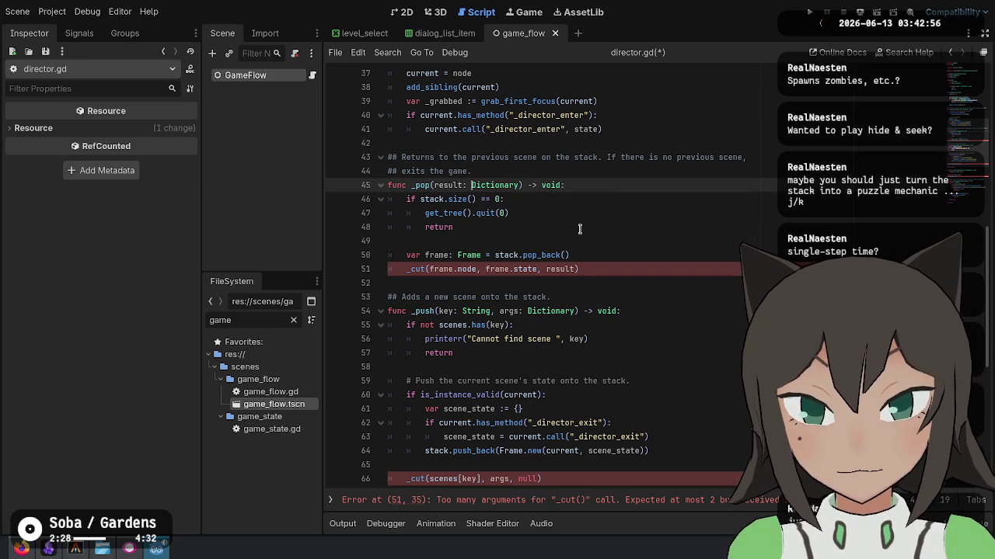
key("ctrl+shift+Left")
key("ctrl+shift+Left")
scroll(579, 228, "up", 4)
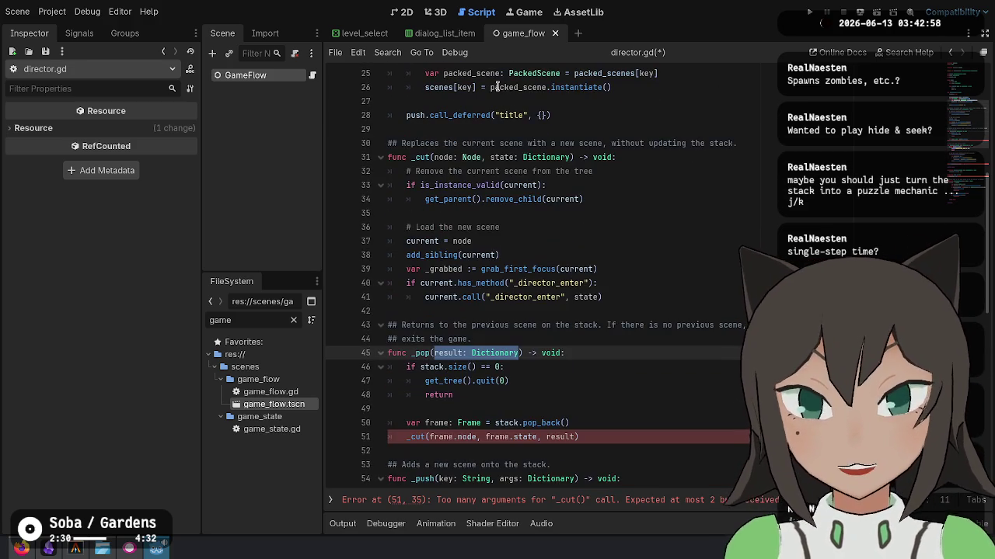
Add 'result: Dictionary' to _cut's signature, forward result to _director_enter, and save.
key("ctrl+c")
left_click(572, 157)
type(",")
key("ctrl+v")
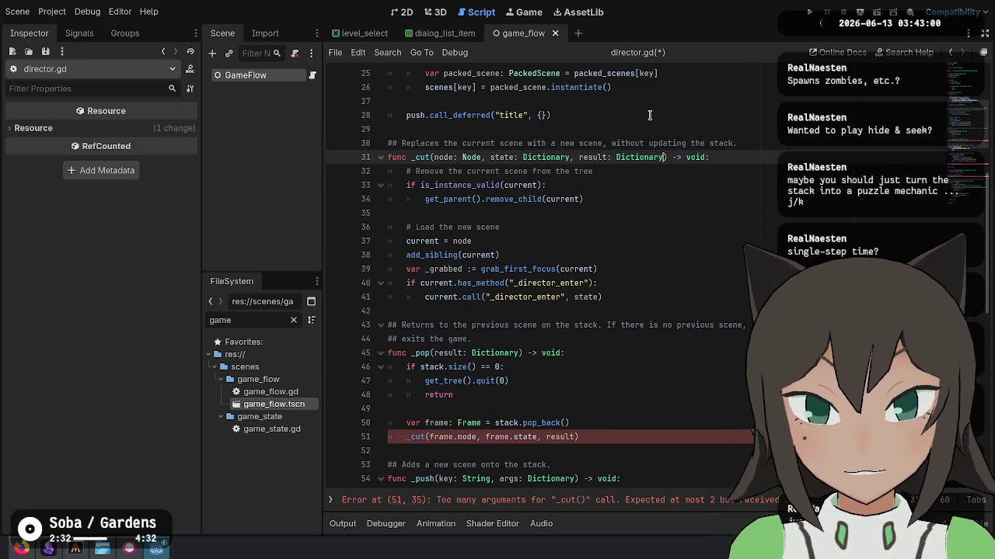
key("Down")
key("Down")
key("Down")
key("Down")
key("Down")
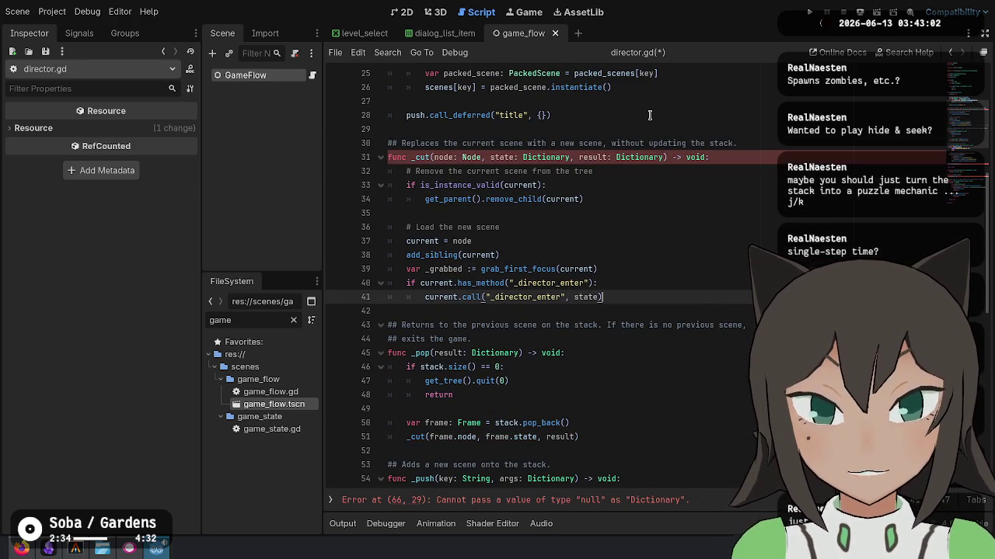
type("result")
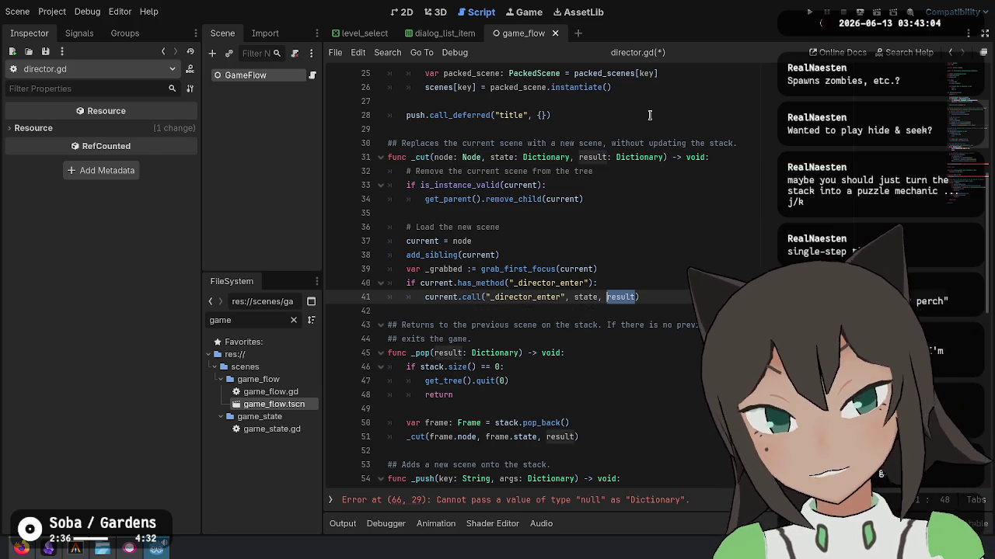
key("ctrl+s")
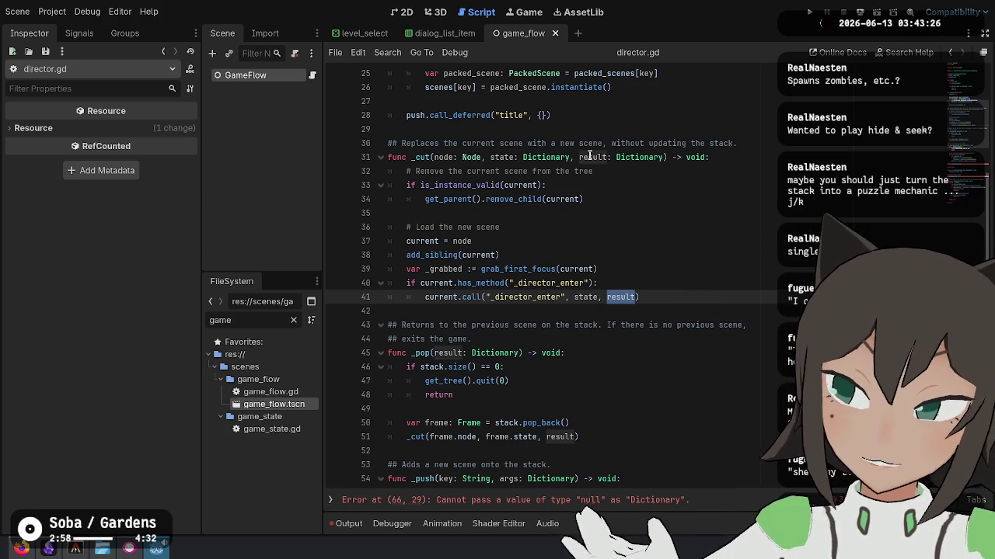
Select 'result: Dictionary' in _cut's signature to examine the null-argument warning.
double_click(591, 157)
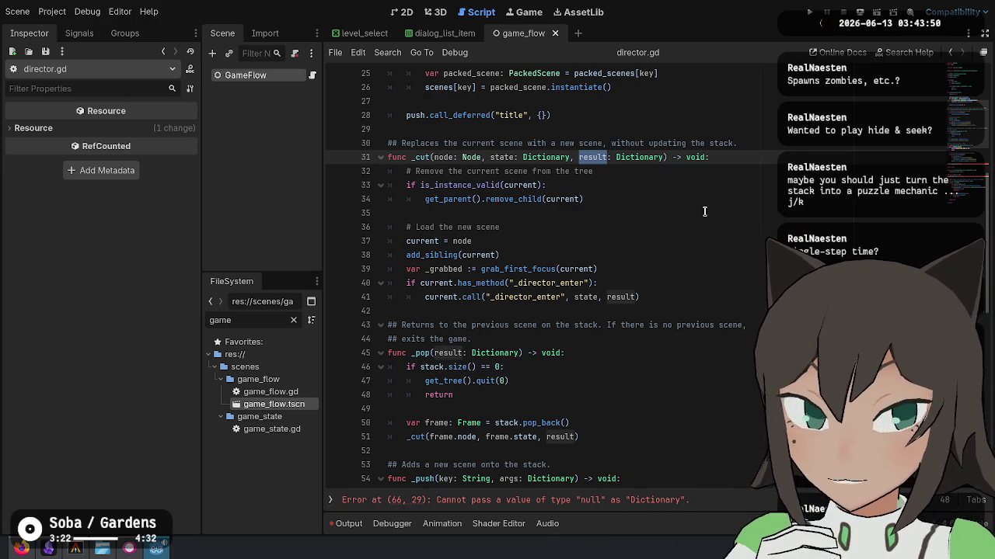
left_click(618, 159)
left_click(579, 158)
left_click_drag(578, 158, 662, 158)
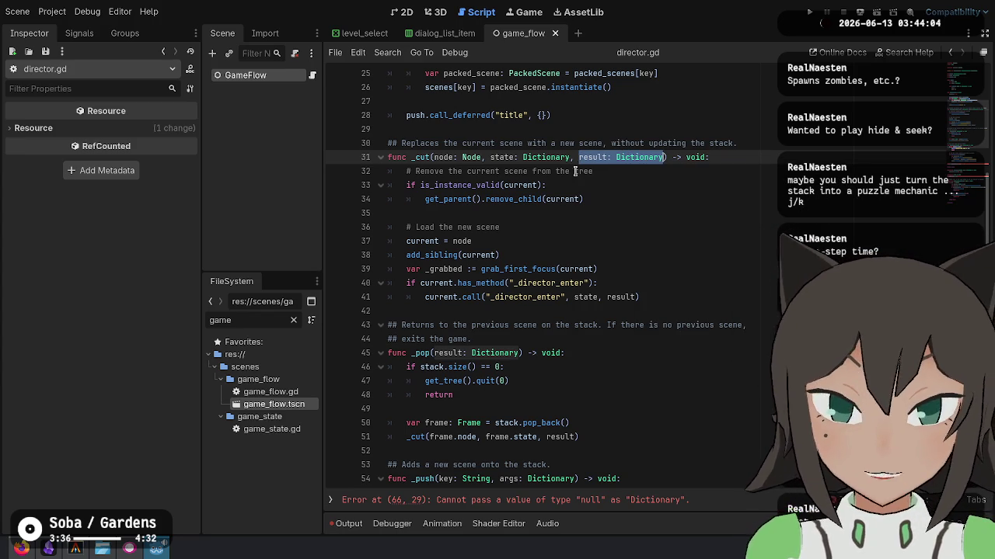
mouse_move(570, 195)
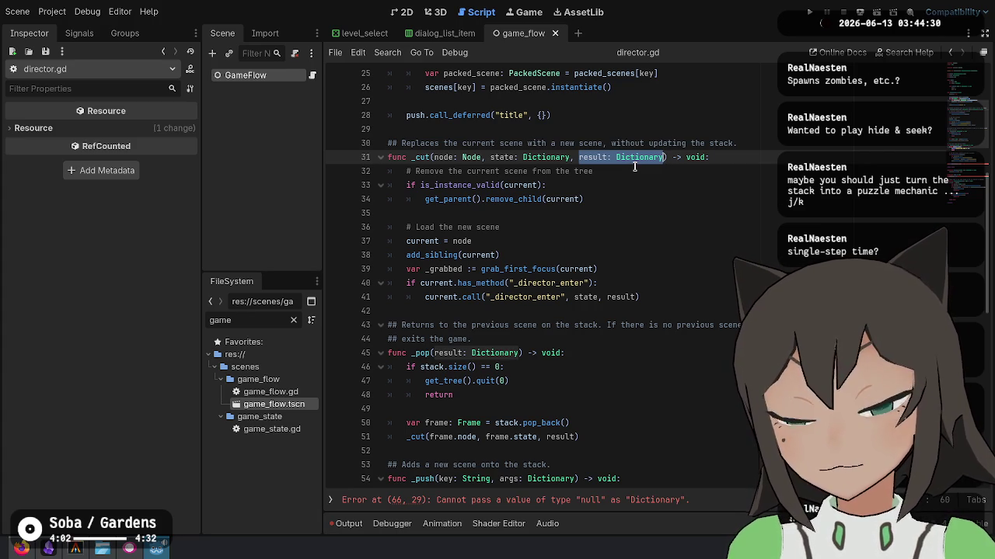
mouse_move(635, 161)
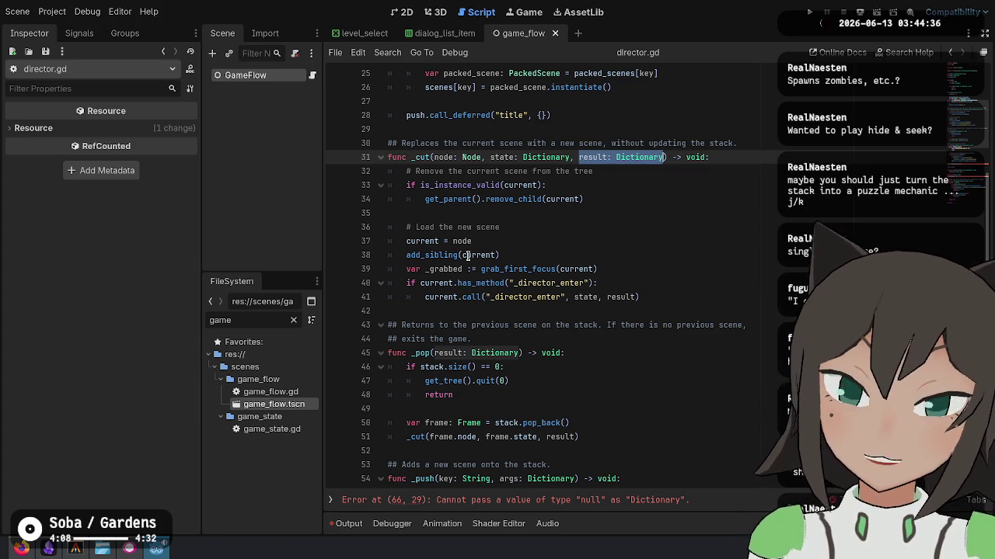
Undo the result parameter edits in director.gd and save it.
left_click(610, 181)
key("ctrl+z")
key("ctrl+z")
key("ctrl+z")
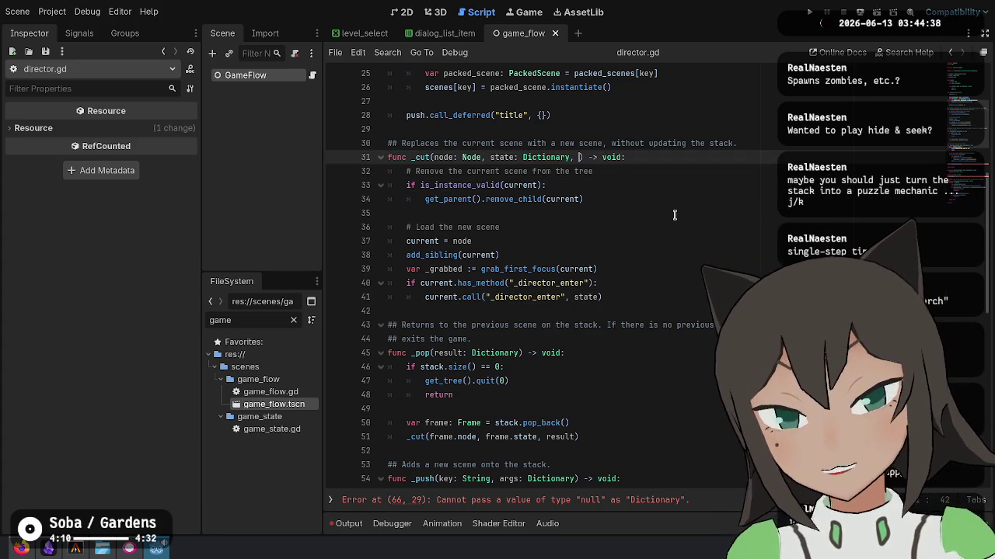
key("ctrl+z")
key("ctrl+z")
key("ctrl+z")
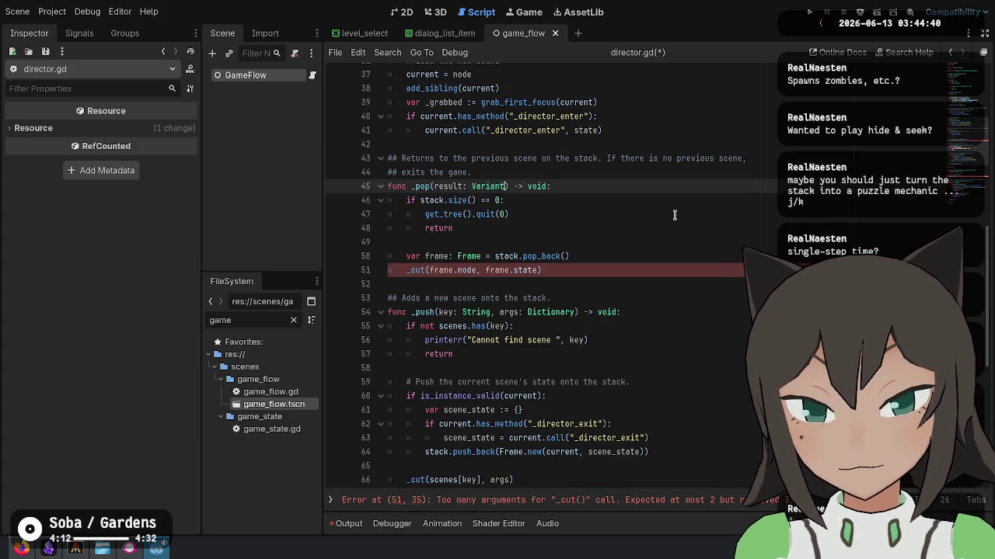
key("ctrl+s")
Select the GameFlow node and switch to the level_select.gd script.
left_click(632, 283)
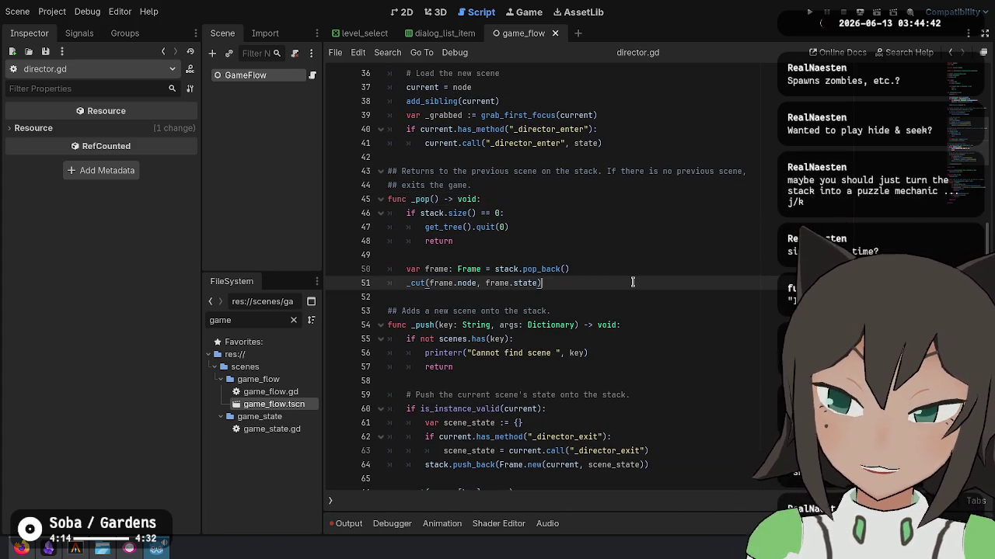
left_click(683, 255)
scroll(544, 272, "up", 2)
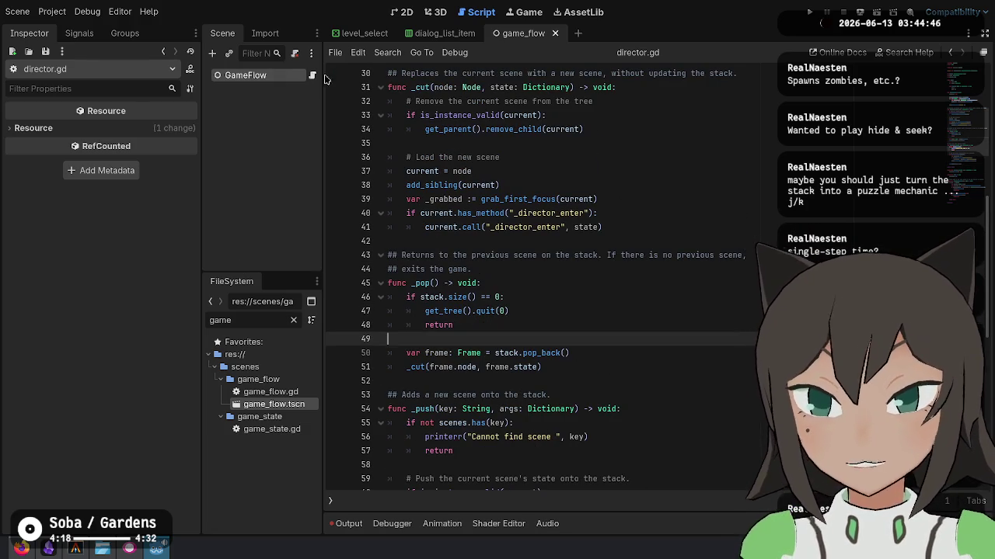
left_click(271, 75)
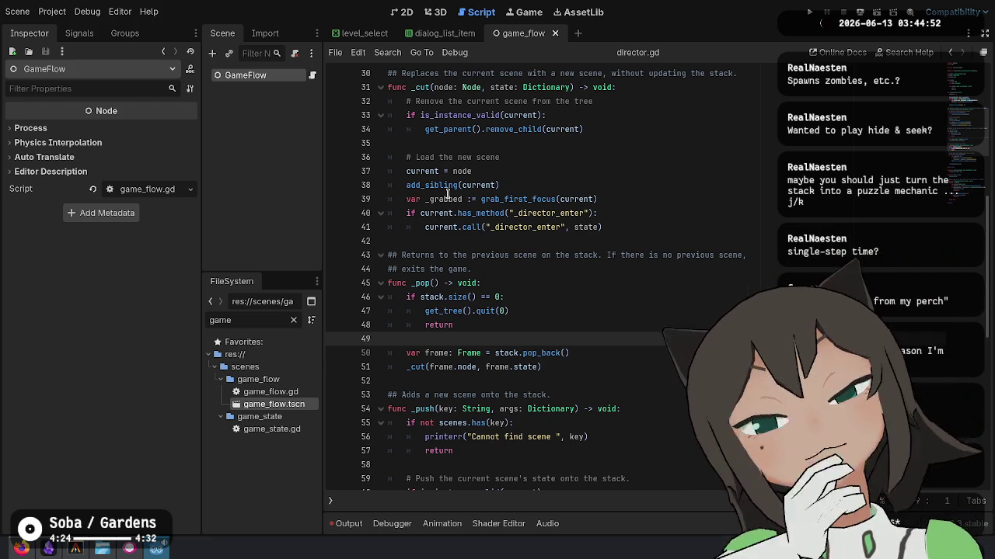
mouse_move(447, 190)
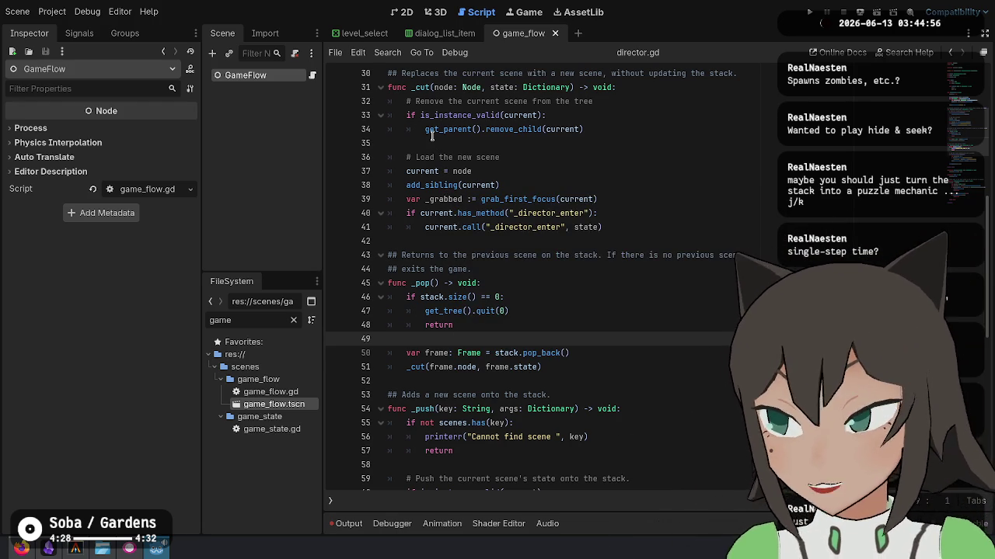
left_click(362, 32)
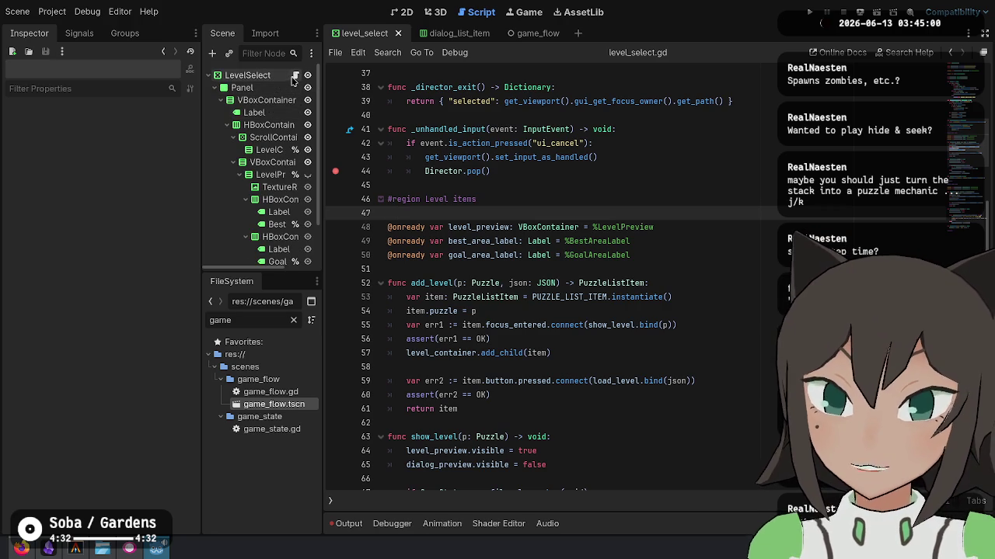
Review level_select.gd's ui_cancel handling, preview labels, puzzle loop and _director_enter focus code.
left_click(600, 157)
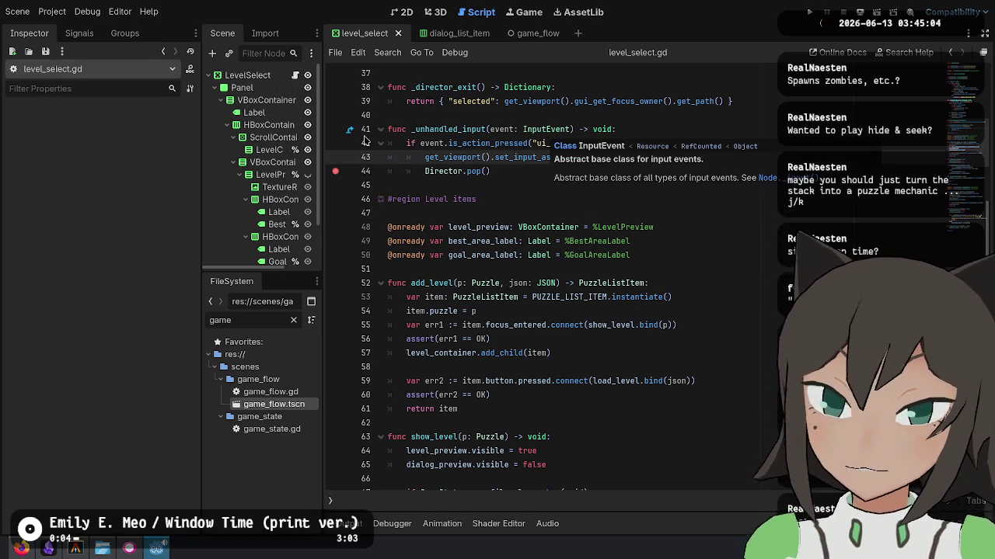
left_click(732, 240)
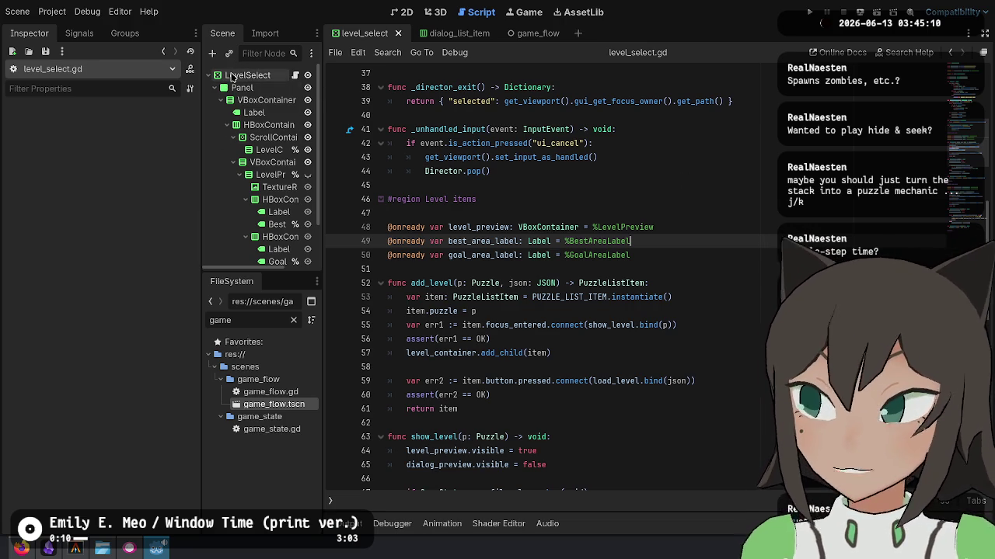
scroll(625, 194, "up", 4)
left_click(625, 193)
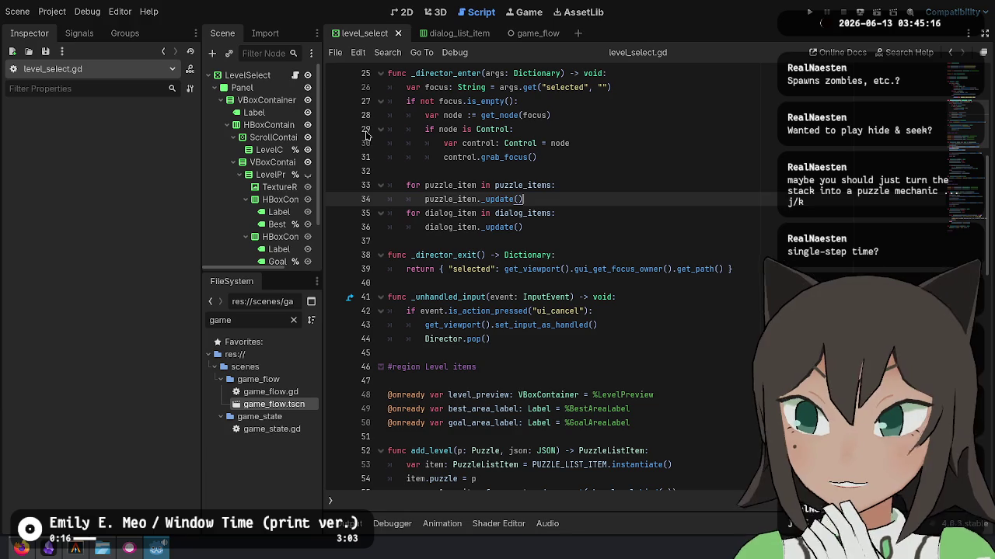
left_click(515, 144)
left_click(535, 32)
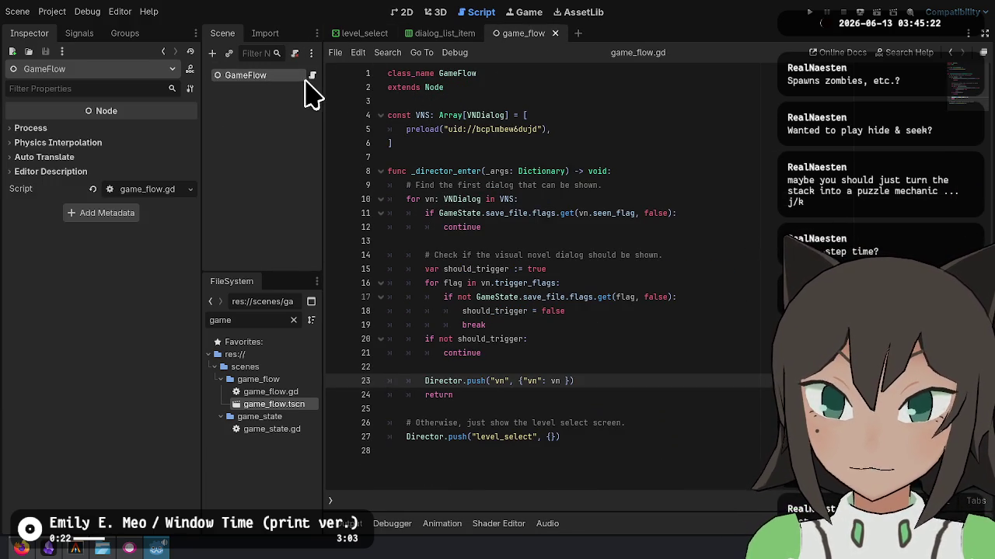
Remove the VN dialog trigger code from game_flow.gd's _director_enter.
left_click(597, 157)
left_click(572, 199)
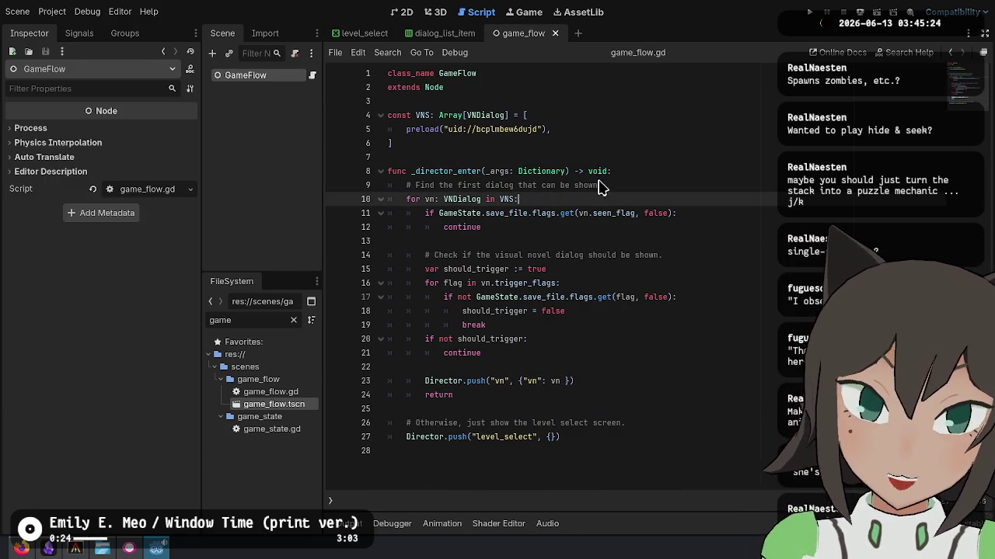
left_click(622, 185)
mouse_move(651, 179)
left_mouse_down()
mouse_move(683, 354)
mouse_move(676, 392)
left_mouse_up()
left_click(622, 443)
mouse_move(598, 389)
left_mouse_down()
mouse_move(637, 379)
mouse_move(683, 173)
left_mouse_up()
key("ctrl+c")
key("BackSpace")
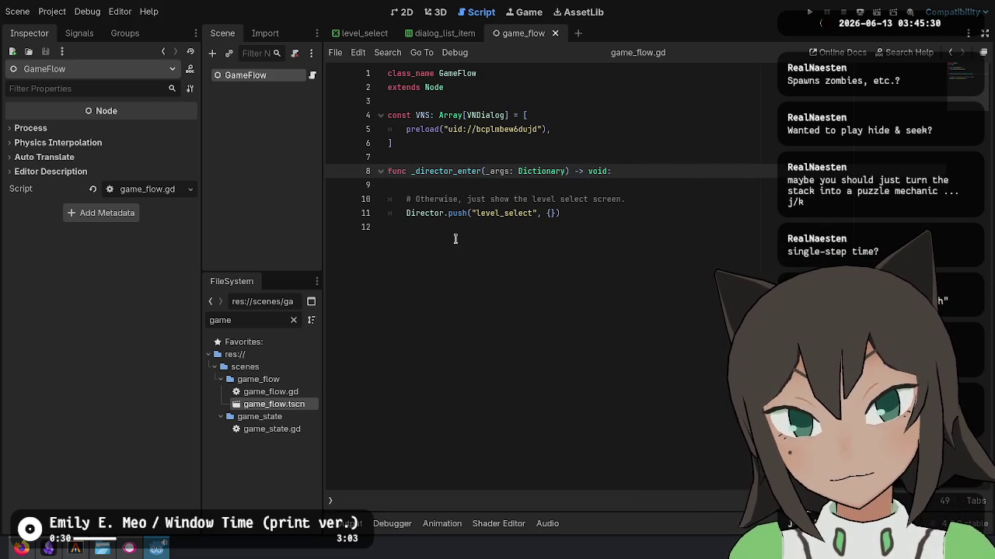
Paste the VN dialog check at the start of level_select.gd's _director_enter and reword its comment.
left_click(362, 33)
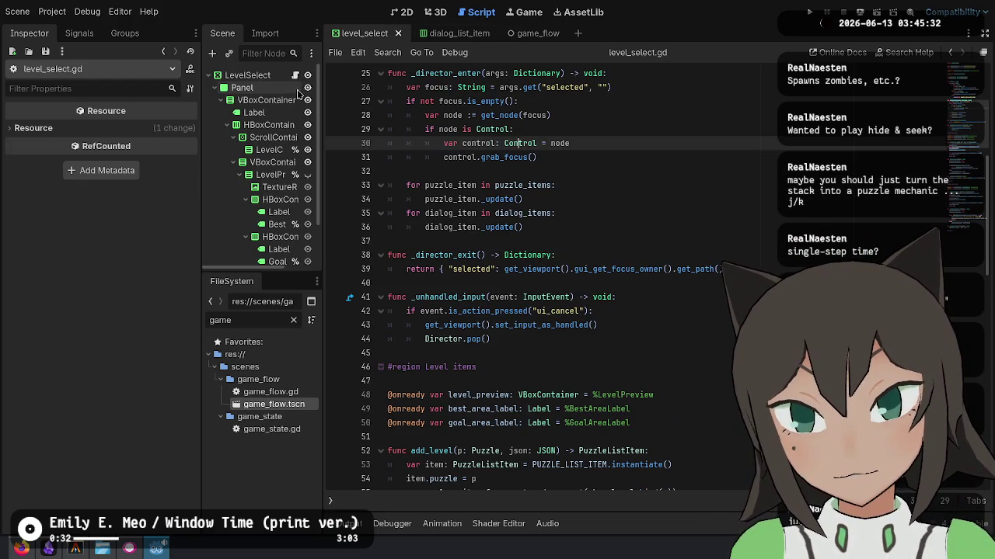
scroll(571, 311, "up", 3)
left_click(571, 310)
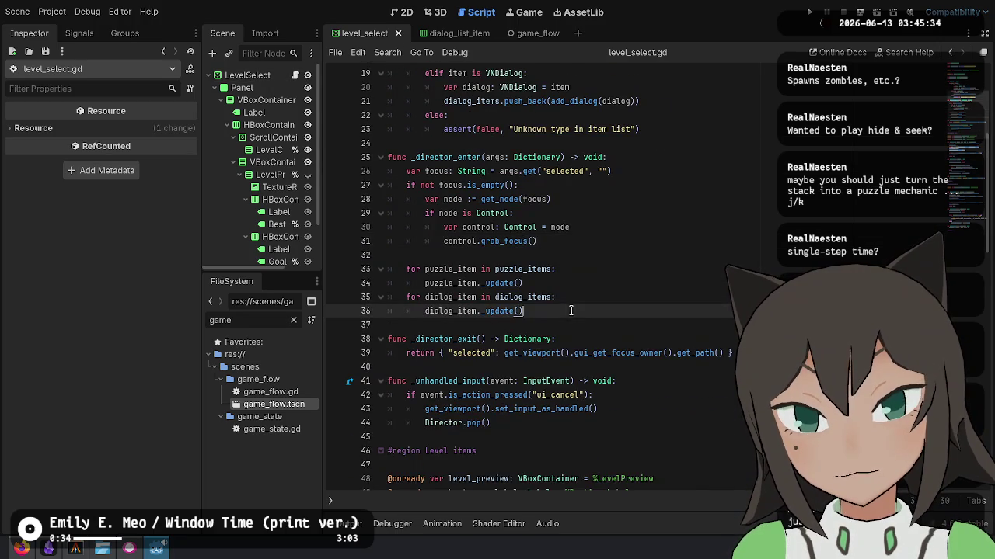
left_click(645, 159)
key("ctrl+v")
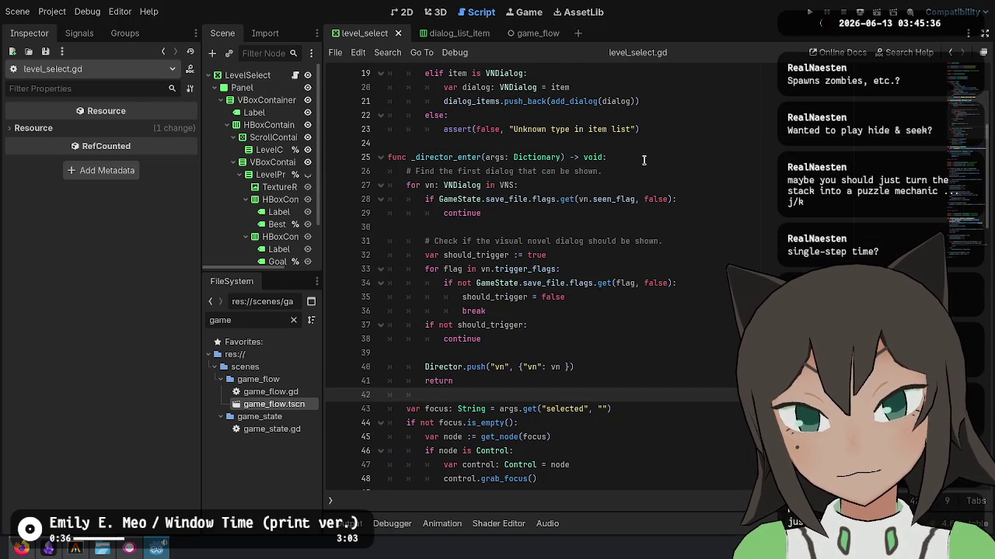
left_click(620, 170)
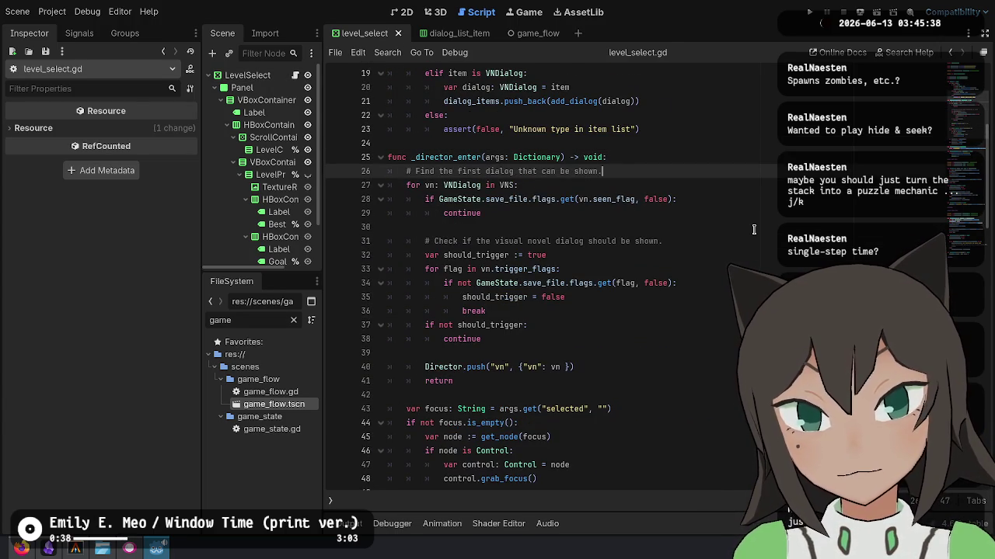
key("shift+Home")
type("# C")
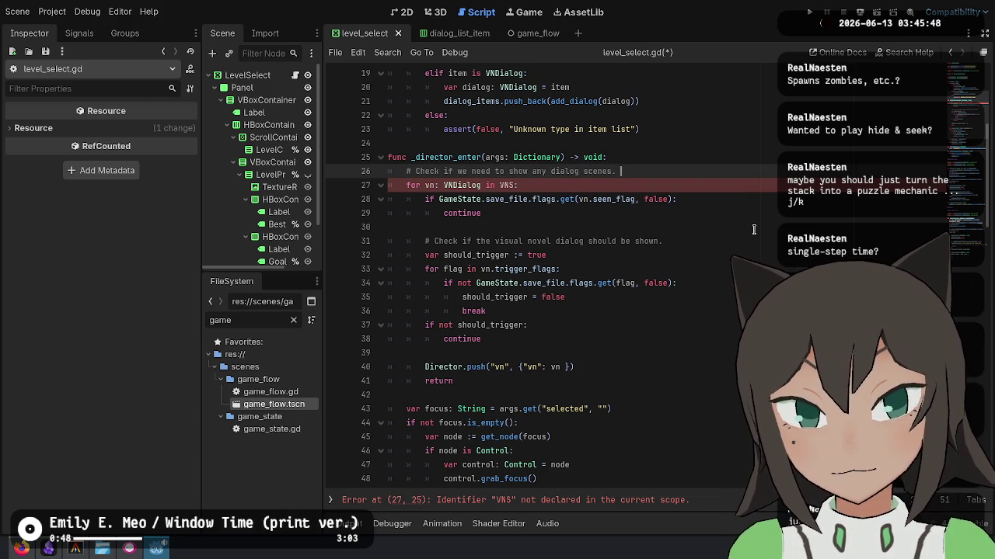
Move the VNS constant block from game_flow.gd to below level_select.gd's preload constants.
left_click(522, 32)
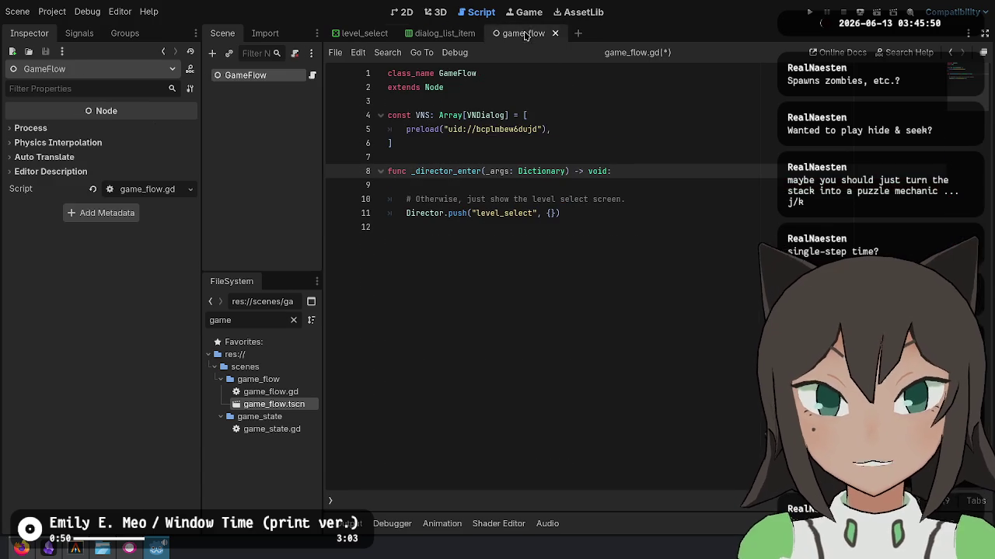
left_click_drag(536, 145, 539, 94)
key("ctrl+x")
left_click(364, 33)
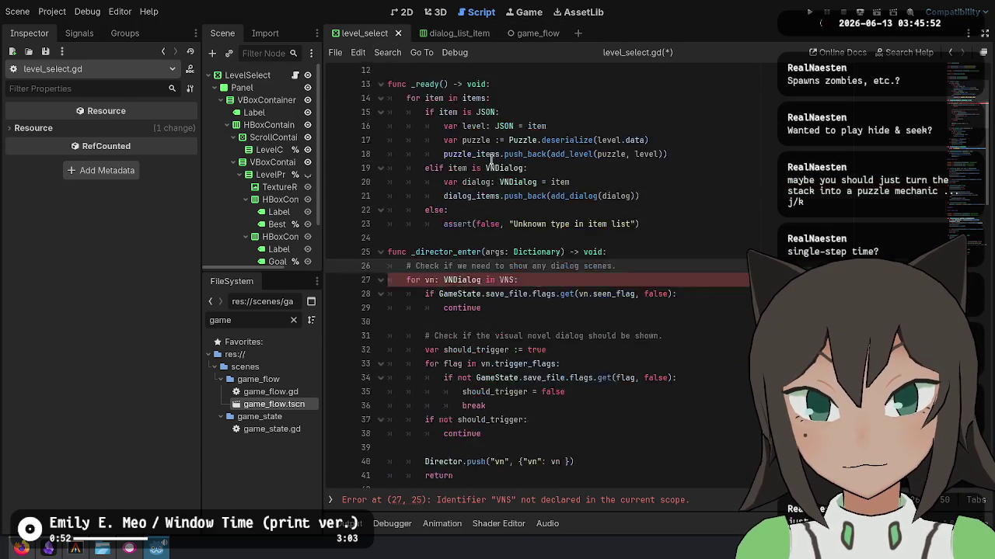
scroll(565, 153, "up", 5)
left_click(565, 154)
key("ctrl+v")
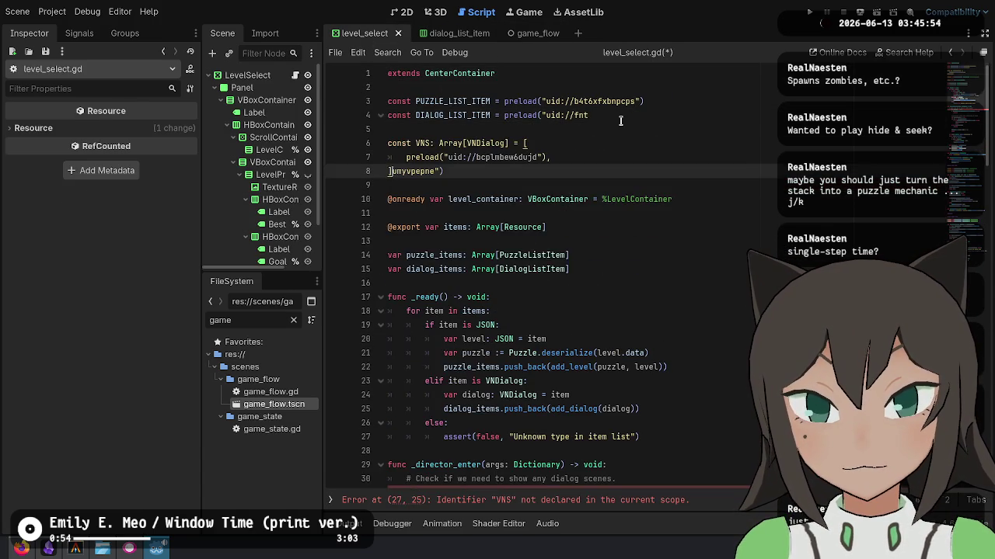
Repair the DIALOG_LIST_ITEM line 4, tidy spacing around VNS, and save level_select.gd.
left_click(635, 115)
type("e\")")
key("Down")
key("Down")
key("Down")
key("End")
key("Return")
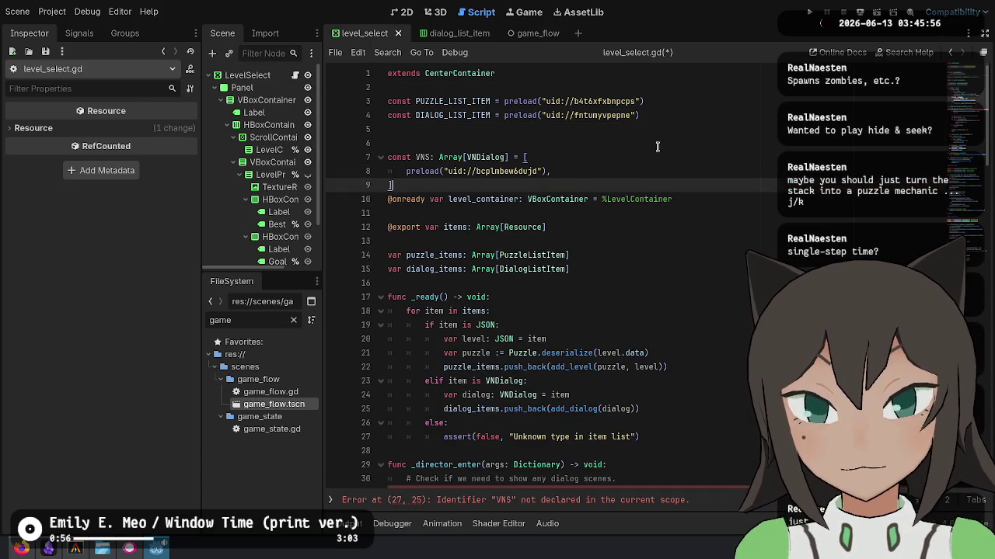
key("Down")
key("Down")
key("Down")
key("Delete")
key("ctrl+s")
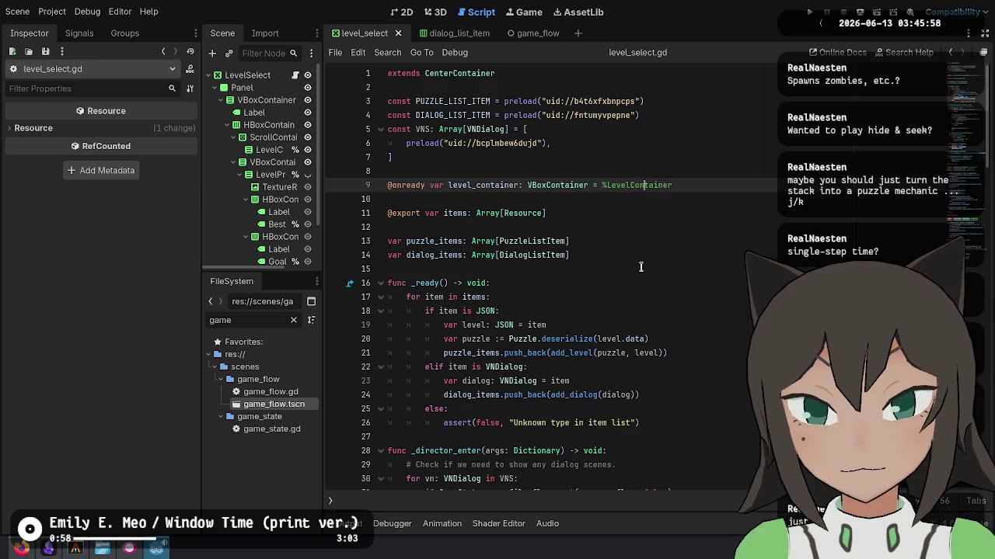
Review the new VN trigger check in level_select.gd's _director_enter.
scroll(638, 268, "down", 3)
left_click(616, 297)
left_click(461, 326)
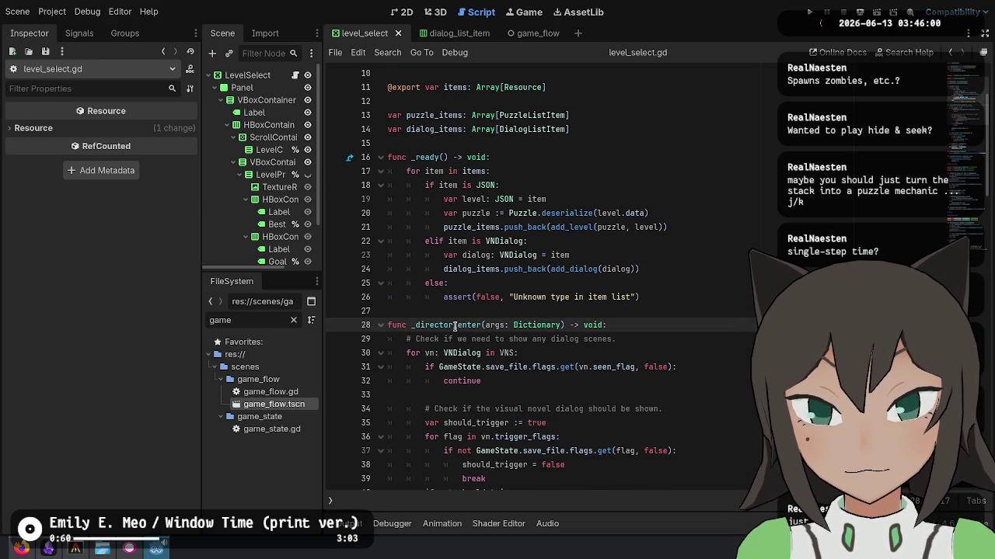
scroll(477, 181, "down", 3)
scroll(536, 210, "down", 4)
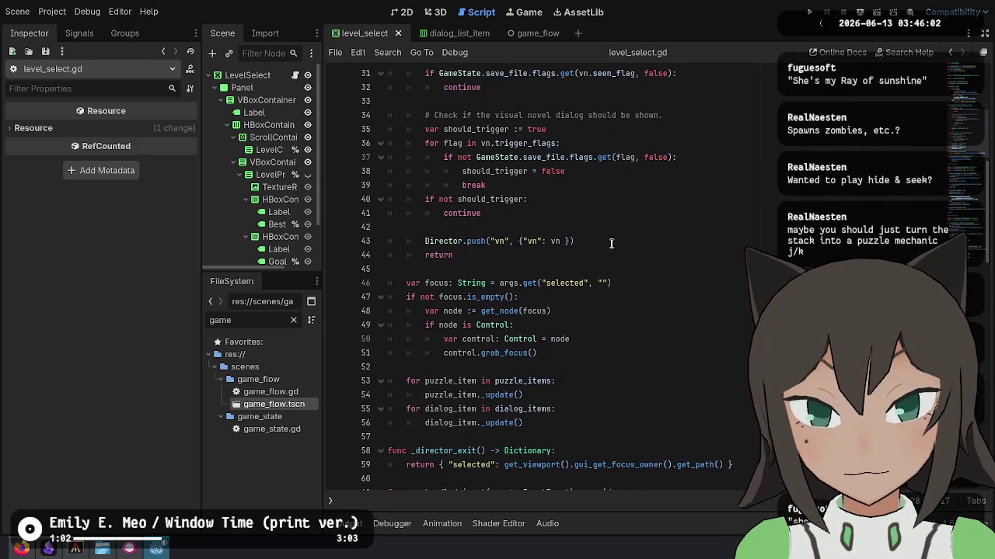
left_click(537, 33)
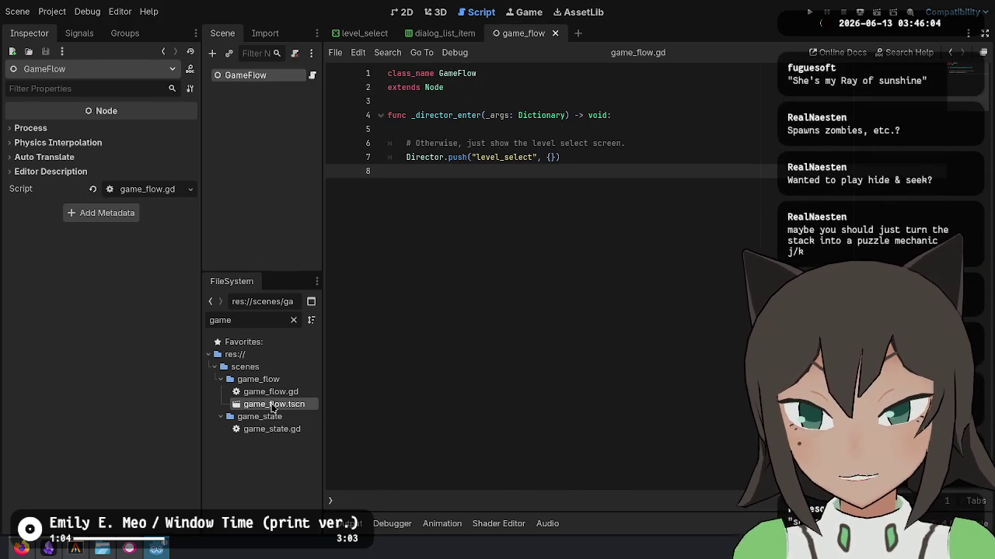
Start deleting the game_flow folder, then cancel the deletion.
left_click(264, 379)
key("Delete")
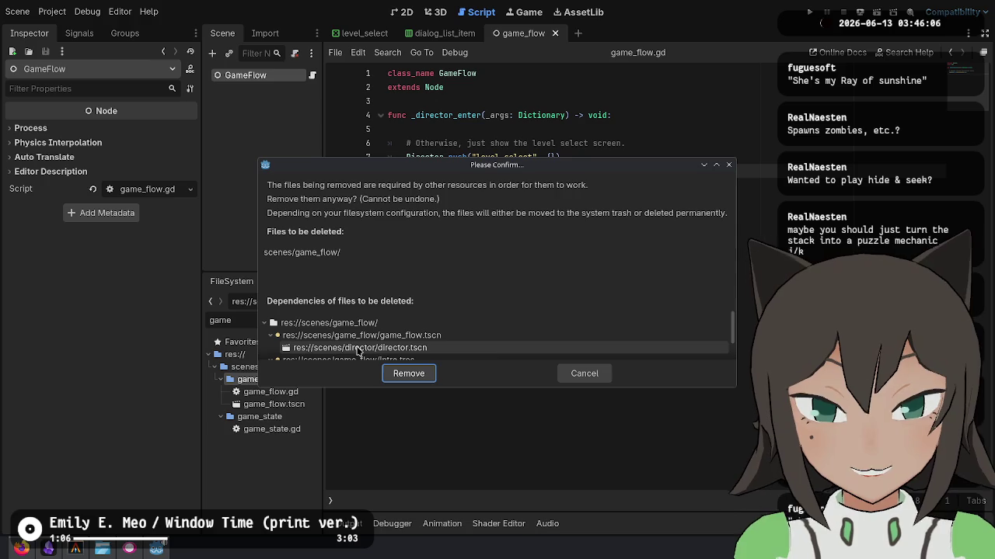
scroll(493, 343, "down", 2)
key("Escape")
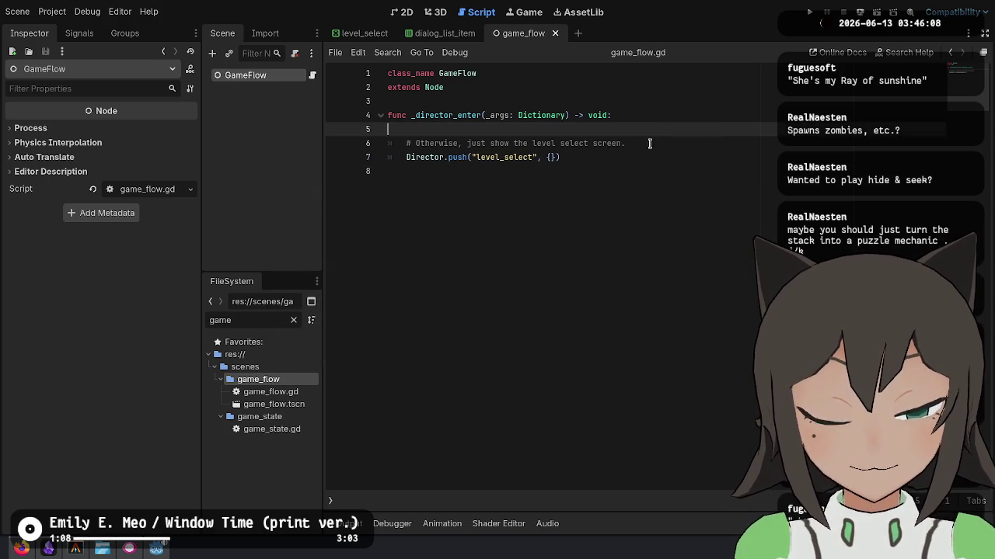
Move intro.tres from game_flow into the res://scenes/level_select folder.
double_click(256, 319)
type("intro")
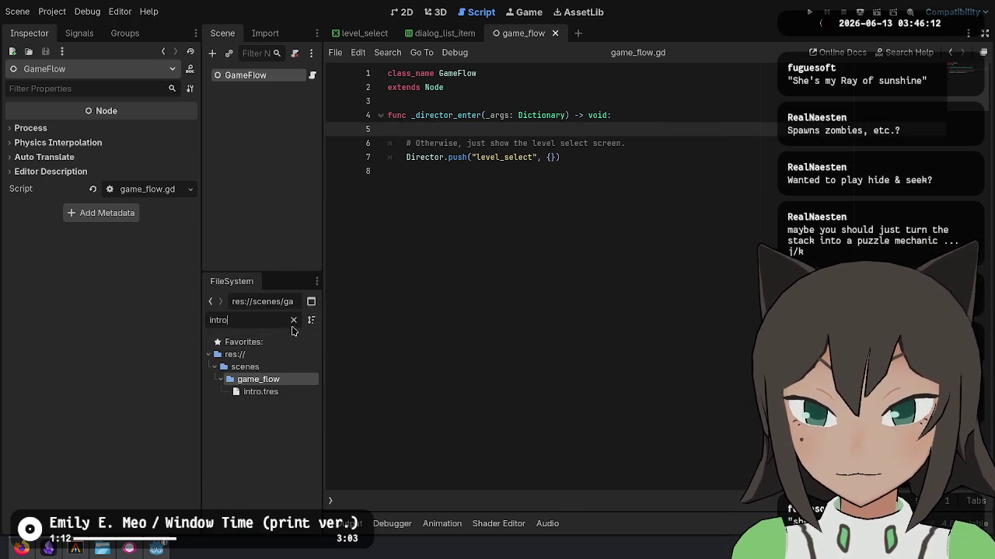
left_click(294, 320)
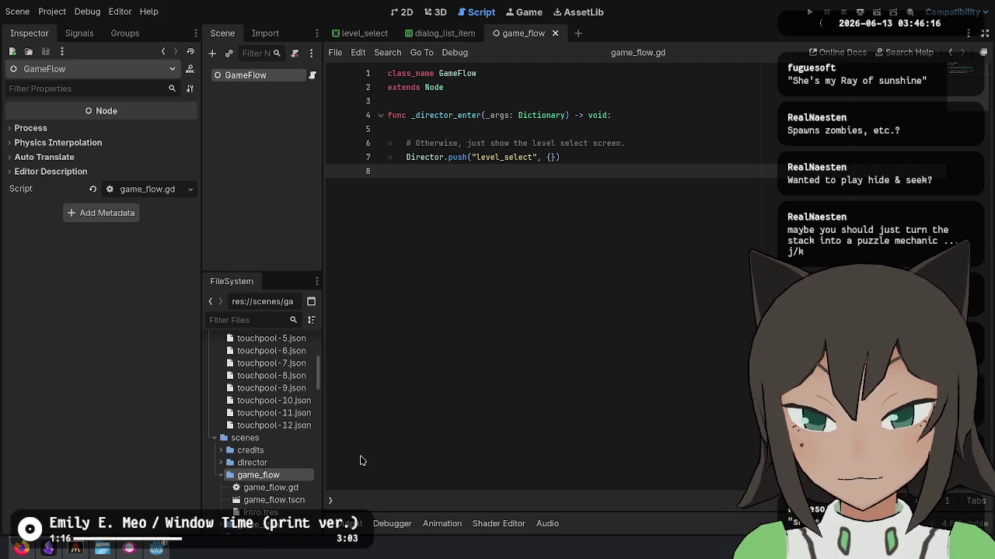
scroll(265, 379, "down", 5)
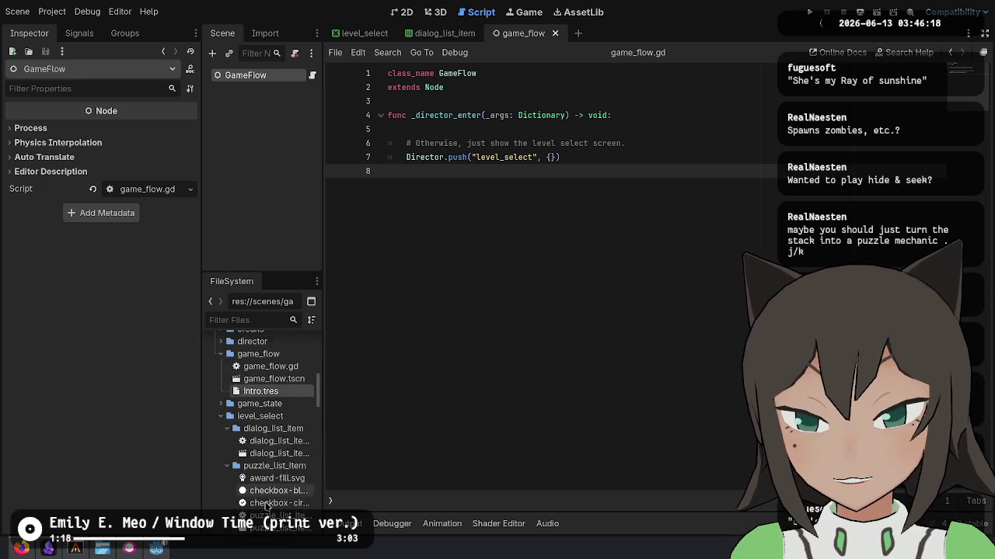
scroll(265, 379, "down", 1)
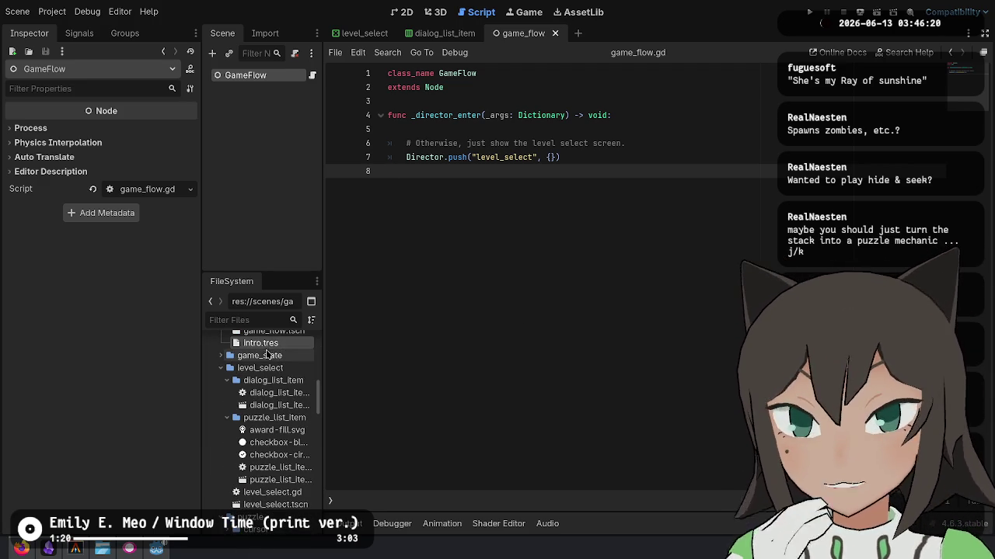
left_click(226, 379)
left_click(226, 393)
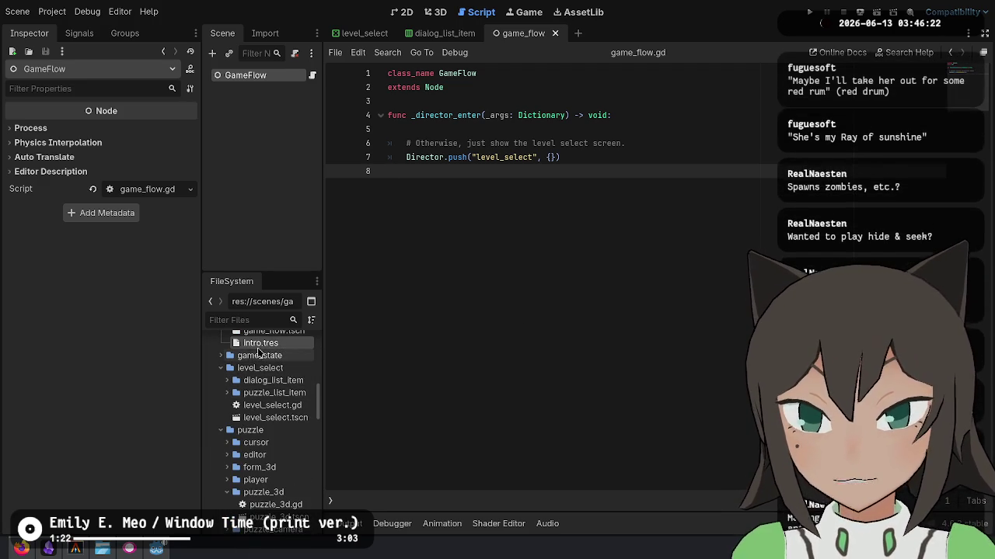
left_click_drag(265, 344, 274, 368)
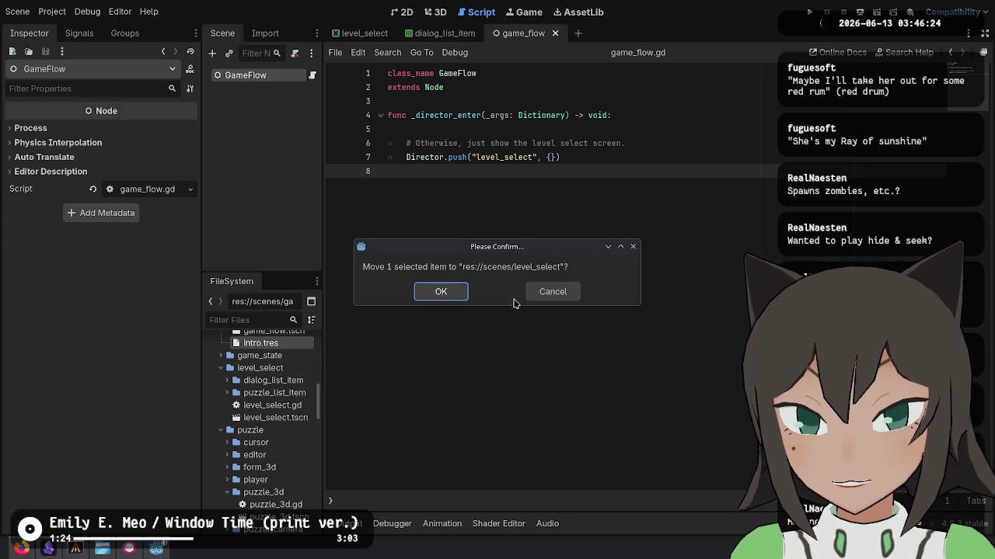
left_click(440, 291)
scroll(313, 387, "up", 2)
Remove the game_flow folder from the project.
left_click(256, 379)
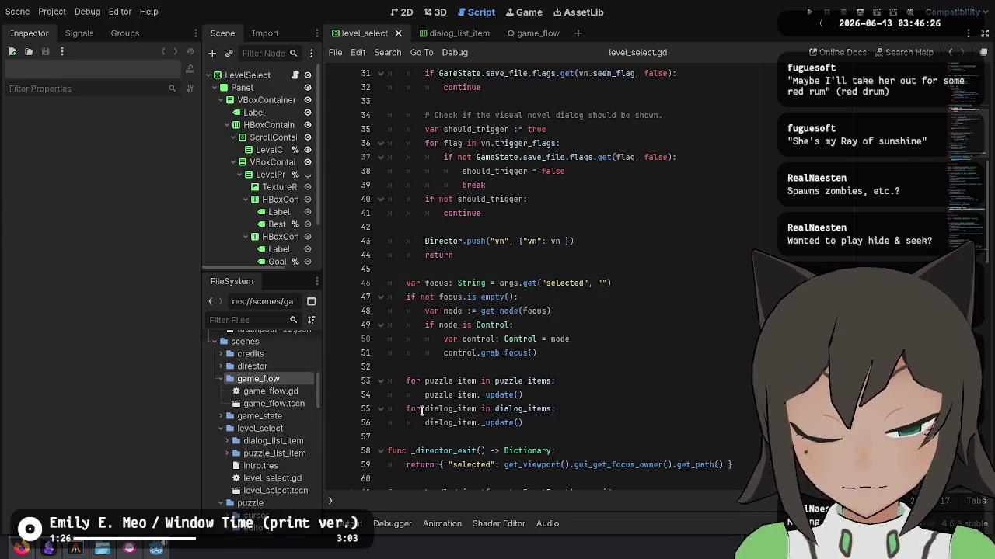
key("Delete")
left_click(409, 373)
scroll(264, 436, "down", 5)
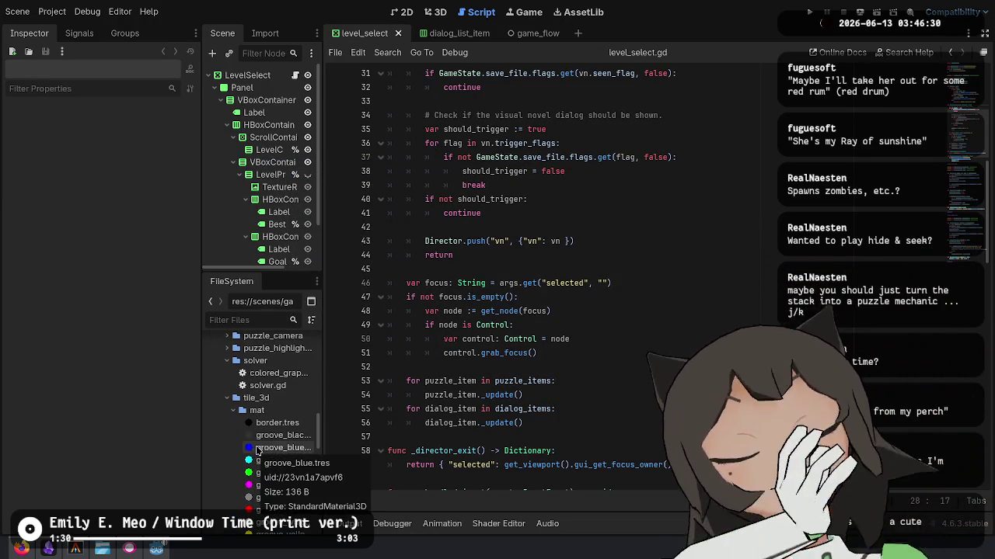
scroll(257, 439, "down", 6)
left_click(247, 319)
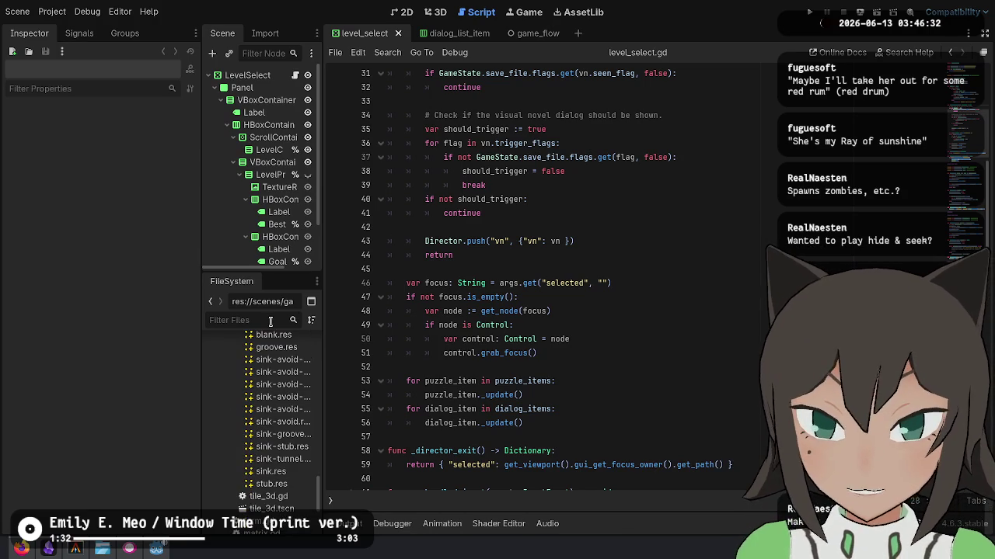
Remove the game_flow entry from the Director's Packed Scenes and close the director, game_flow and dialog_list_item tabs.
type("direct")
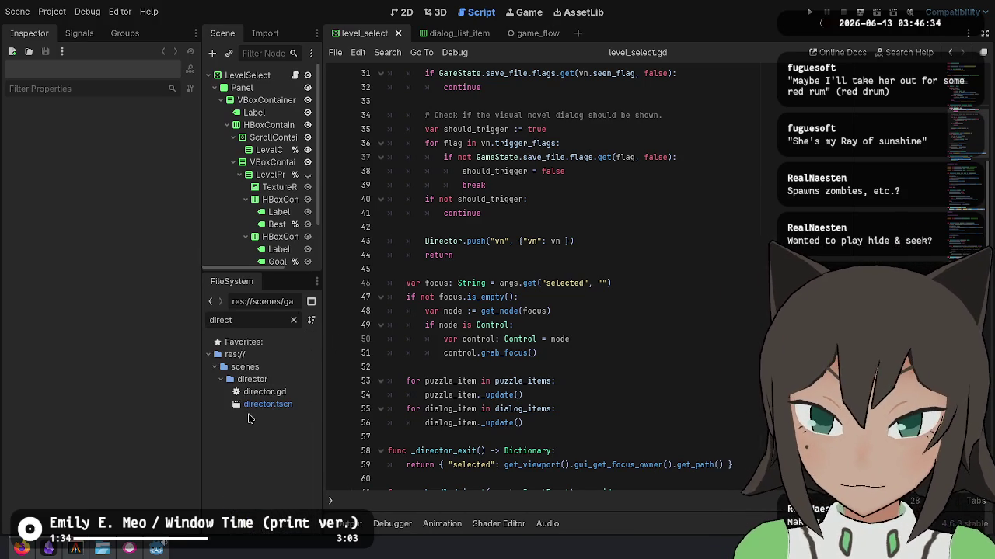
double_click(250, 407)
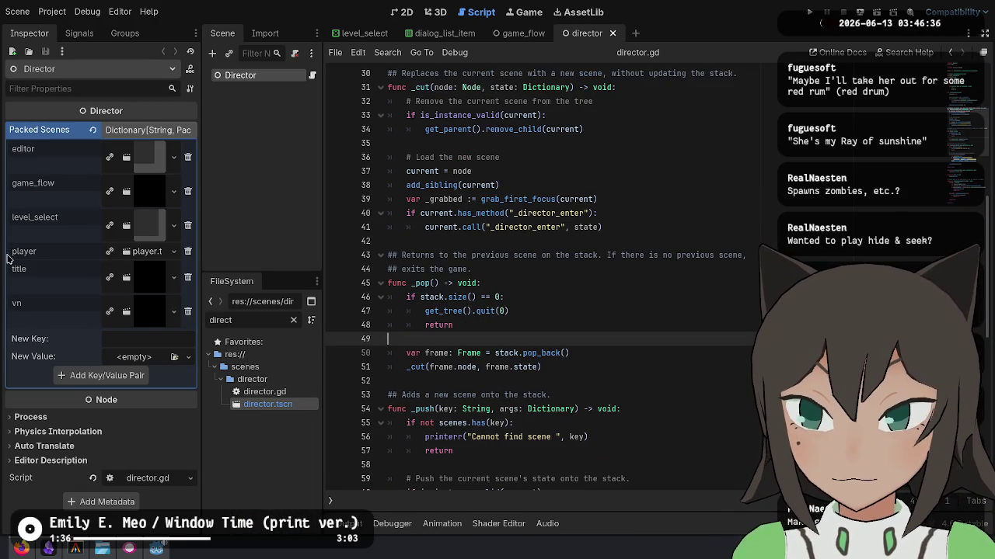
left_click(187, 190)
left_click(573, 324)
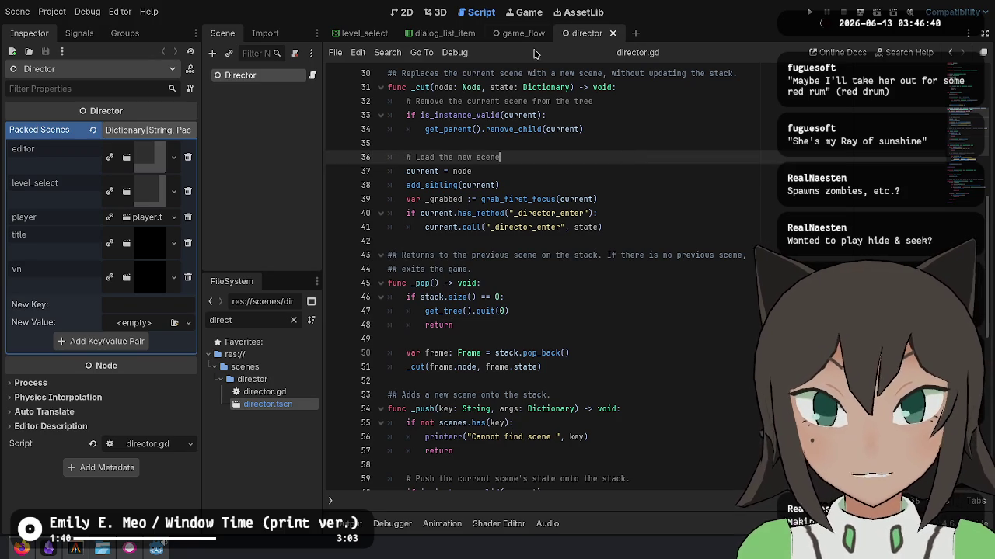
middle_click(578, 35)
middle_click(535, 31)
middle_click(443, 35)
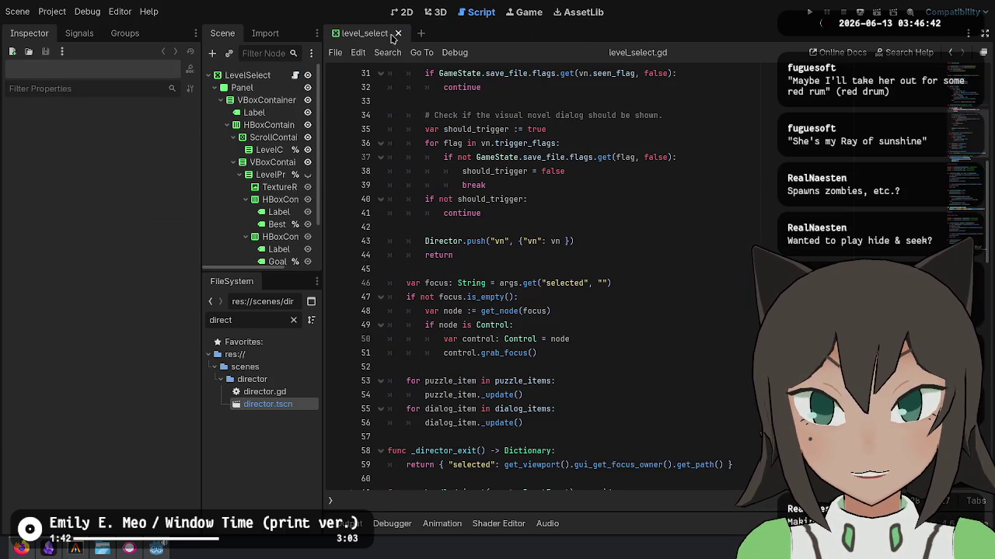
Find "game_flow" across project files, change title.gd line 22 to push "level_select", then run the game.
key("ctrl+shift+f")
type("\"game")
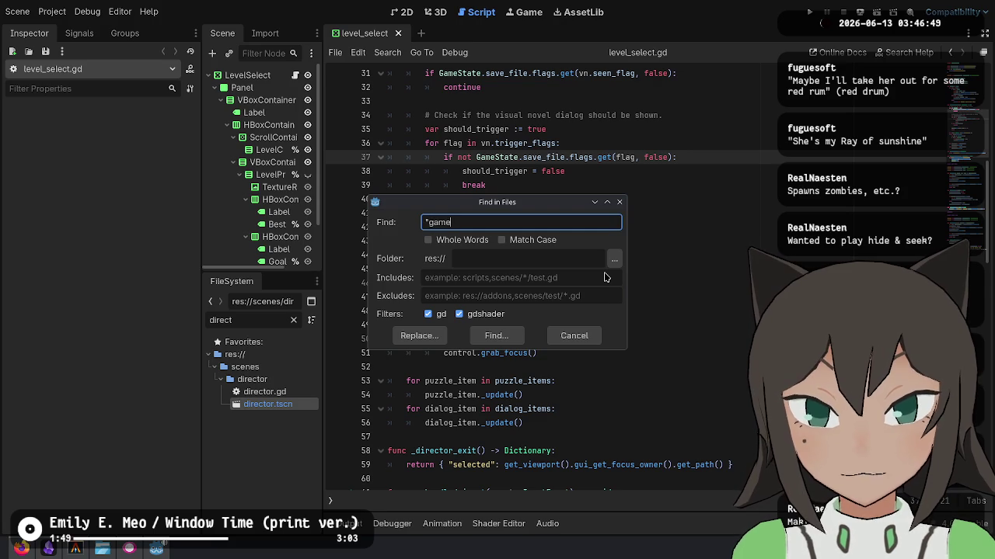
type("_flow\"")
key("Return")
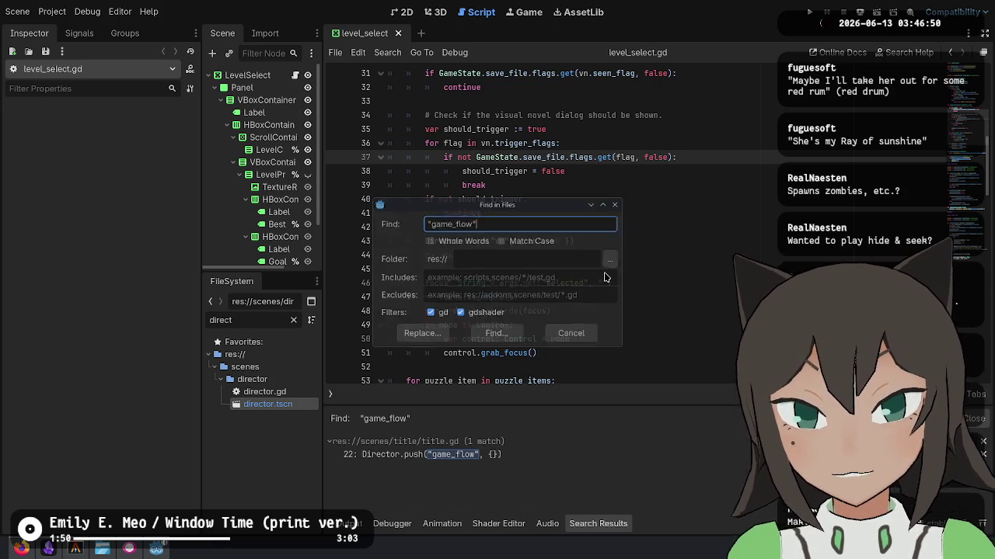
left_click(482, 455)
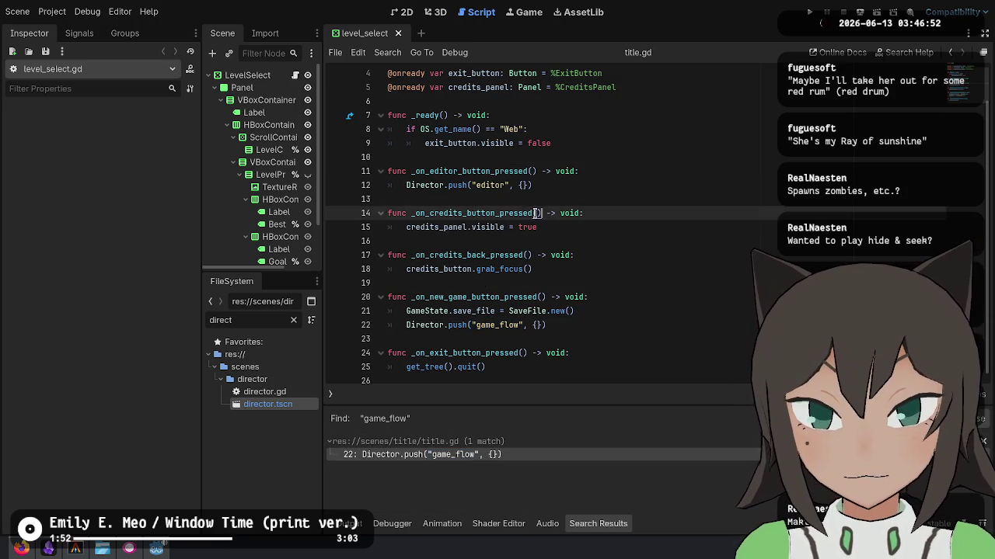
double_click(497, 325)
type("level_")
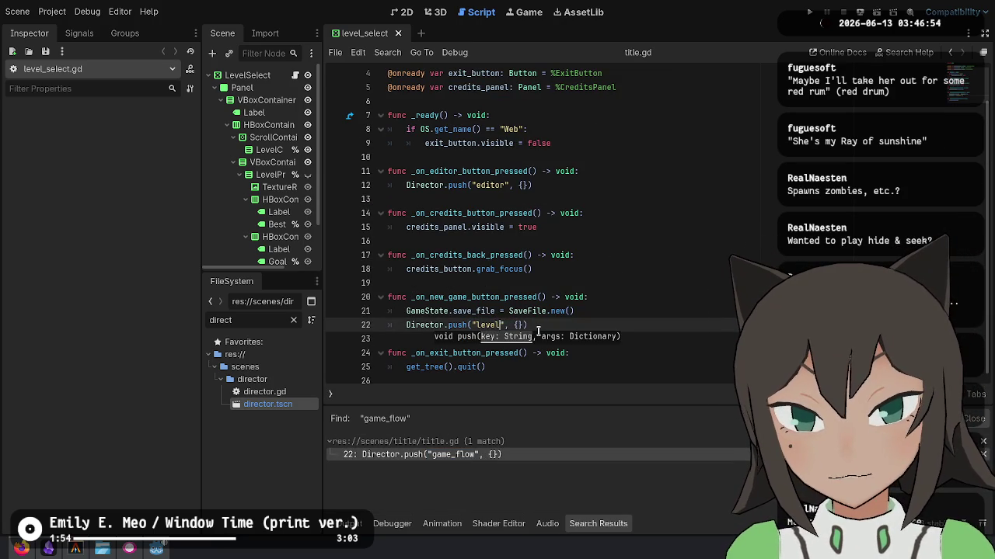
type("select")
left_click(709, 232)
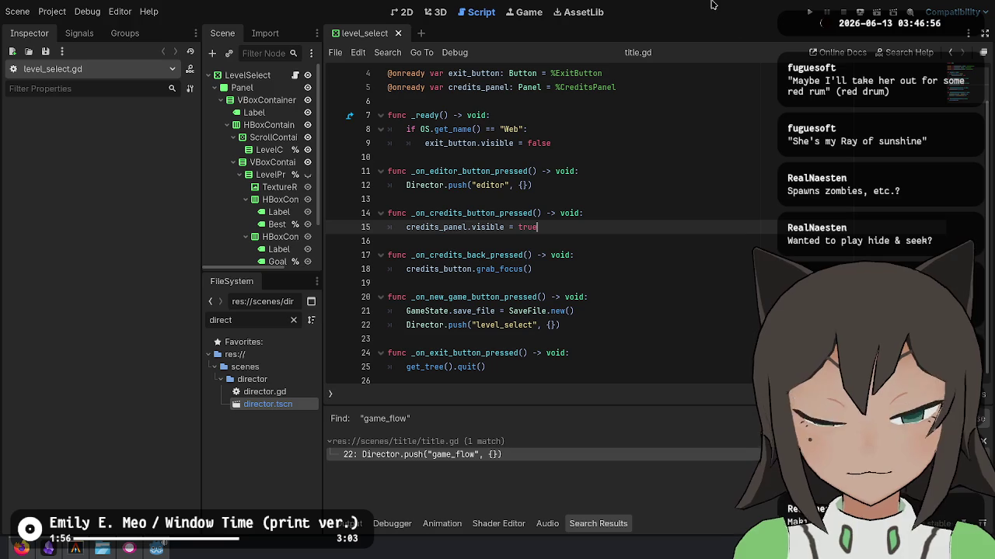
key("F5")
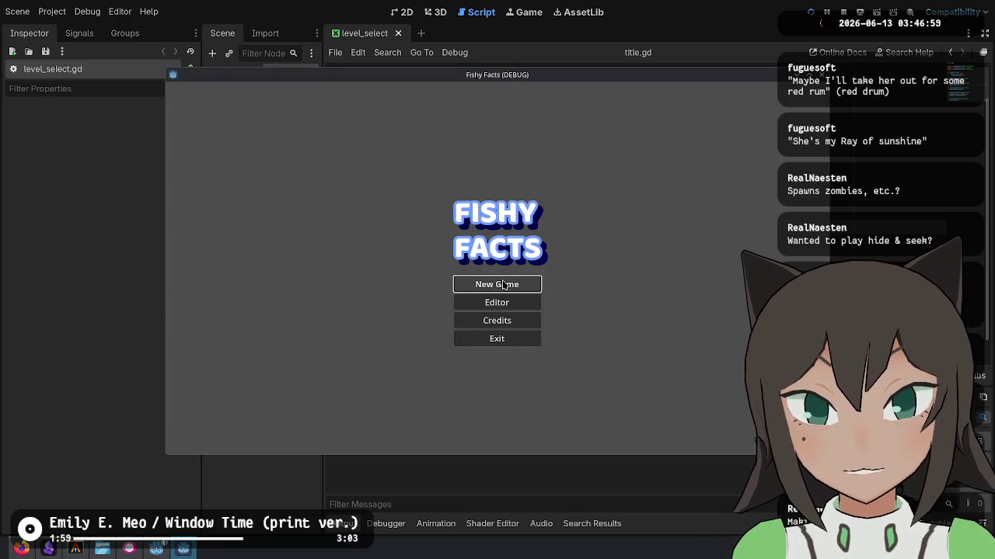
Test New Game through the touch-pool dialogue to level select, return to title, then stop the run.
left_click(502, 284)
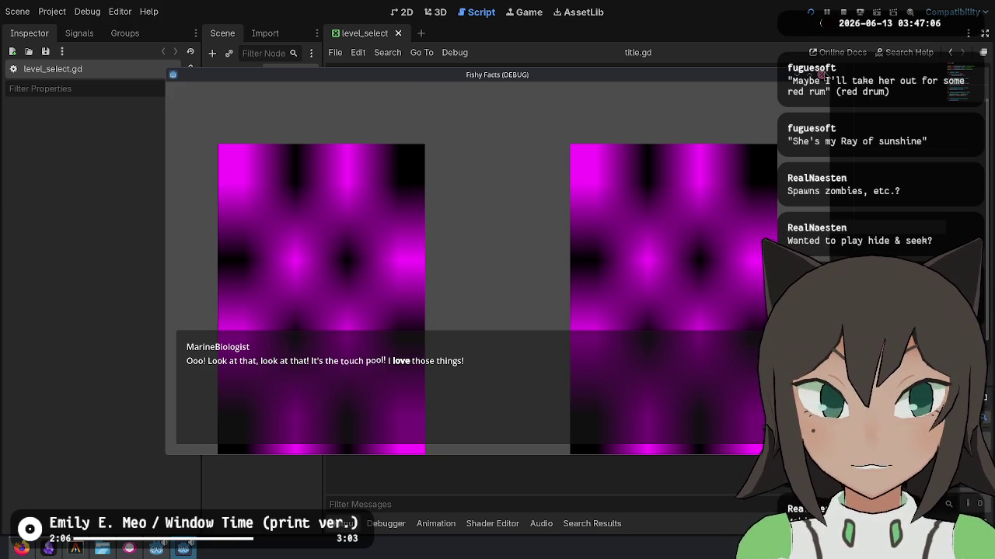
key("F8")
key("alt+Tab")
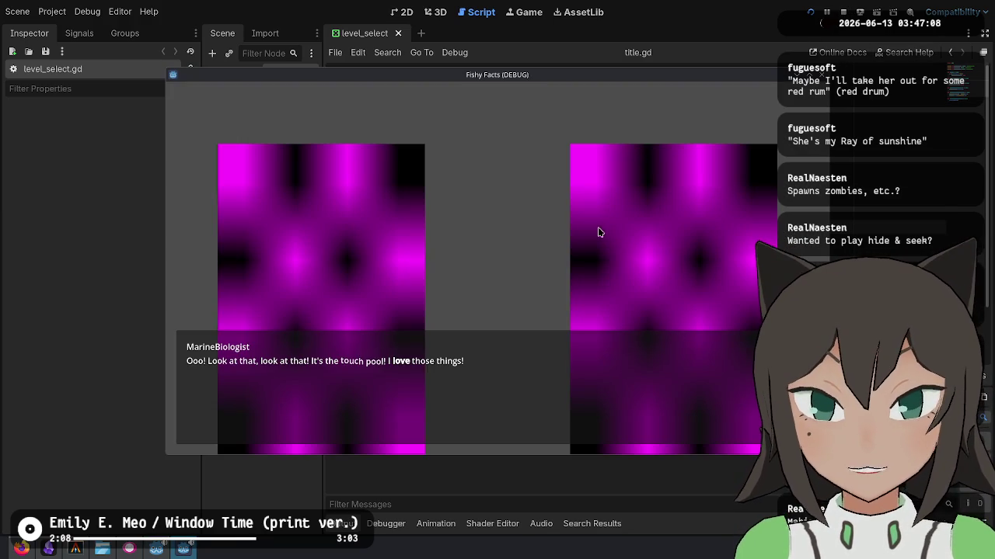
left_click(692, 270)
left_click(697, 268)
left_click(697, 268)
left_click(697, 271)
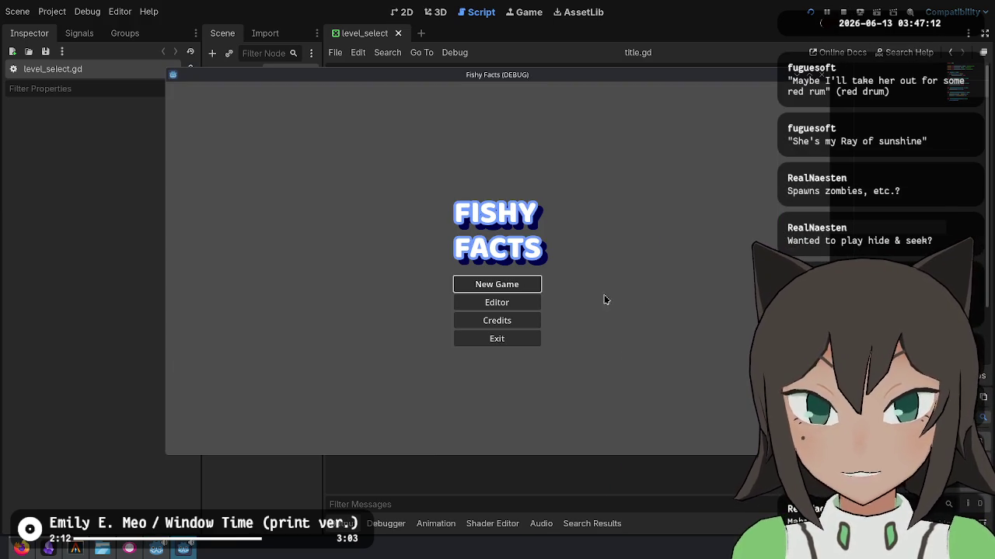
left_click(509, 288)
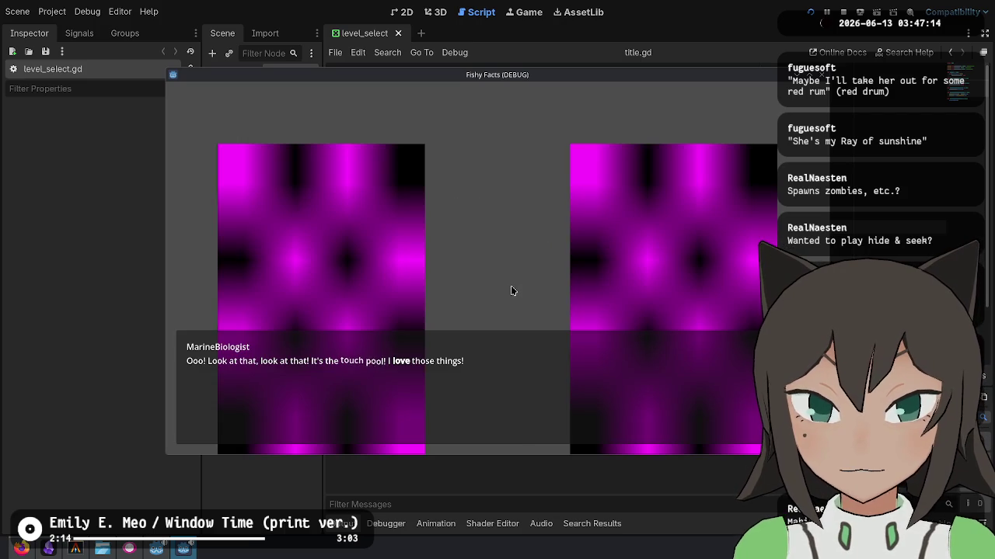
key("F8")
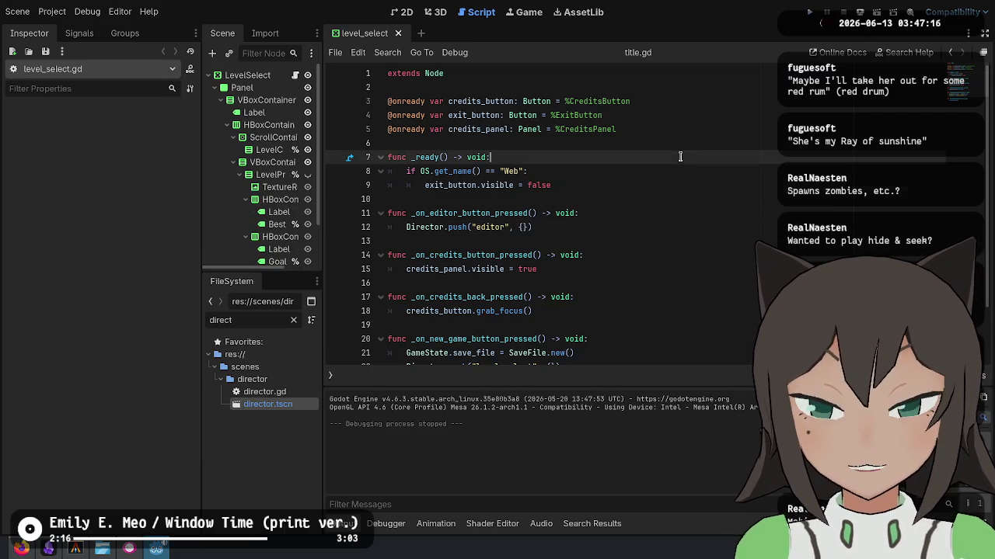
Review level_select.gd's dialog trigger code on lines 30–43 and its push call on line 43.
left_click(295, 75)
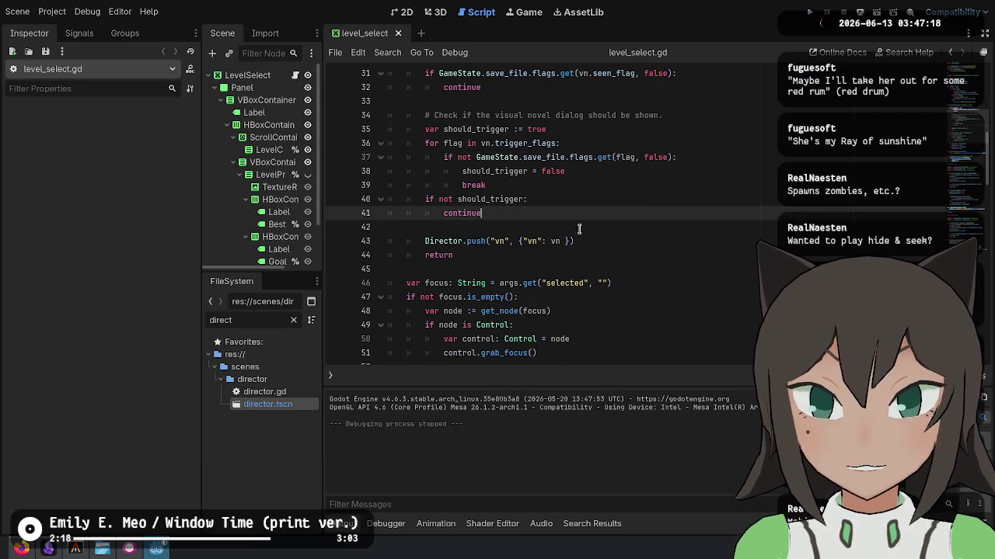
scroll(608, 223, "up", 10)
left_click(629, 241)
left_click(604, 282)
left_click(519, 128)
left_click(467, 87)
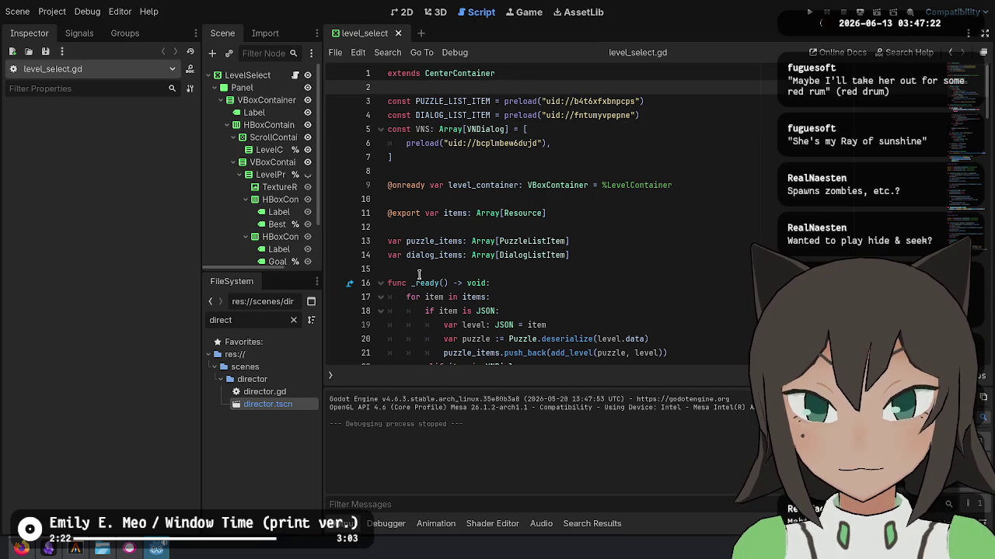
scroll(435, 233, "down", 8)
left_click(497, 157)
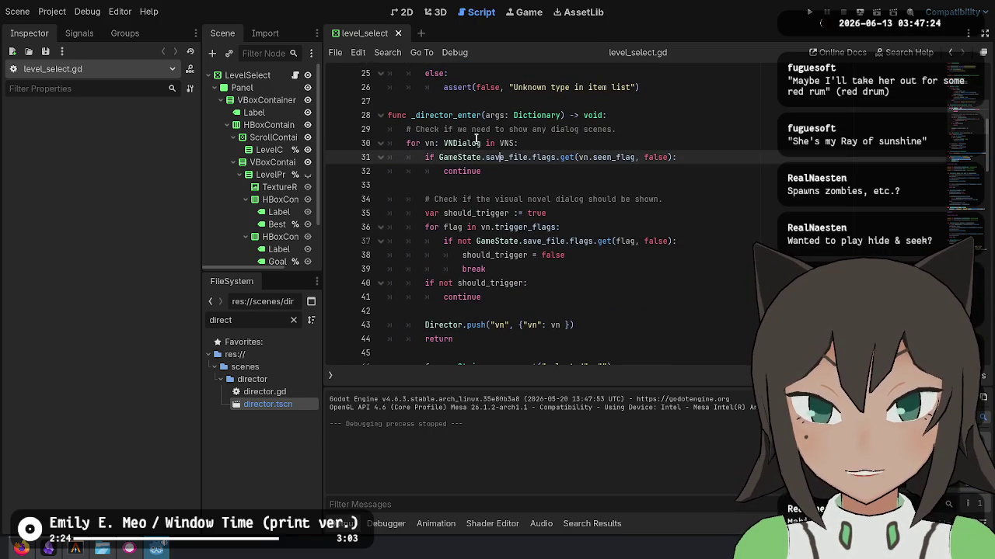
left_click_drag(476, 139, 505, 325)
left_click(476, 325)
double_click(476, 325)
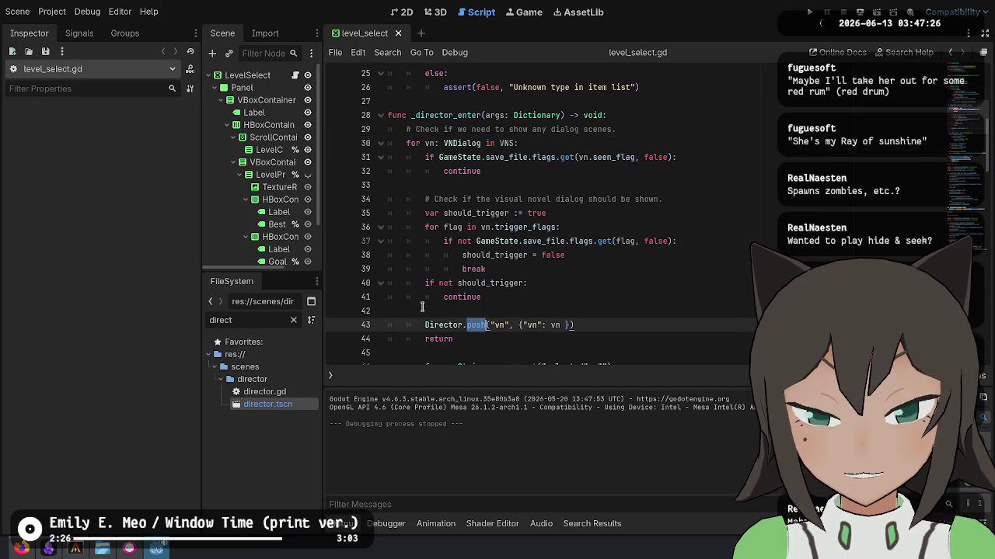
Follow Director push into director.gd and inspect the _push body, lines 56–66.
scroll(409, 321, "down", 2)
left_click(479, 238, "ctrl")
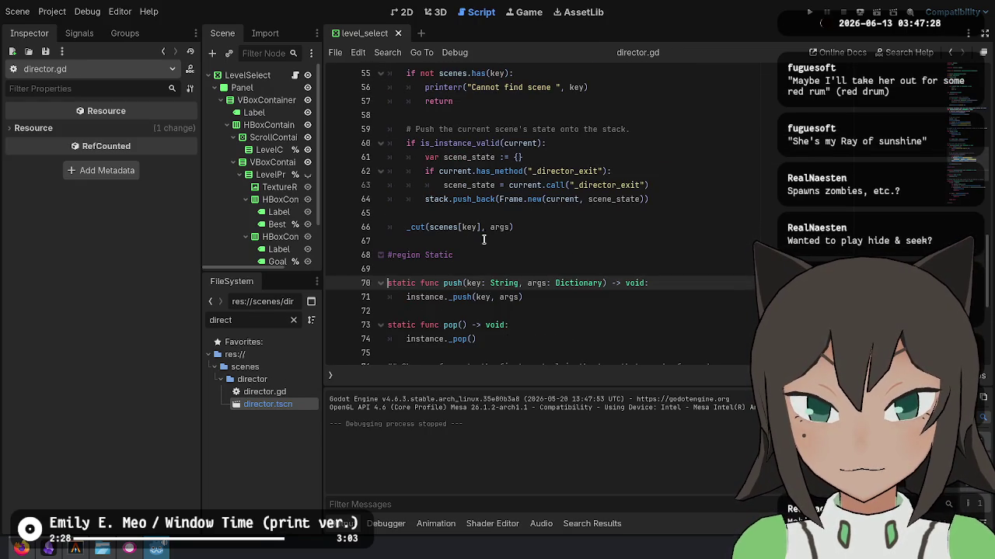
scroll(463, 249, "down", 1)
left_click(474, 255)
left_click(466, 255, "ctrl")
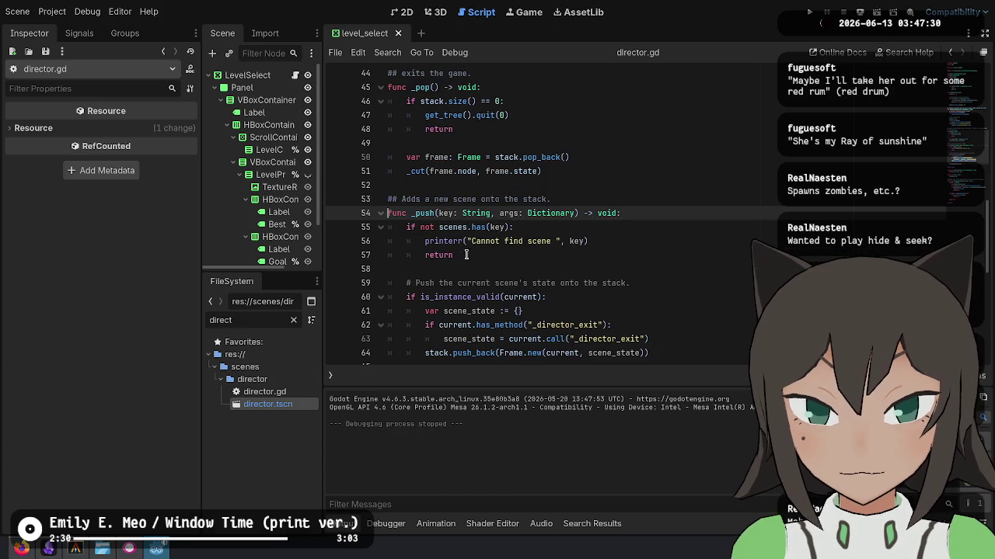
scroll(467, 218, "down", 2)
mouse_move(485, 145)
left_mouse_down()
mouse_move(613, 242)
mouse_move(513, 297)
mouse_move(518, 157)
left_mouse_up()
left_click(512, 296)
left_click(657, 255)
Inspect the _cut definition and its _director_enter call, then rerun the game and choose New Game.
left_click(624, 321)
left_click(424, 303)
left_click(424, 303, "ctrl")
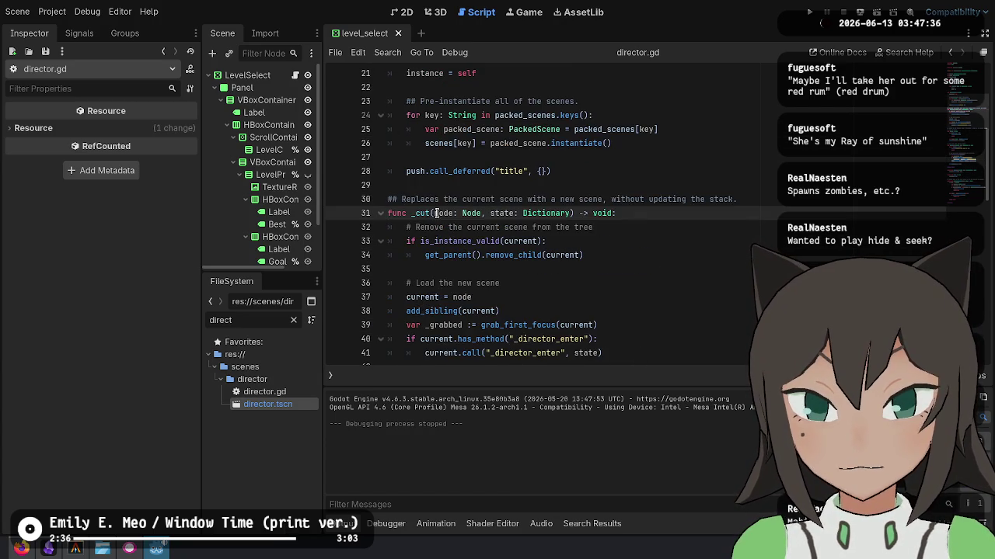
scroll(437, 213, "down", 2)
left_click(621, 289)
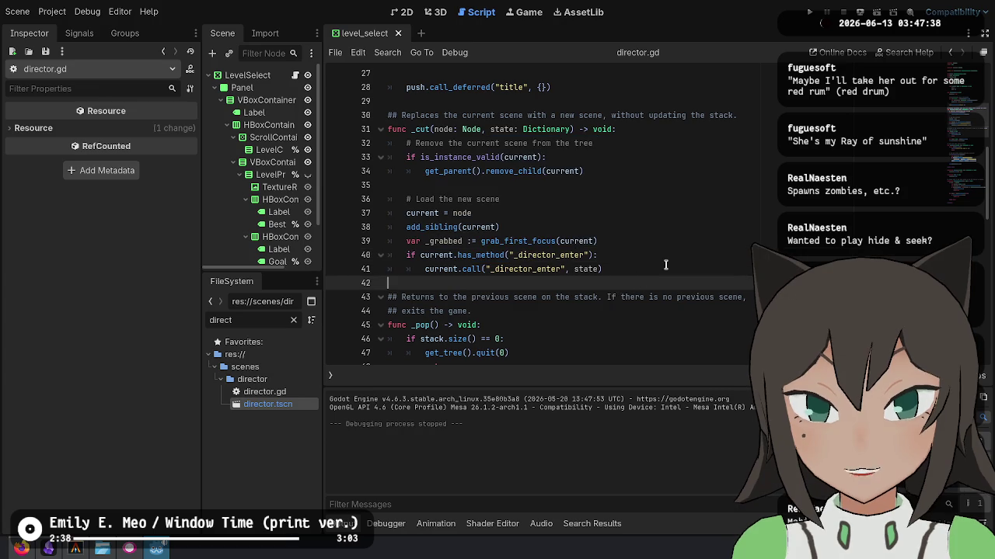
left_click(666, 265)
left_click(808, 12)
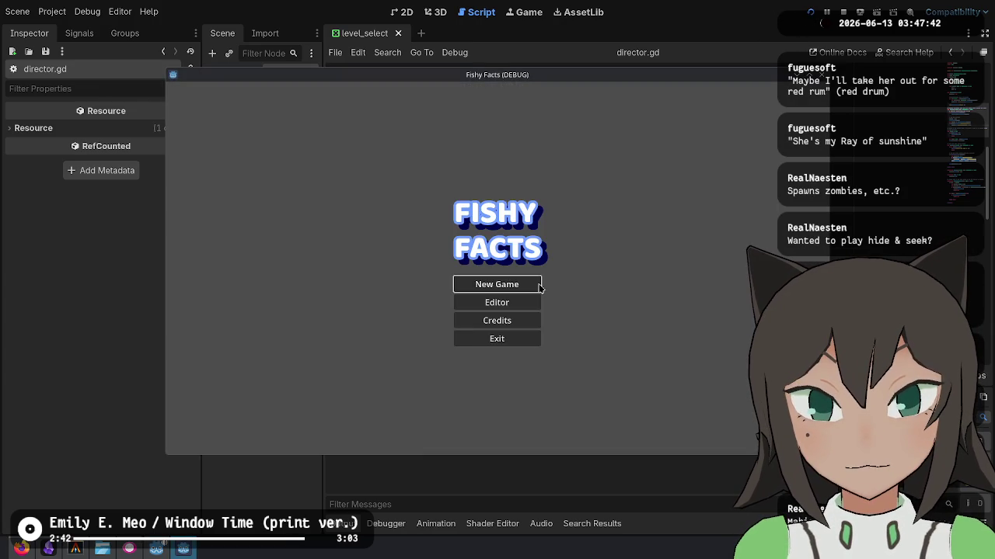
left_click(540, 286)
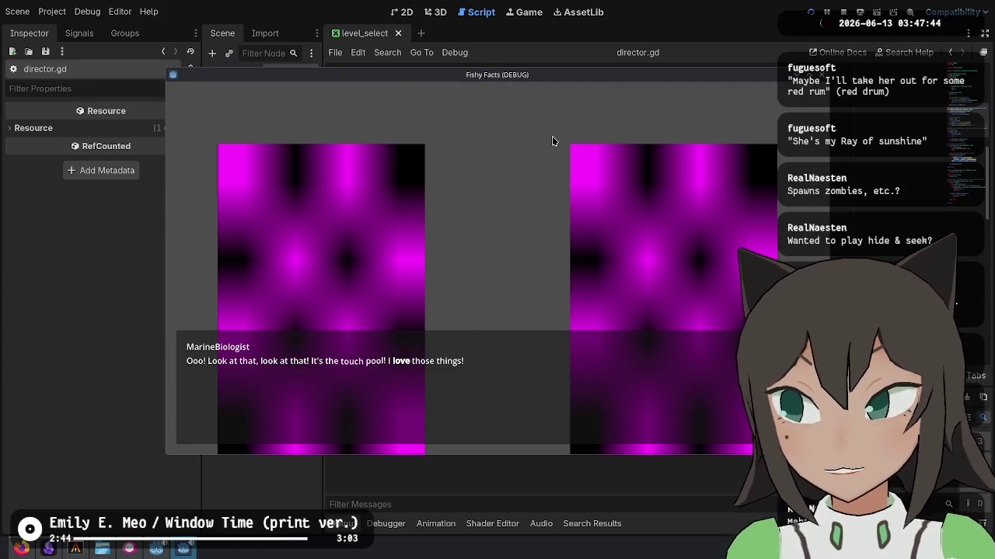